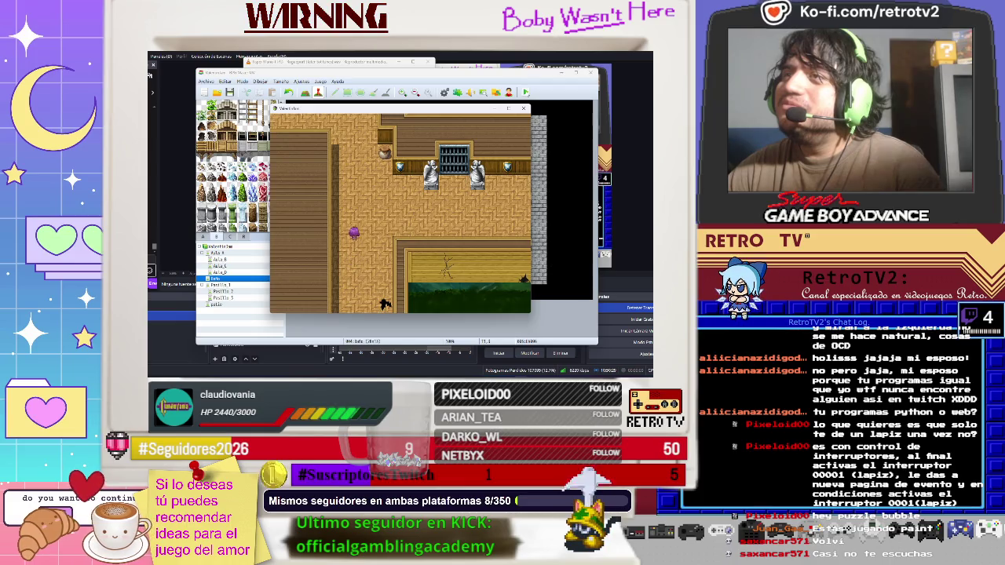
{"action": "key", "text": "Up"}
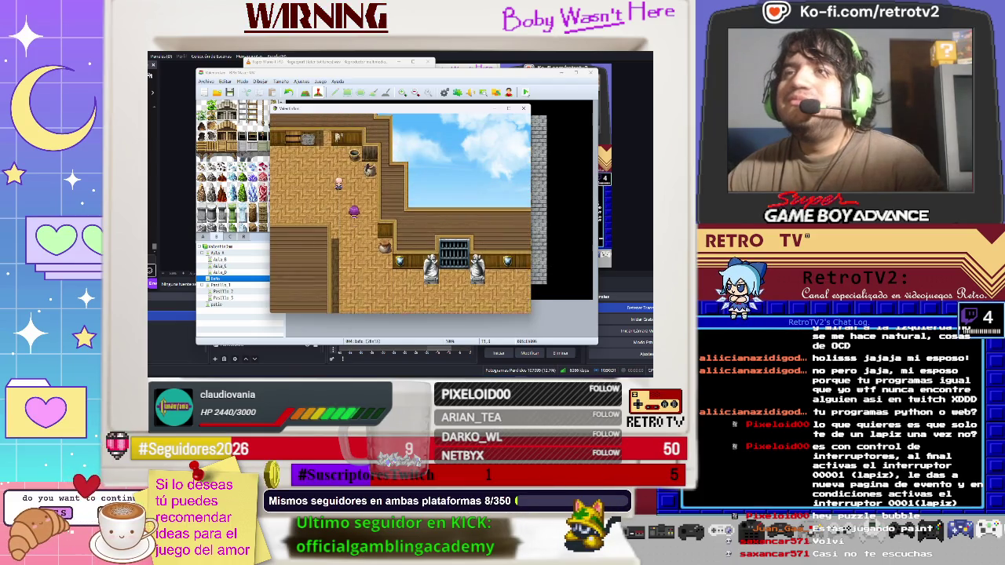
- Walk the hero up and left through the wooden rooms, past the pink NPC
{"action": "key", "text": "Left"}
{"action": "key", "text": "Left"}
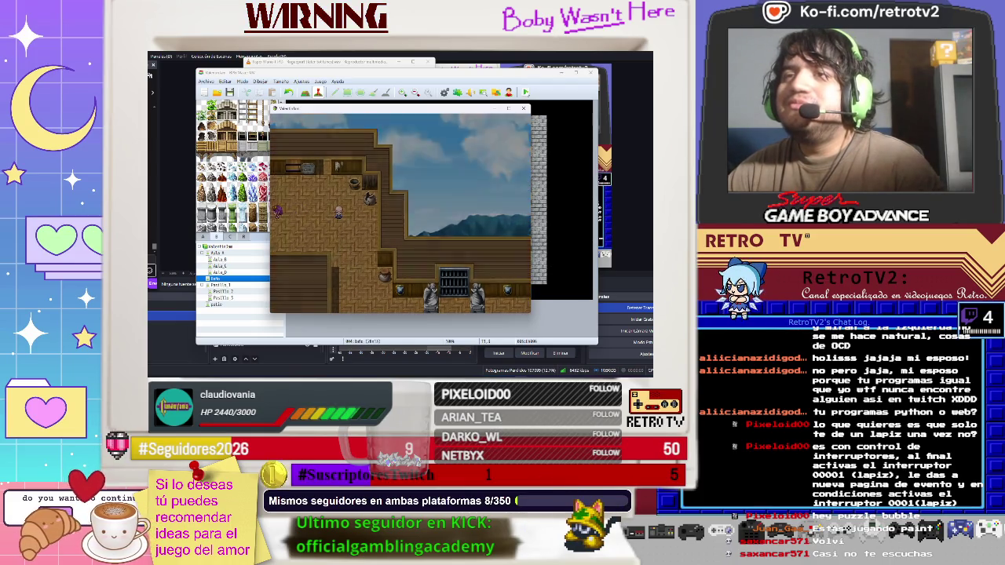
{"action": "key", "text": "Left"}
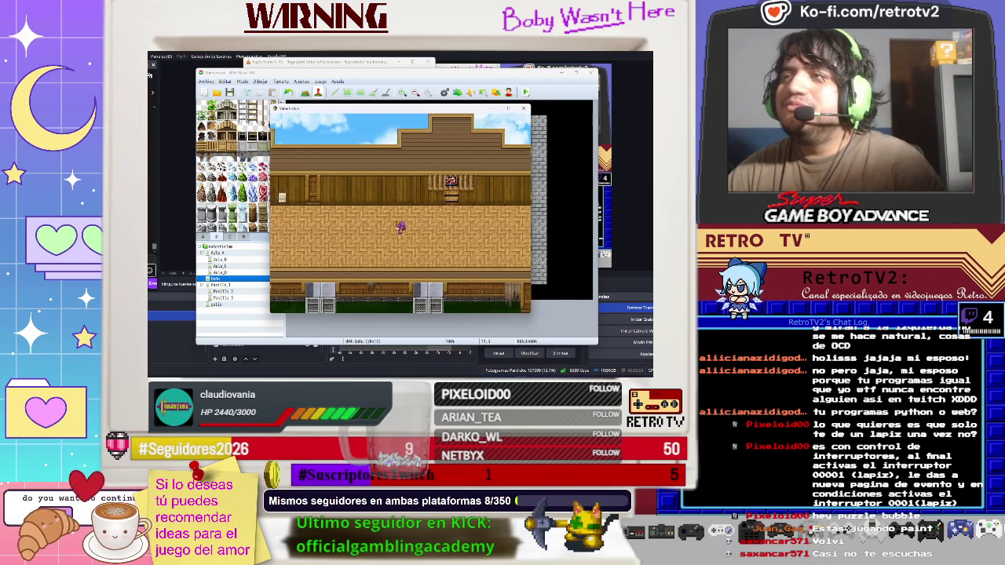
{"action": "key", "text": "Left"}
{"action": "key", "text": "Up"}
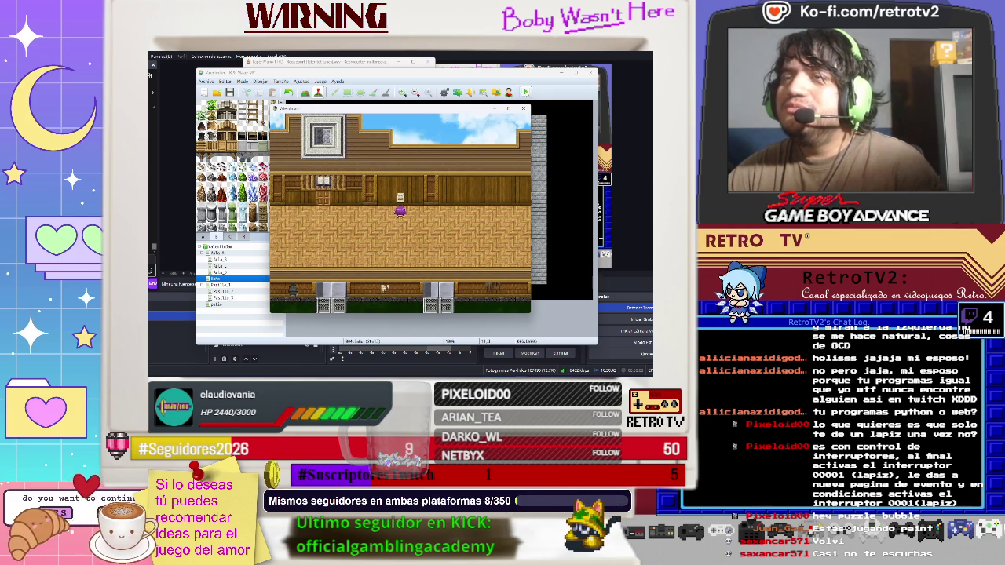
{"action": "key", "text": "Left"}
{"action": "key", "text": "Left"}
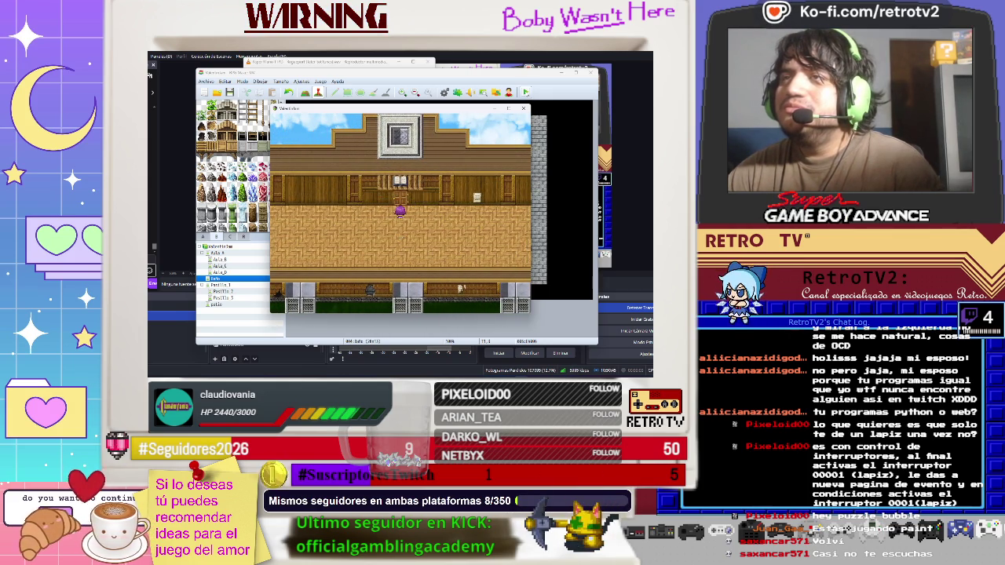
{"action": "key", "text": "Left"}
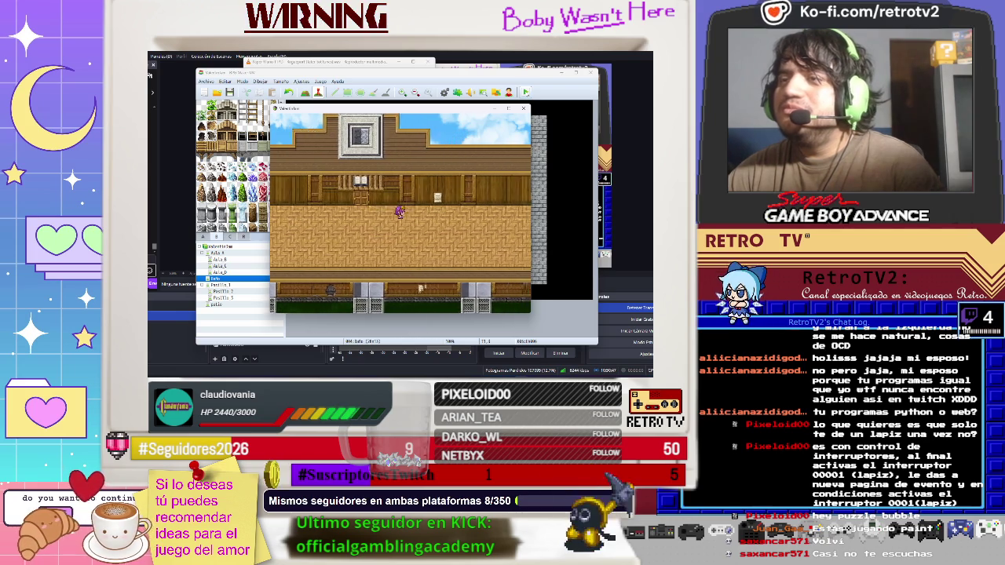
{"action": "key", "text": "Down"}
- Walk back right across the room and go through the door into the stone room
{"action": "key", "text": "Right"}
{"action": "key", "text": "Escape"}
{"action": "key", "text": "Escape"}
{"action": "key", "text": "Right"}
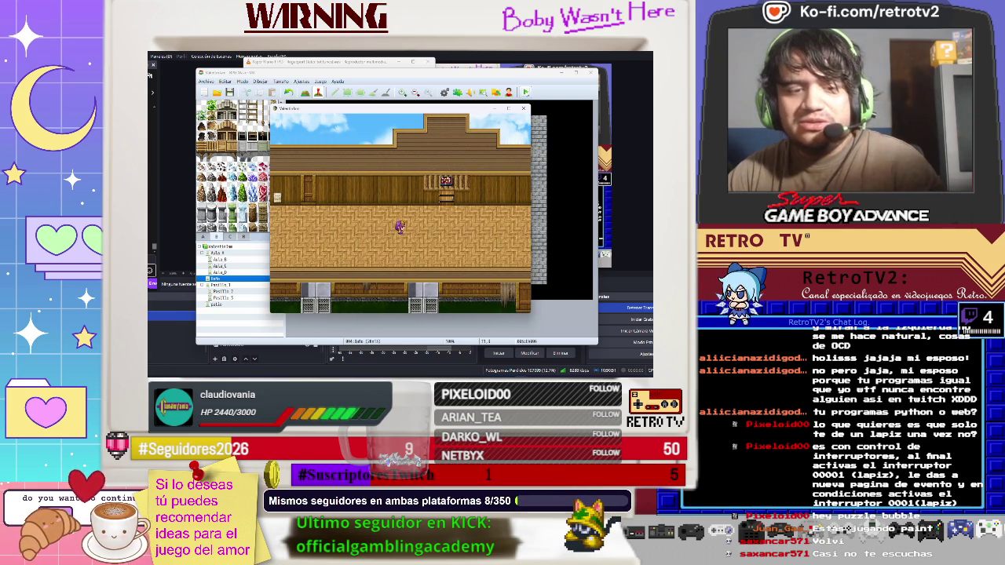
{"action": "key", "text": "Right"}
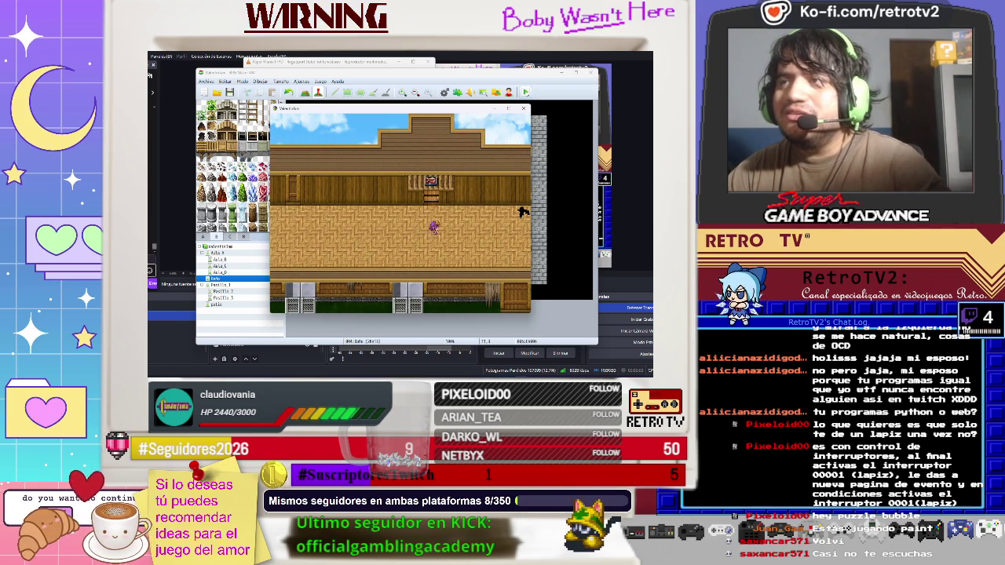
{"action": "key", "text": "Right"}
{"action": "key", "text": "Left"}
{"action": "key", "text": "Right"}
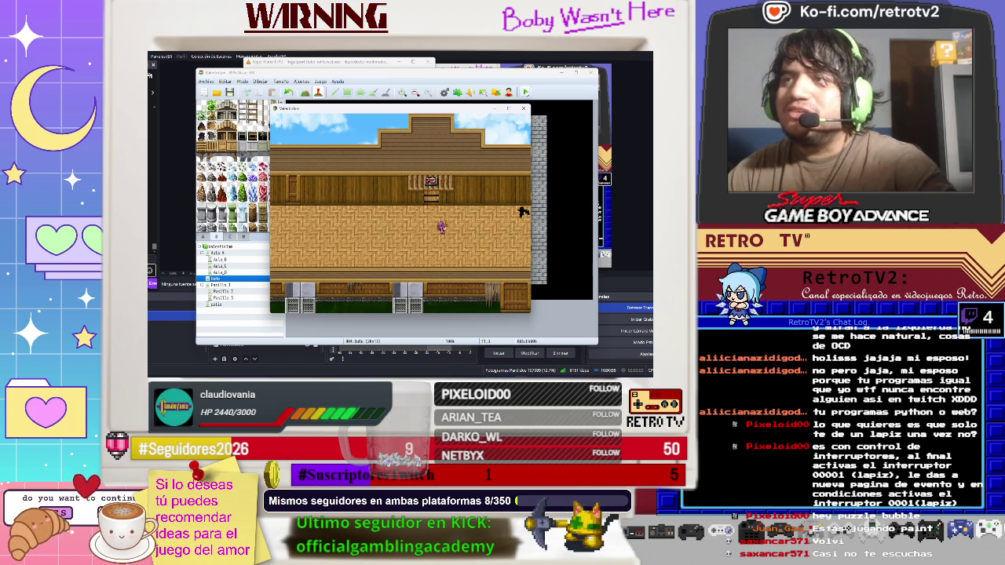
{"action": "key", "text": "Up"}
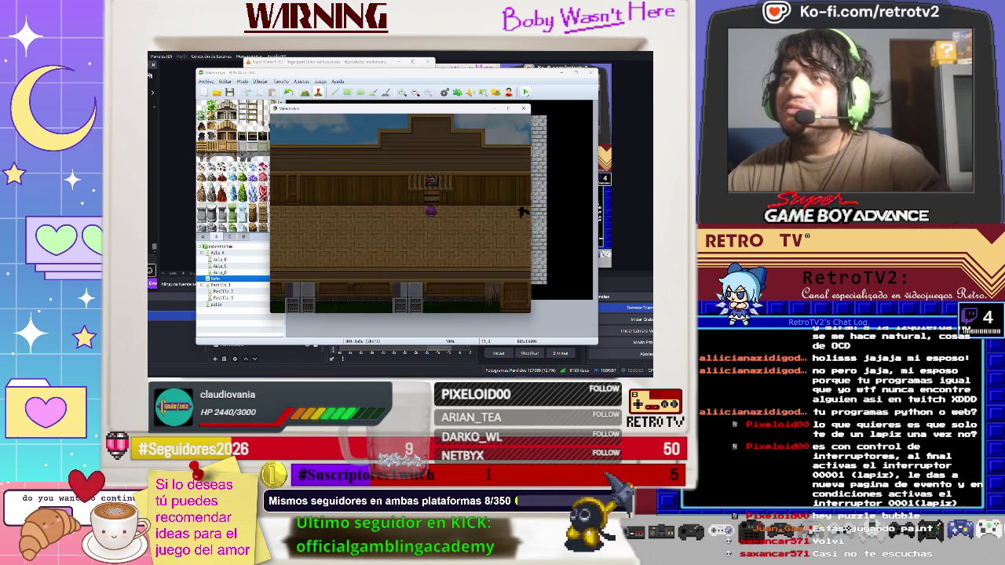
{"action": "key", "text": "Down"}
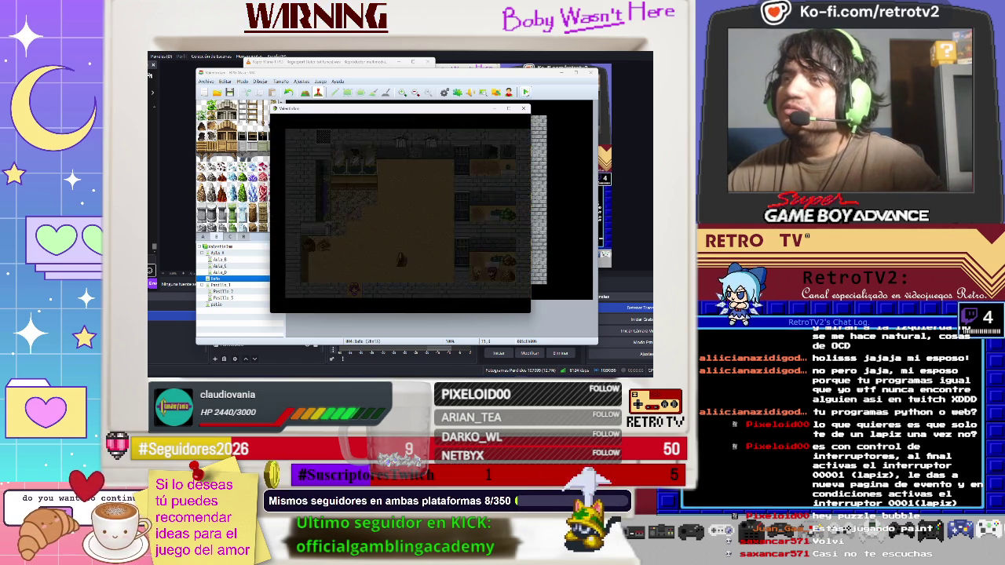
- Try the stuck door above the hero and dismiss its messages
{"action": "key", "text": "Up"}
{"action": "key", "text": "Up"}
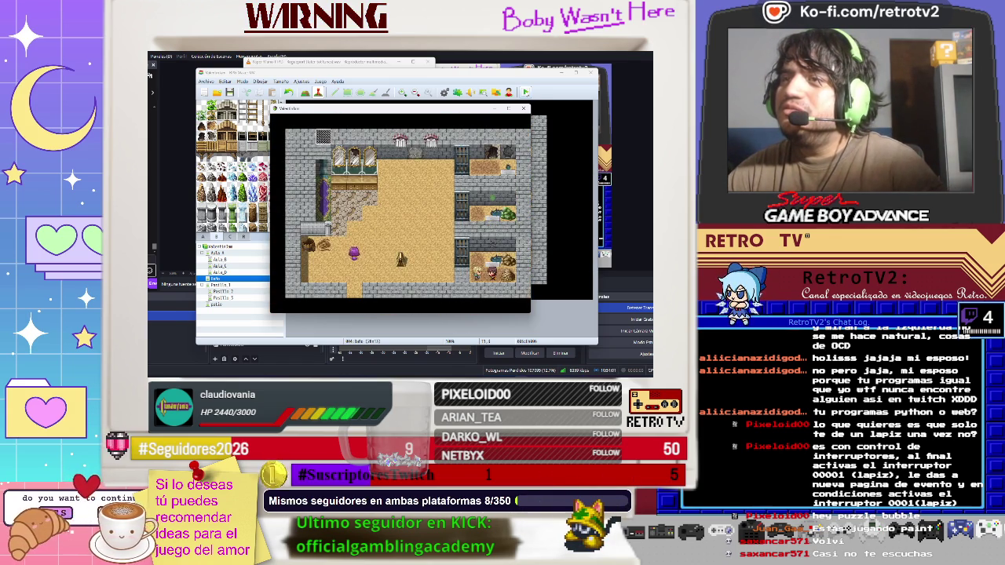
{"action": "key", "text": "Right"}
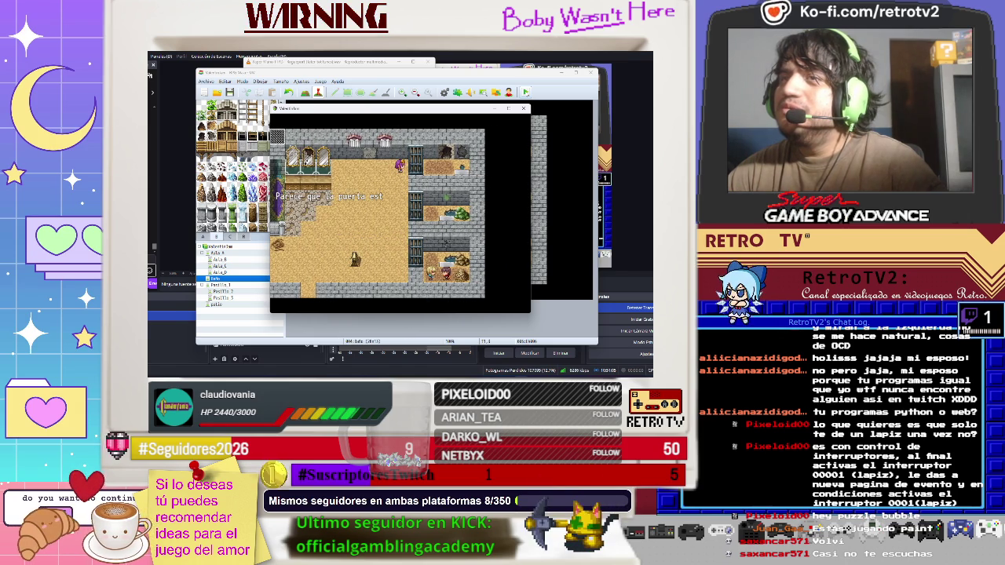
{"action": "key", "text": "Return"}
{"action": "key", "text": "Return"}
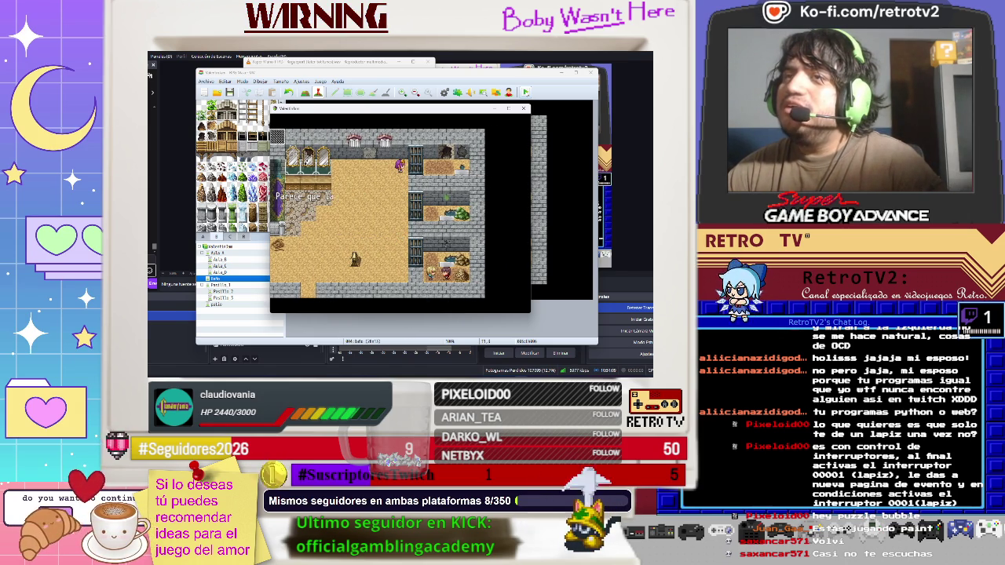
{"action": "key", "text": "Return"}
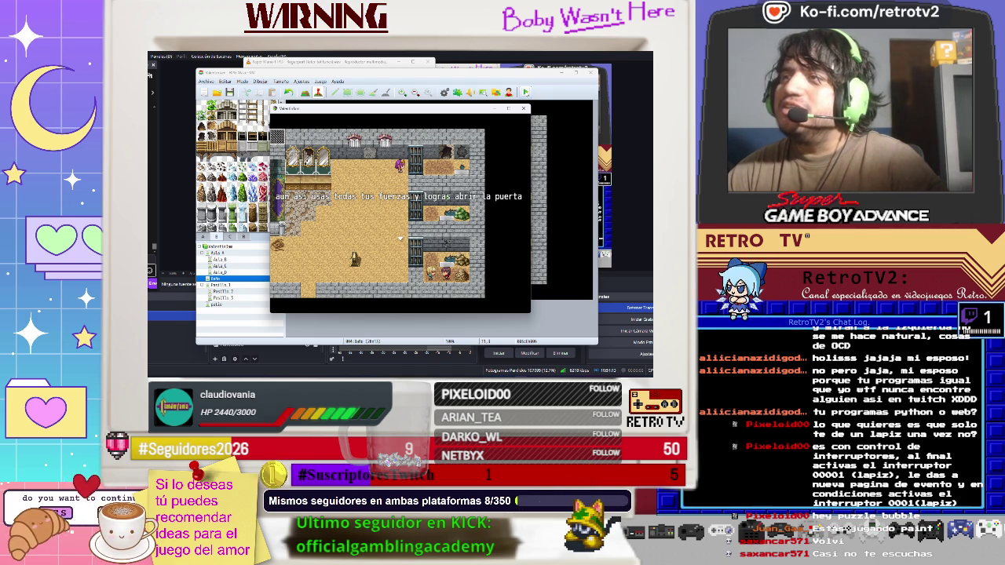
{"action": "key", "text": "Return"}
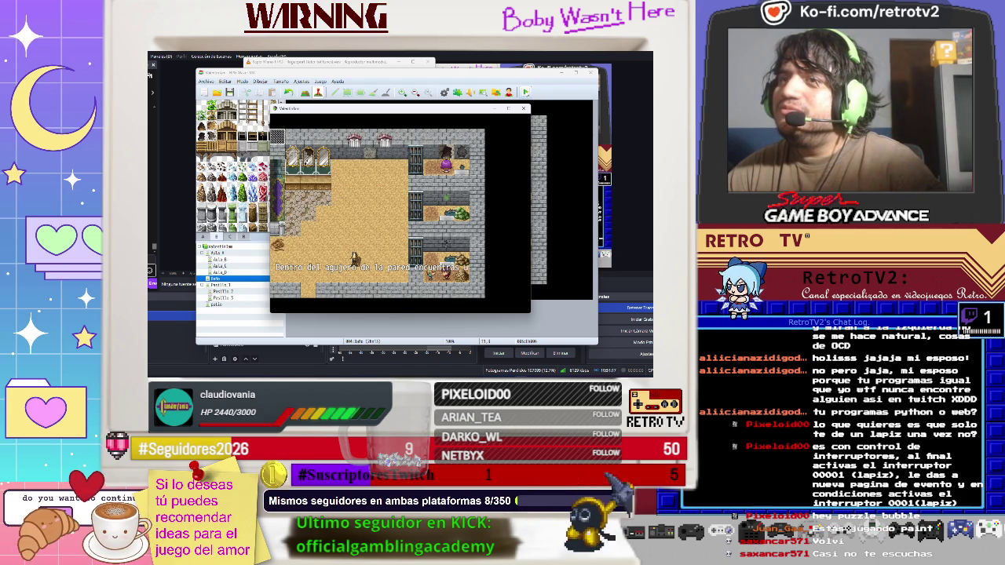
- Check Ayane's Spanish status terms under Estado in the game menu
{"action": "key", "text": "Escape"}
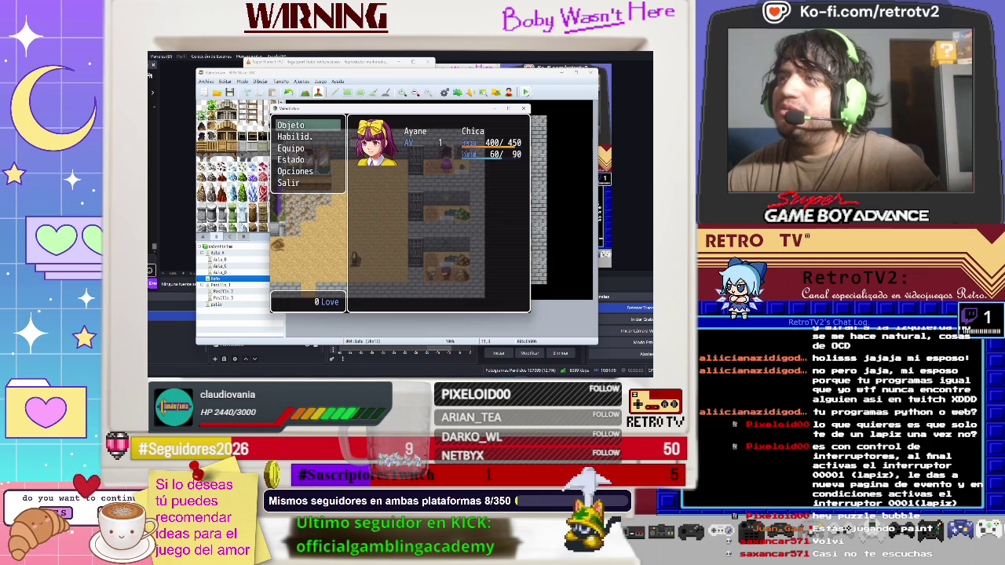
{"action": "key", "text": "Down"}
{"action": "key", "text": "Down"}
{"action": "key", "text": "Down"}
{"action": "key", "text": "Return"}
{"action": "key", "text": "Return"}
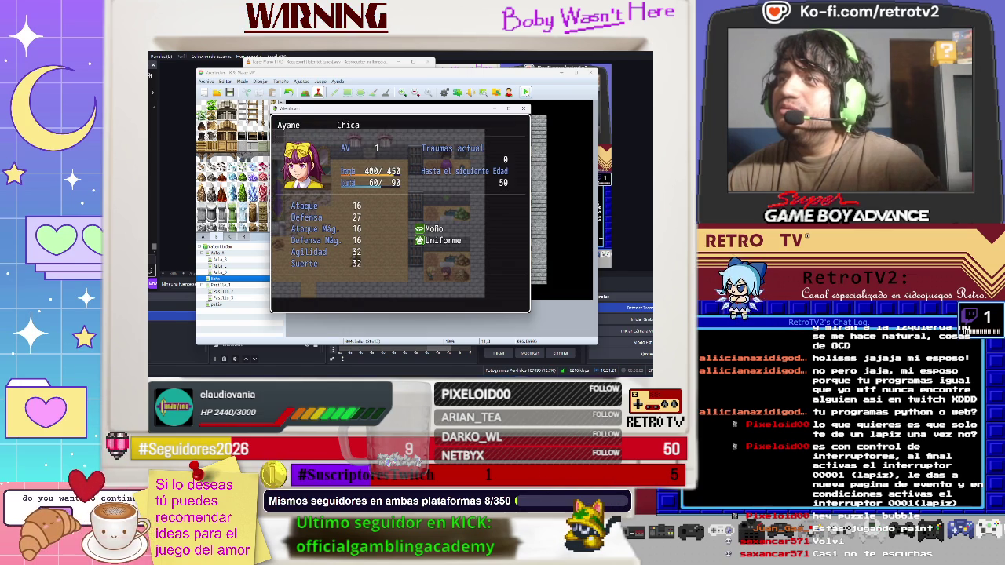
{"action": "key", "text": "Escape"}
{"action": "key", "text": "Escape"}
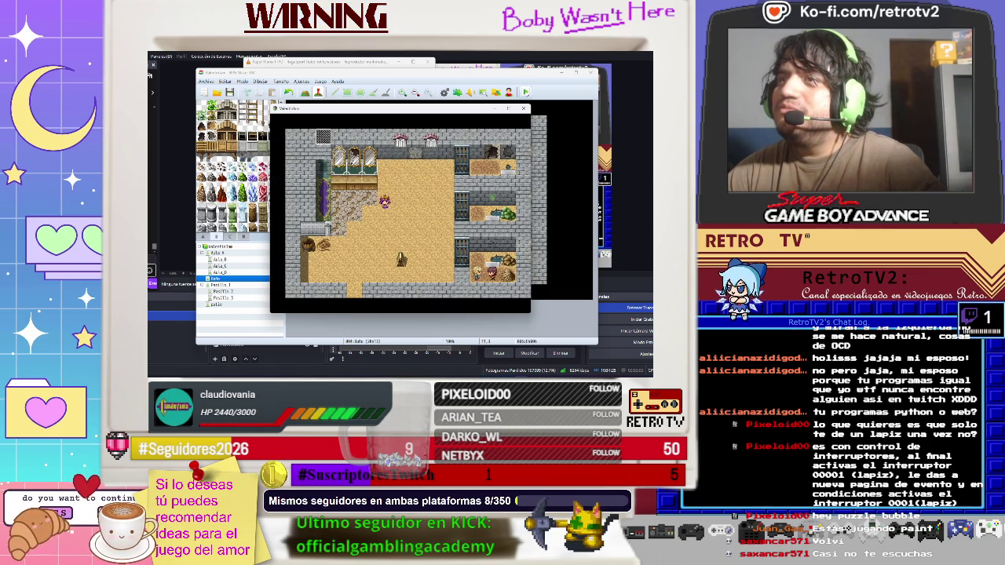
- Walk down and left out the stone room's bottom exit to the wooden corridor
{"action": "key", "text": "Down"}
{"action": "key", "text": "Left"}
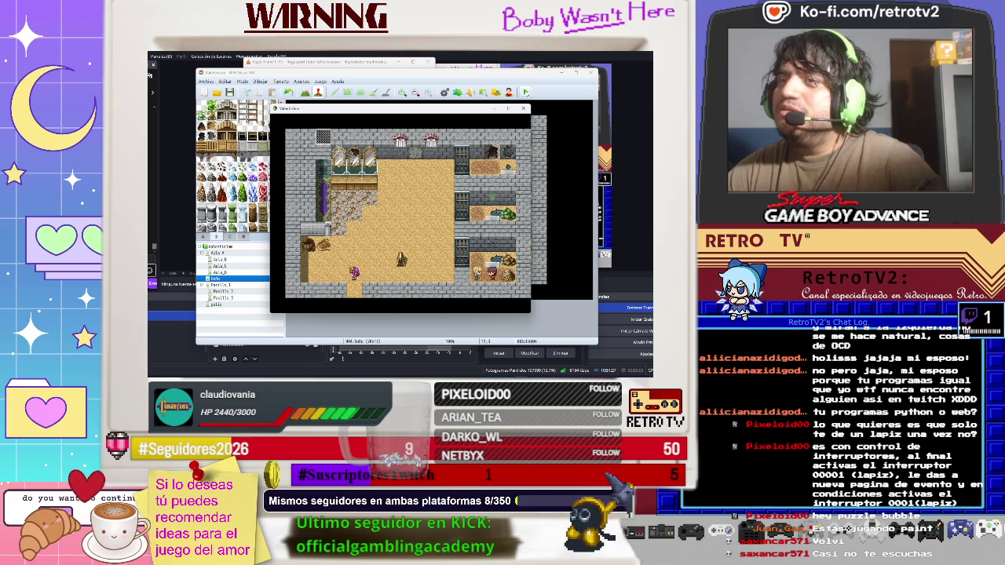
{"action": "key", "text": "Down"}
{"action": "key", "text": "Down"}
{"action": "key", "text": "Down"}
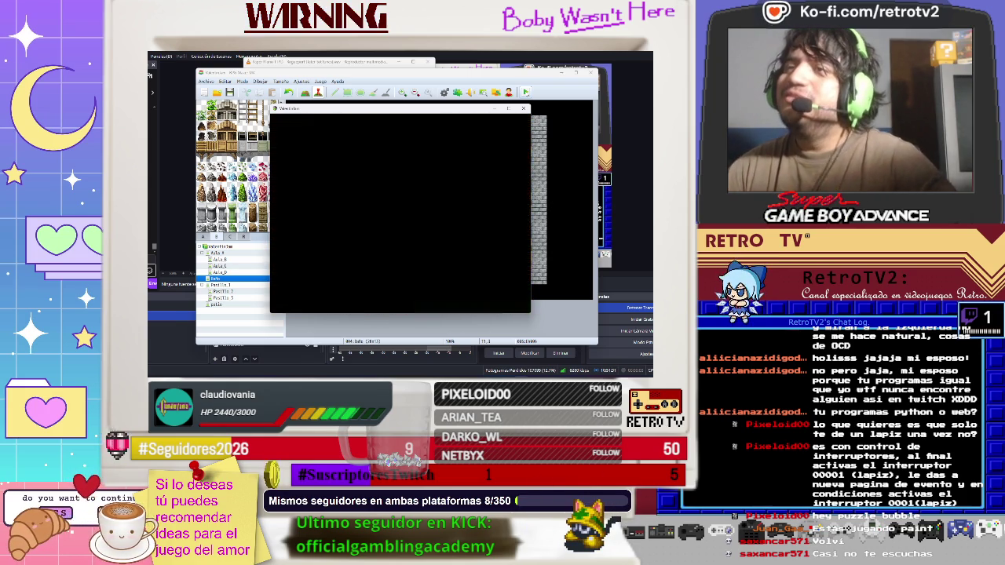
{"action": "key", "text": "Down"}
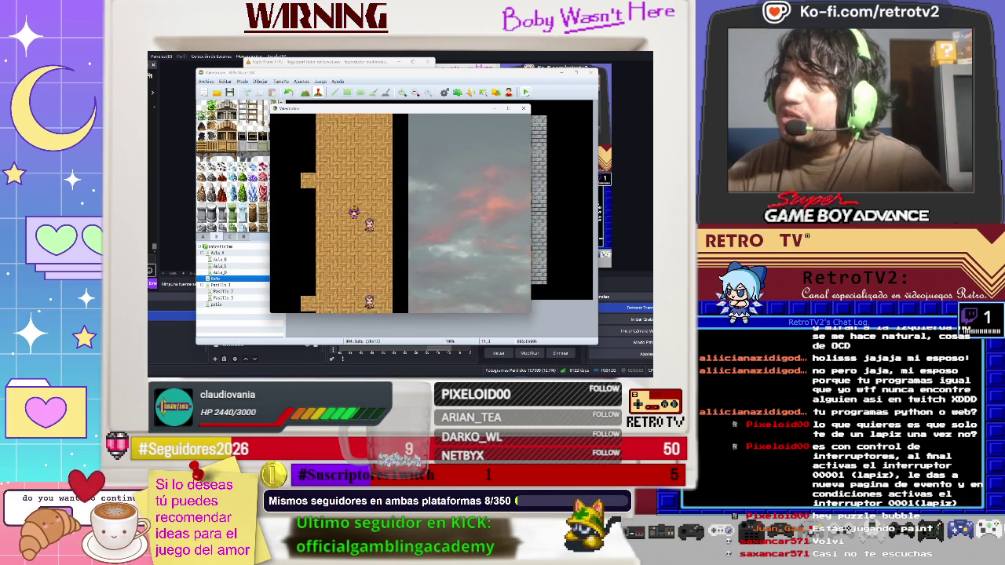
- Walk along the wooden corridor past the NPC and down to the town map
{"action": "key", "text": "Up"}
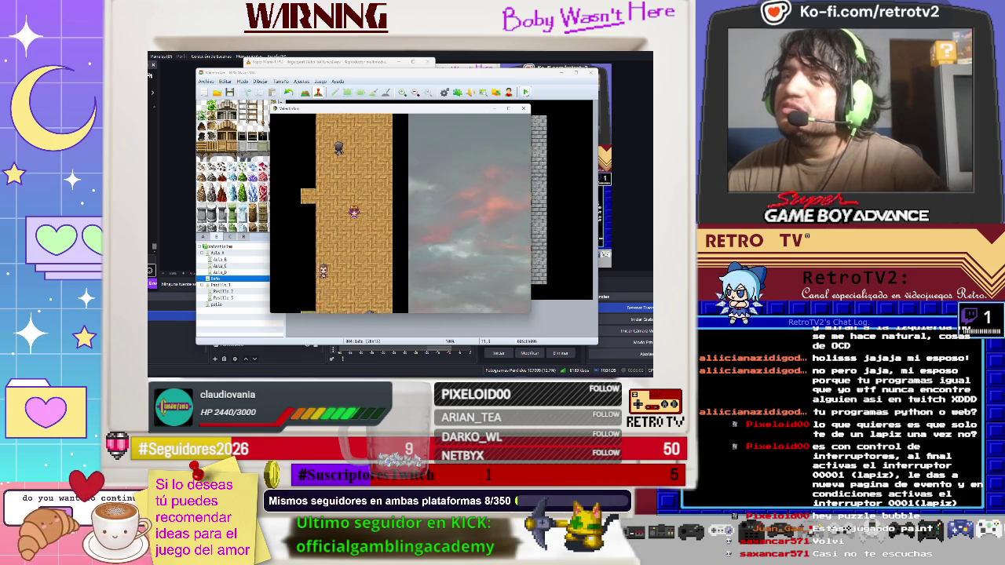
{"action": "key", "text": "Up"}
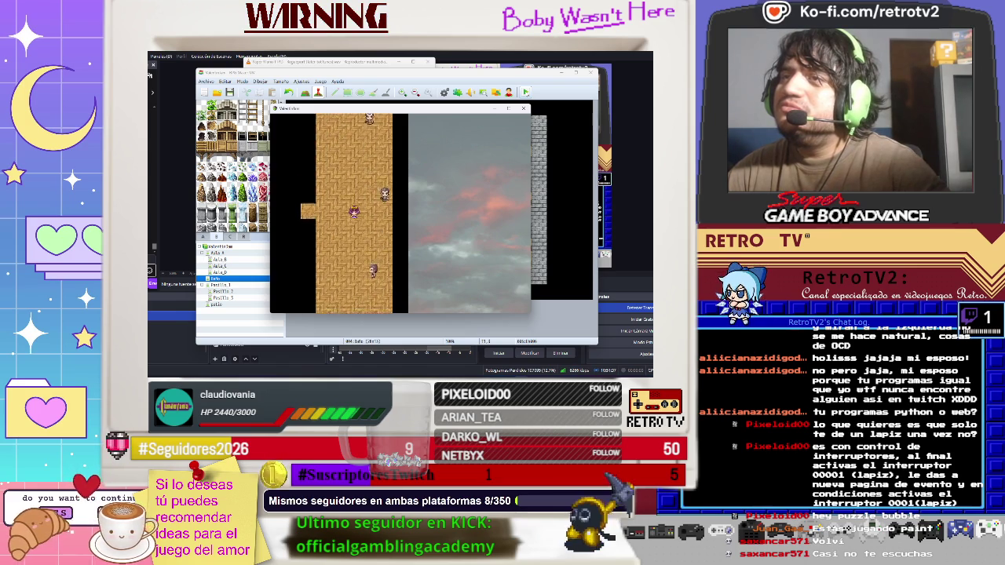
{"action": "key", "text": "Down"}
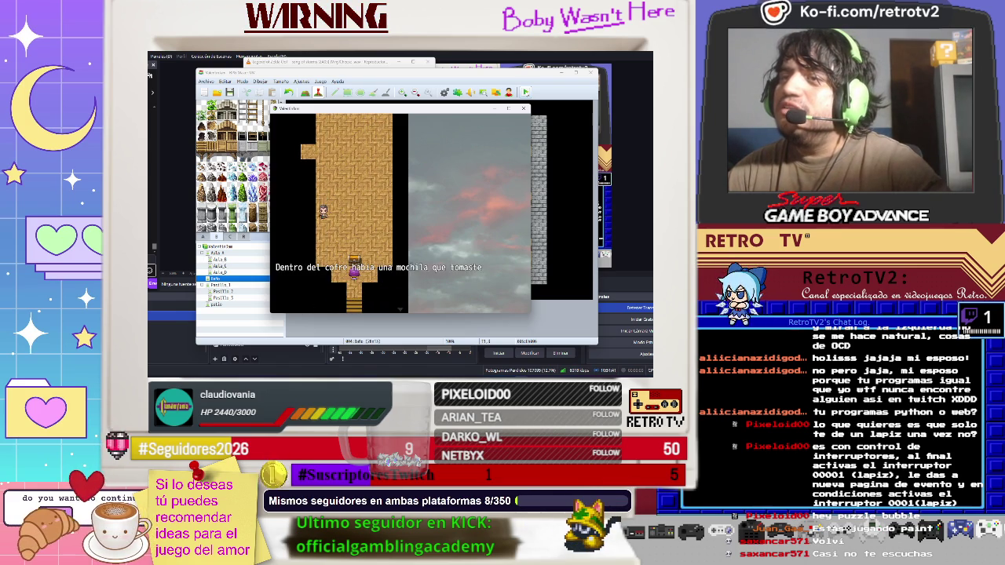
{"action": "key", "text": "Down"}
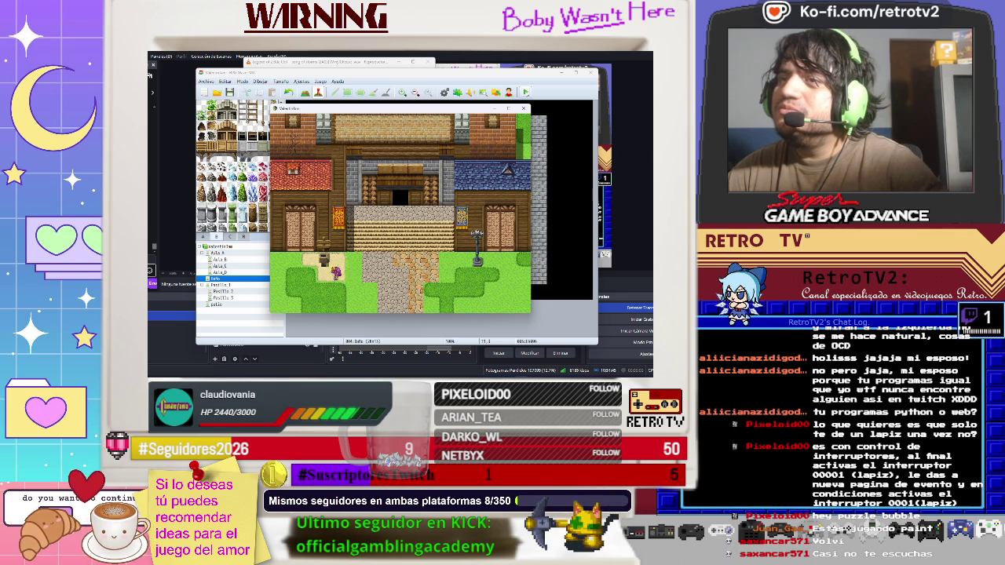
- Equip Ayane with Bate con clavos and Mochila from the menu's equipment screen
{"action": "key", "text": "Escape"}
{"action": "key", "text": "Down"}
{"action": "key", "text": "Down"}
{"action": "key", "text": "Return"}
{"action": "key", "text": "Return"}
{"action": "key", "text": "Return"}
{"action": "key", "text": "Down"}
{"action": "key", "text": "Return"}
{"action": "key", "text": "Return"}
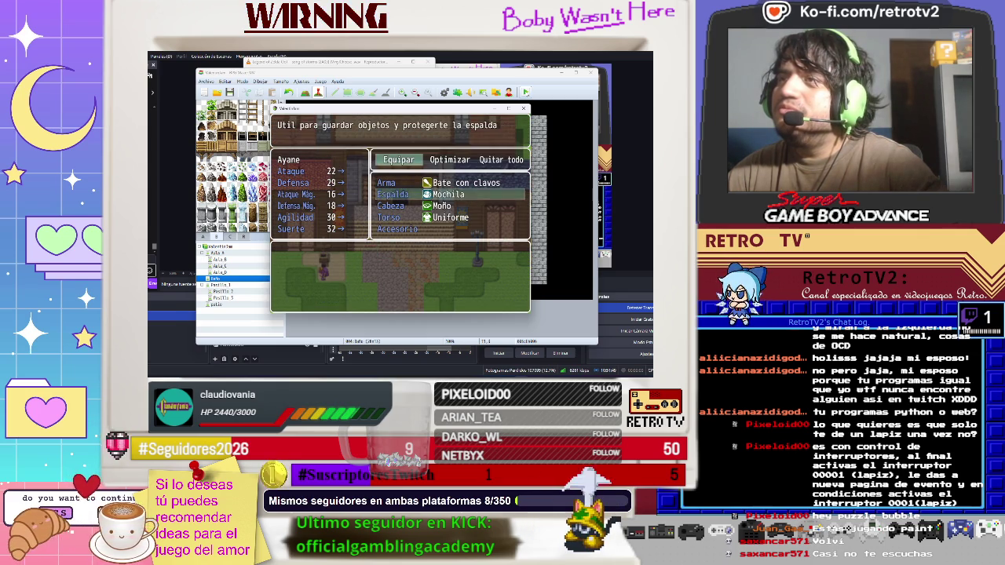
{"action": "key", "text": "Escape"}
{"action": "key", "text": "Escape"}
{"action": "key", "text": "Escape"}
{"action": "key", "text": "Return"}
{"action": "key", "text": "Return"}
- Answer Buzon's take-it question and finish the dialogue to start the battle
{"action": "key", "text": "Return"}
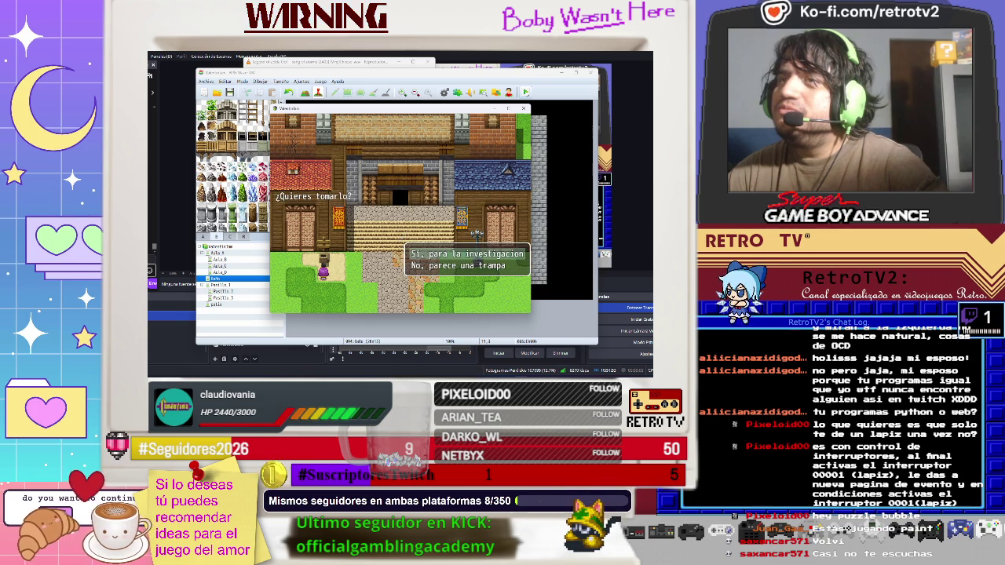
{"action": "key", "text": "Return"}
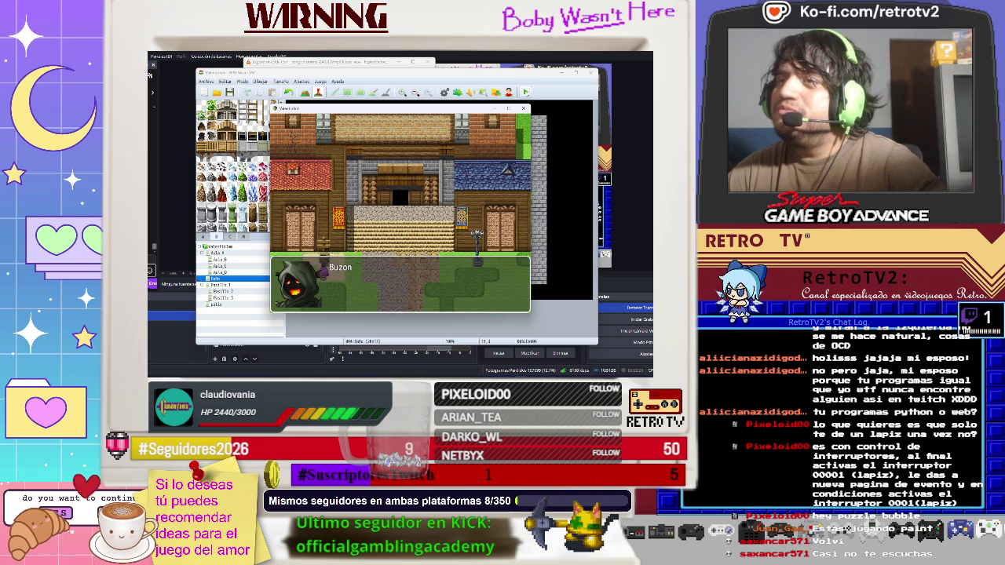
{"action": "key", "text": "Return"}
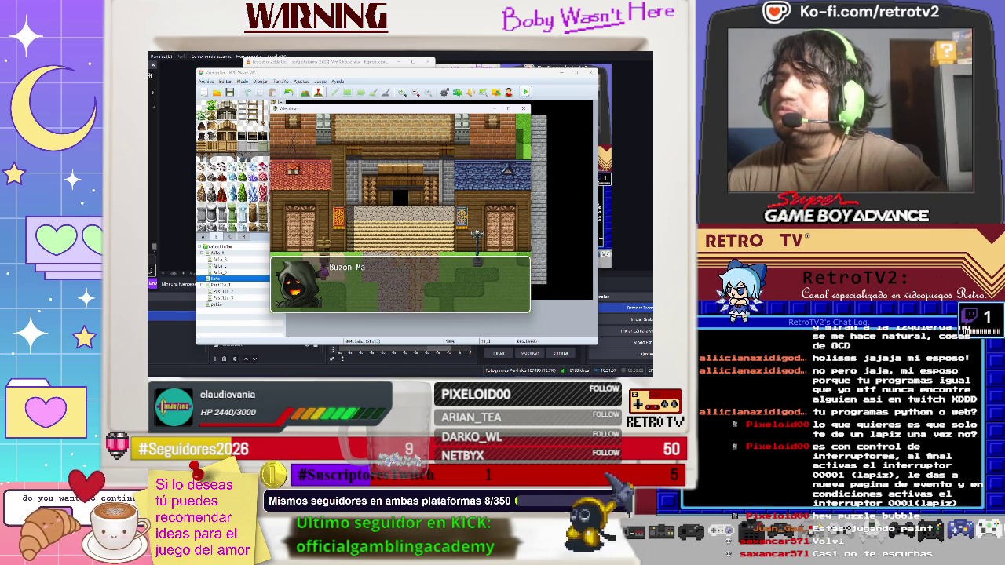
{"action": "key", "text": "Return"}
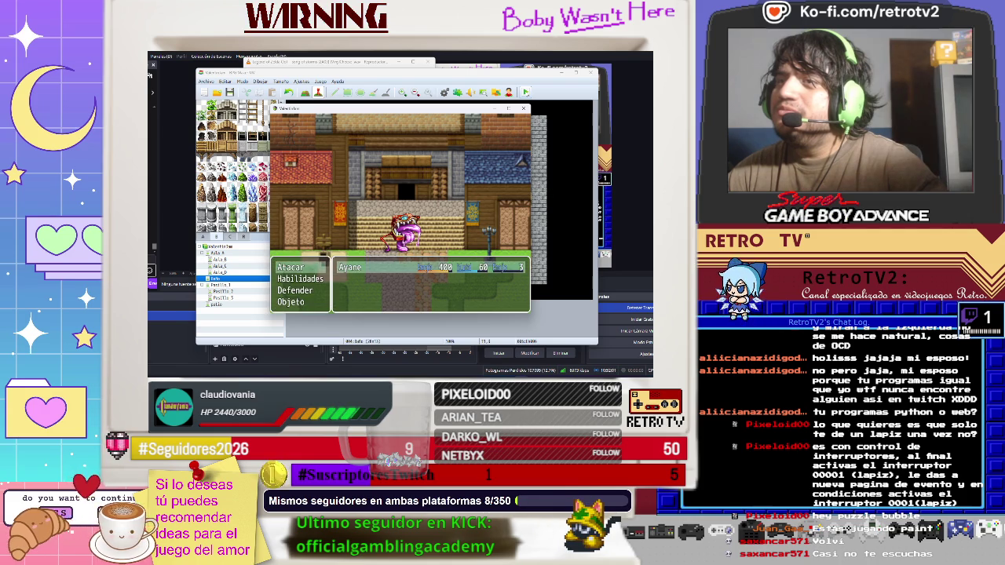
- Choose Combatir and Atacar against Buzon turn after turn, trading 31-damage hits
{"action": "key", "text": "Return"}
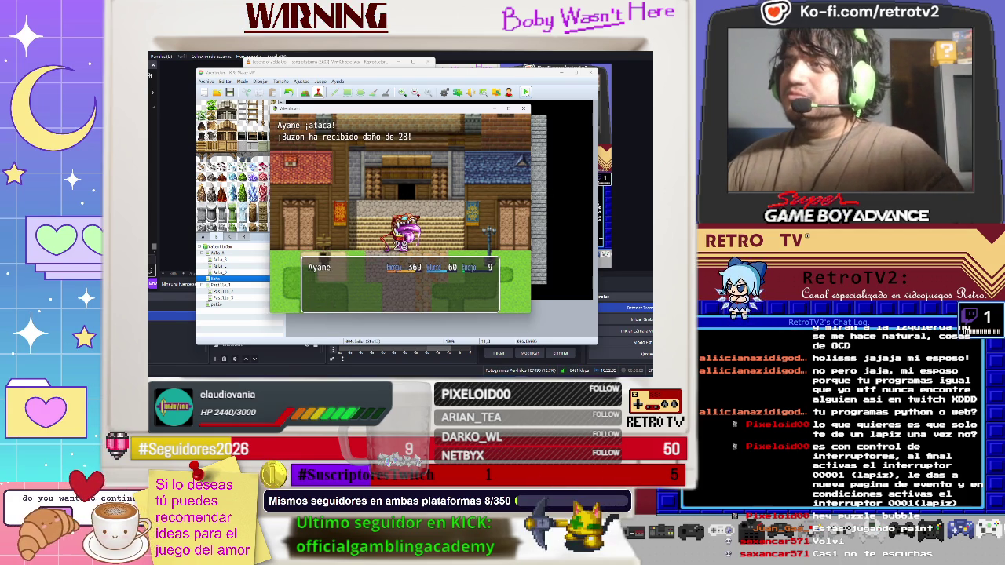
{"action": "key", "text": "Return"}
{"action": "key", "text": "Return"}
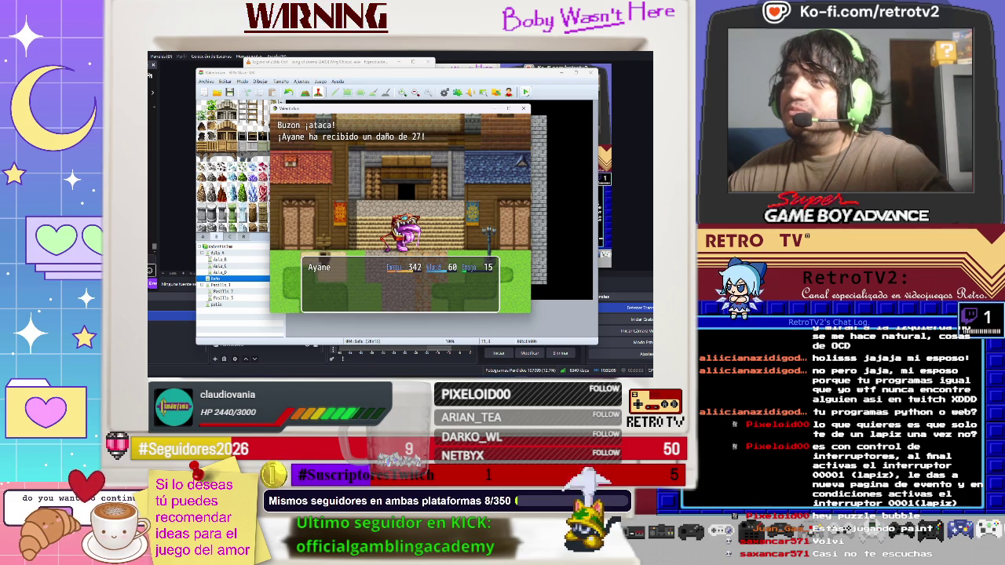
{"action": "key", "text": "Return"}
{"action": "key", "text": "Return"}
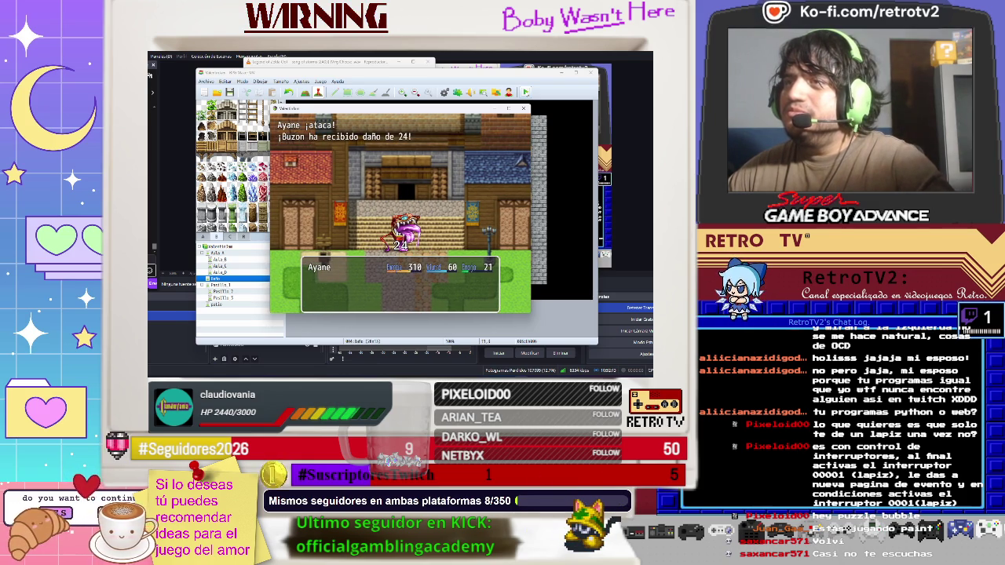
{"action": "key", "text": "Return"}
{"action": "key", "text": "Return"}
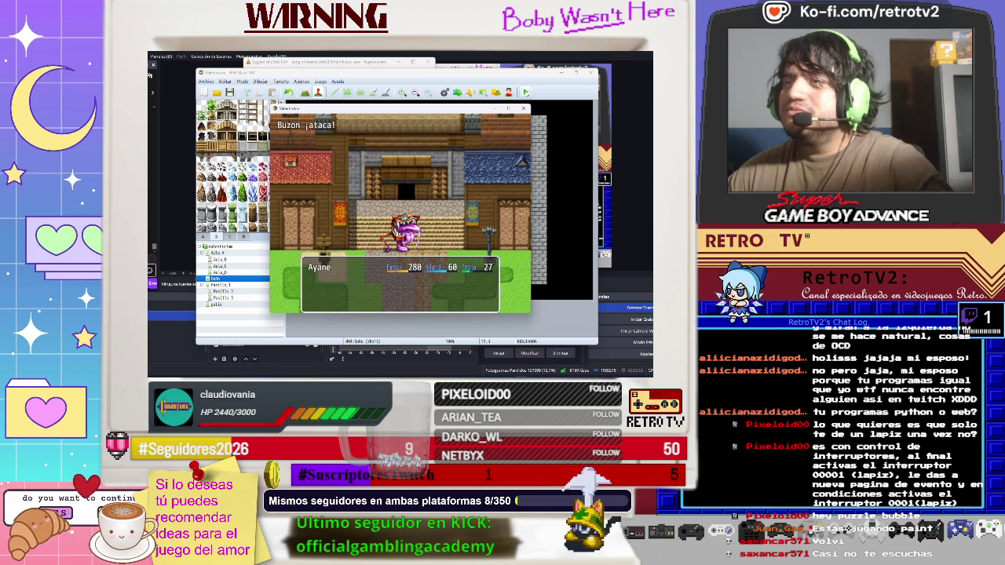
{"action": "key", "text": "Return"}
{"action": "key", "text": "Return"}
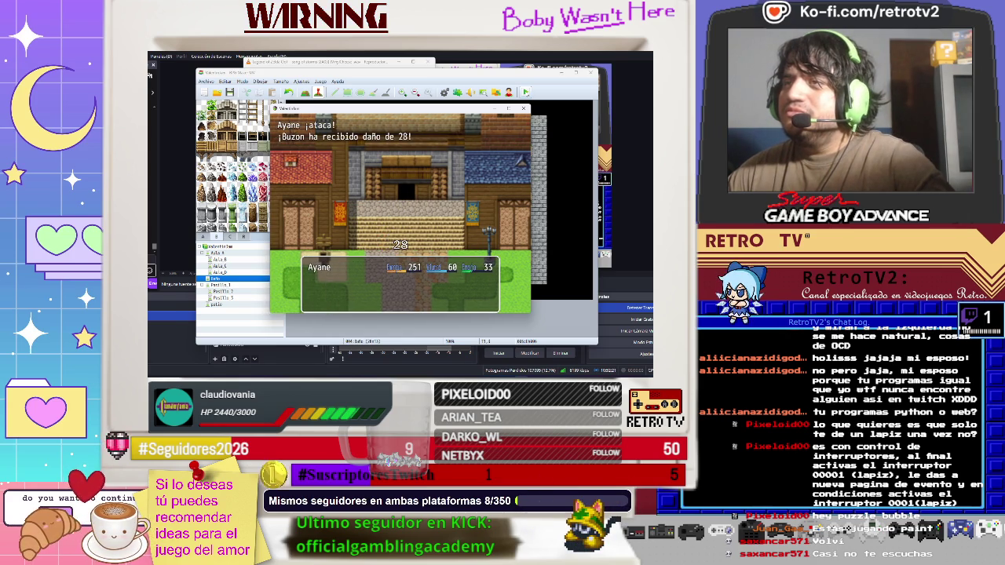
{"action": "key", "text": "Return"}
{"action": "key", "text": "Return"}
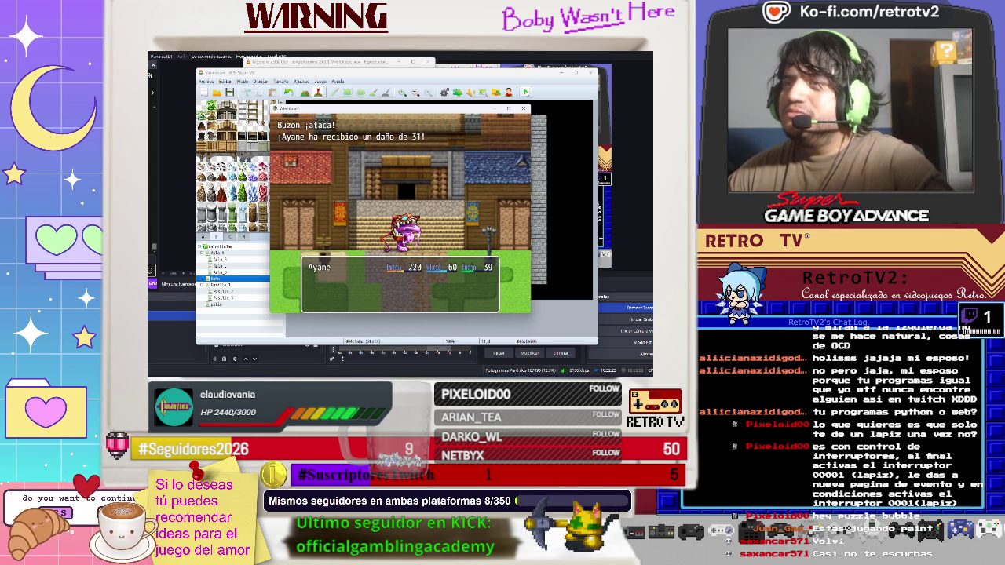
{"action": "key", "text": "Return"}
{"action": "key", "text": "Return"}
{"action": "key", "text": "Return"}
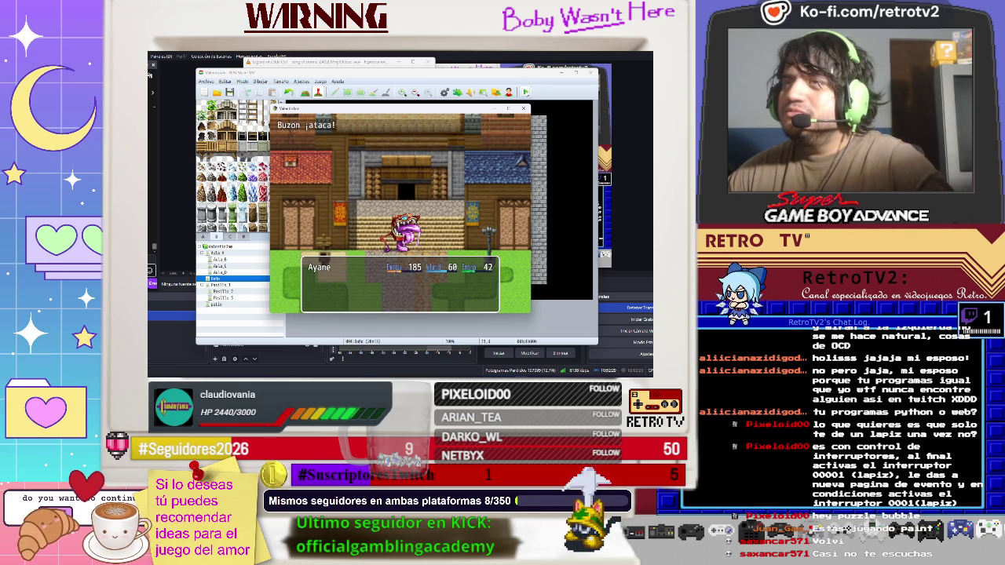
{"action": "key", "text": "Return"}
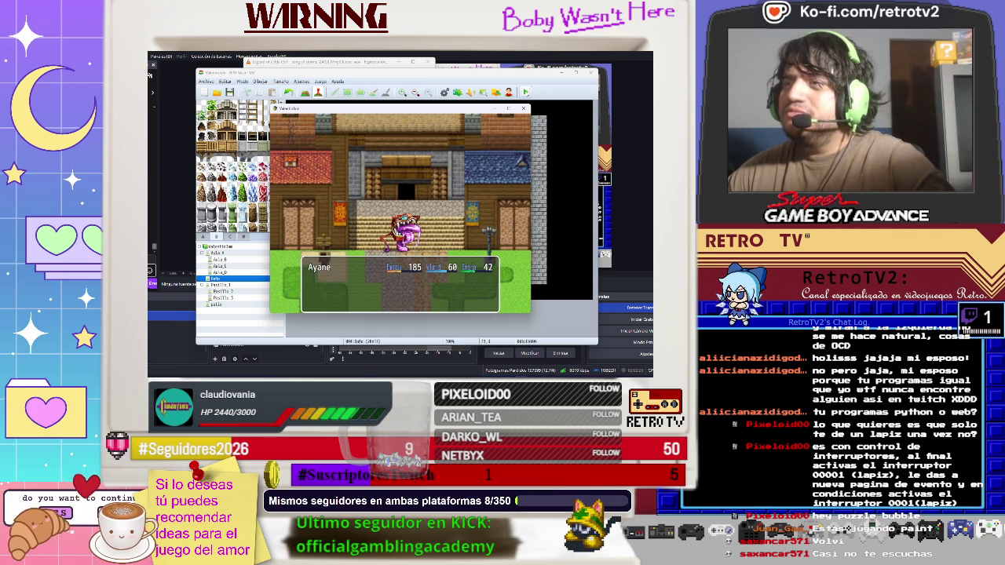
{"action": "key", "text": "Return"}
{"action": "key", "text": "Return"}
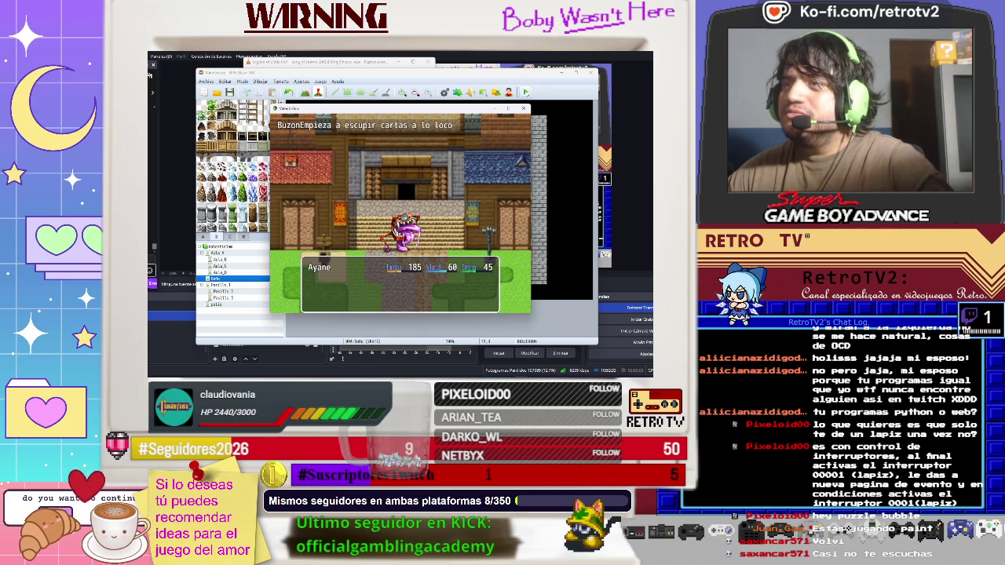
{"action": "key", "text": "Return"}
{"action": "key", "text": "Return"}
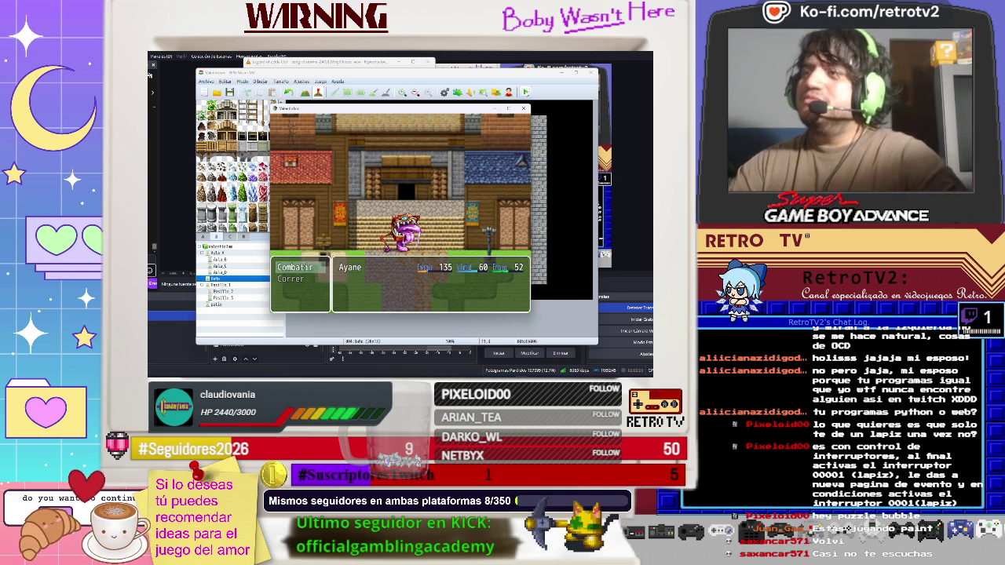
{"action": "key", "text": "Return"}
{"action": "key", "text": "Return"}
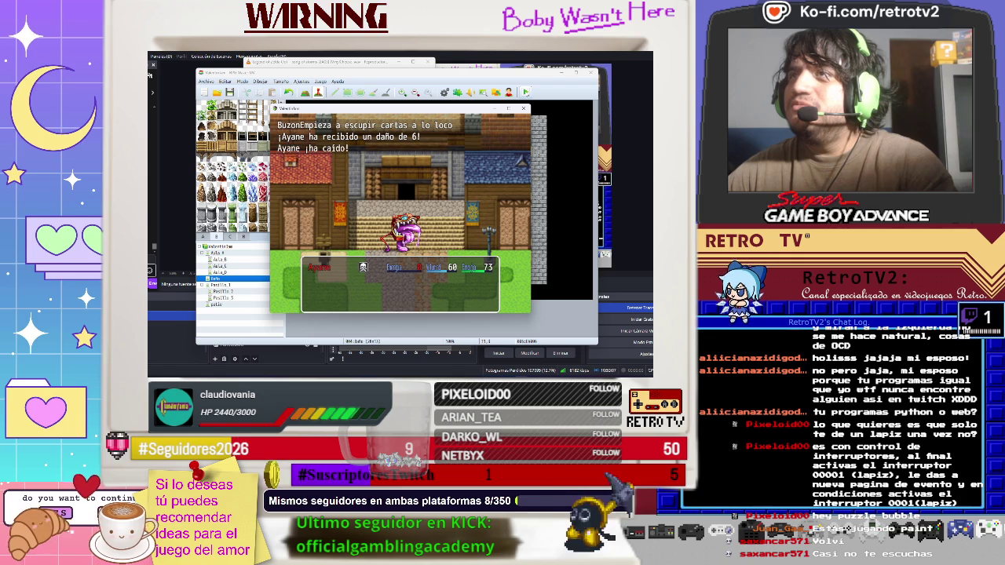
- Close the Game Over playtest and open the database's Términos tab at the Correr siempre message
{"action": "key", "text": "Return"}
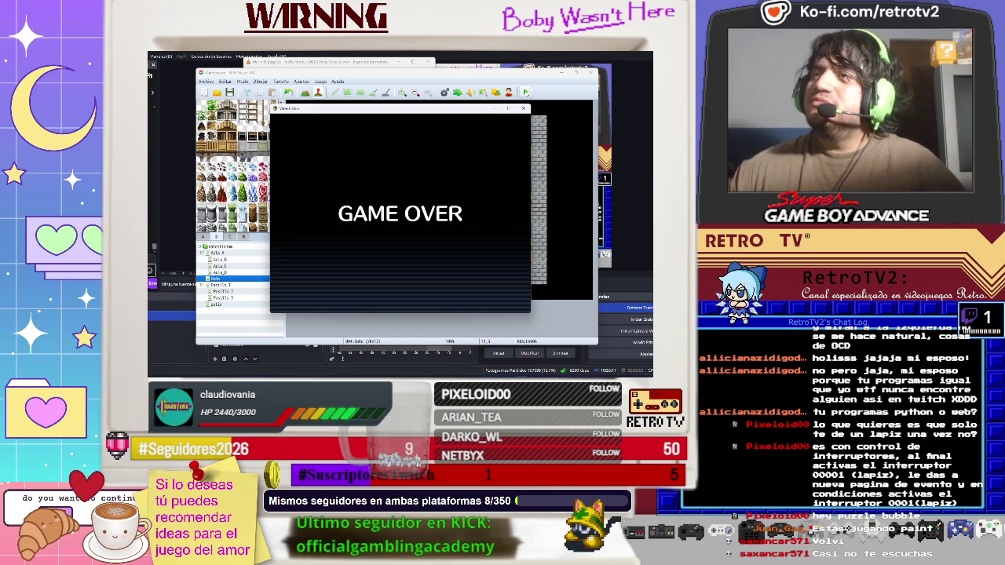
{"action": "key", "text": "alt+F4"}
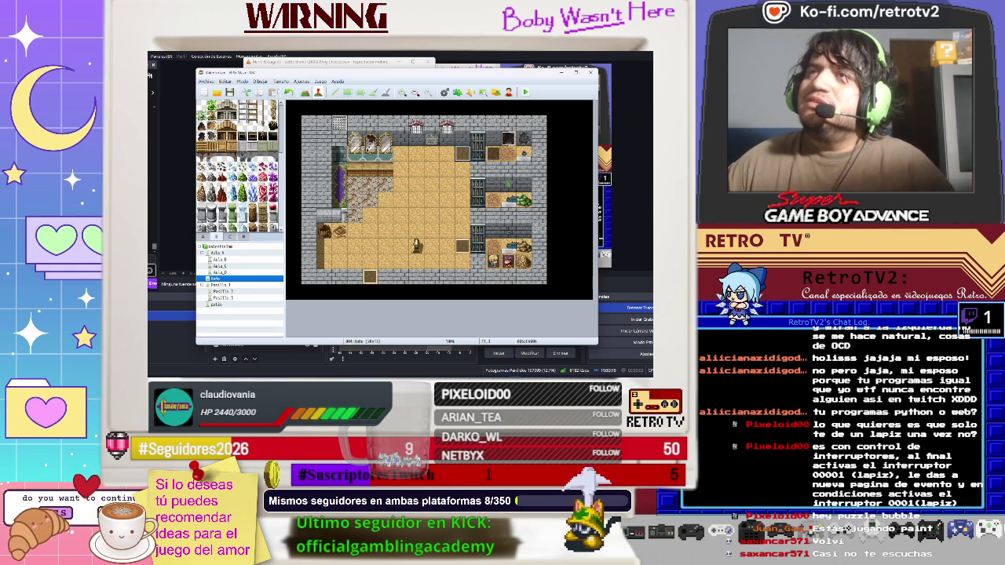
{"action": "left_click", "coordinate": [301, 82]}
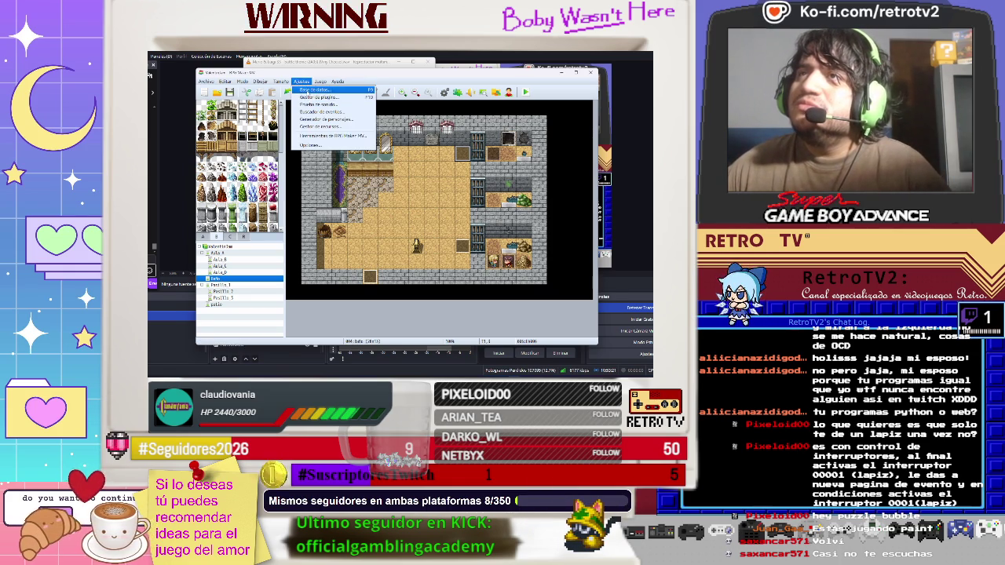
{"action": "left_click", "coordinate": [308, 90]}
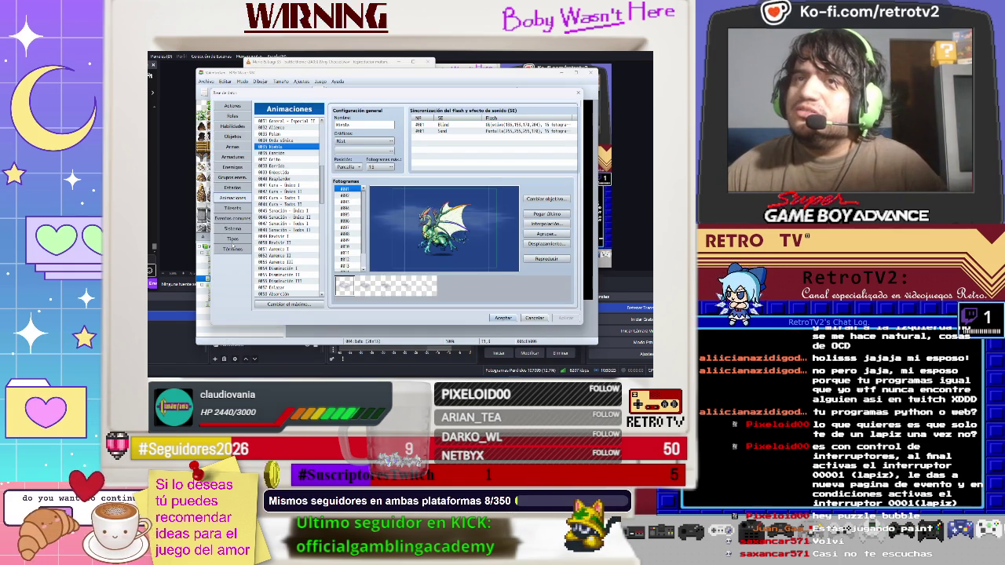
{"action": "left_click", "coordinate": [232, 248]}
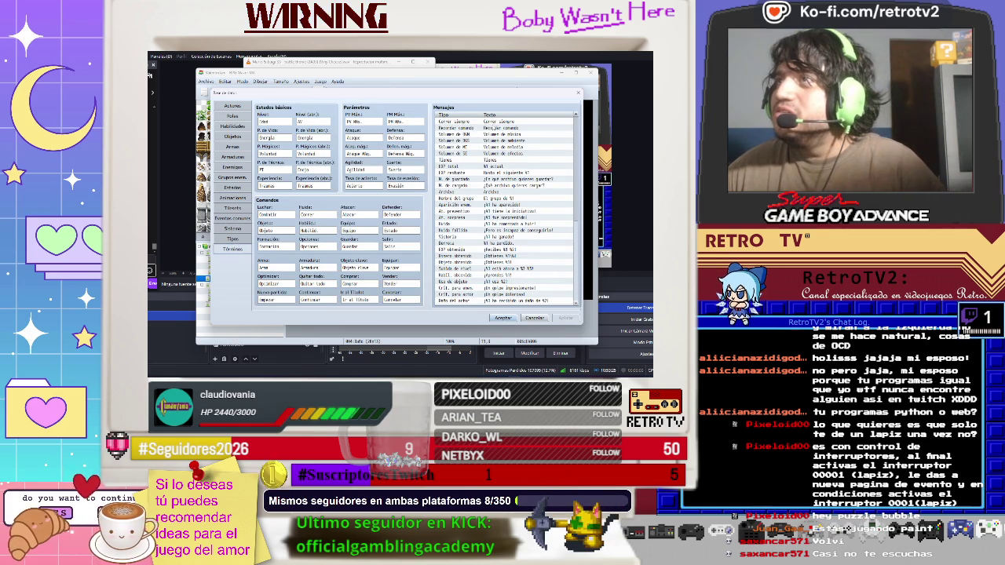
{"action": "left_click", "coordinate": [494, 123]}
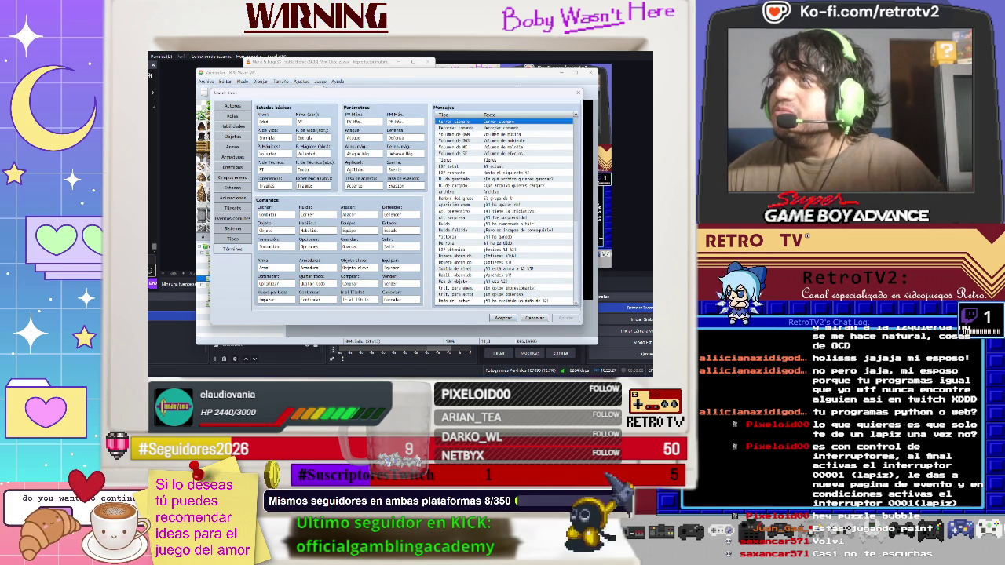
- Browse the Mensajes list past the volume, Tiempo and EXP total entries
{"action": "left_click", "coordinate": [495, 128]}
{"action": "left_click", "coordinate": [496, 134]}
{"action": "left_click", "coordinate": [500, 140]}
{"action": "left_click", "coordinate": [499, 146]}
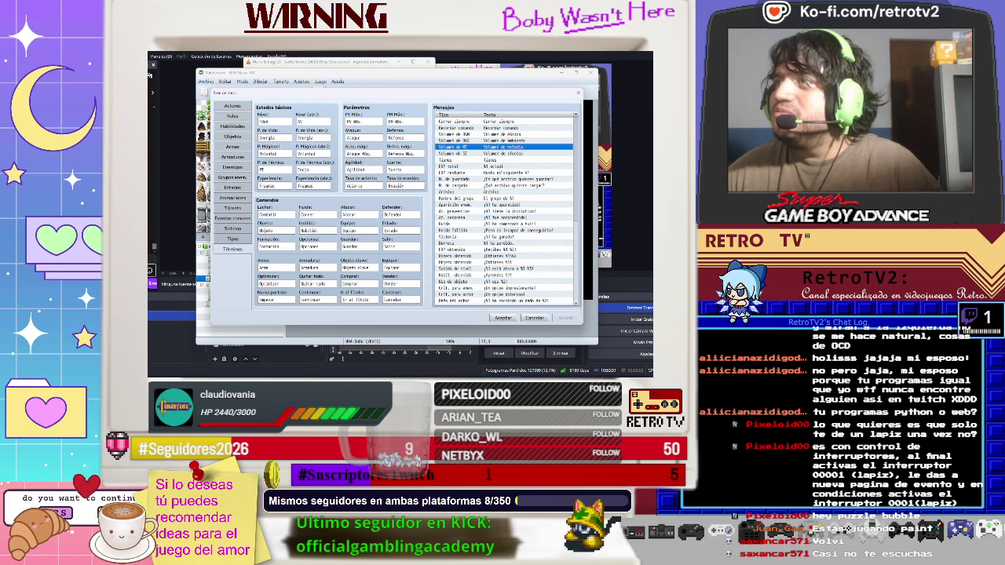
{"action": "left_click", "coordinate": [497, 160]}
{"action": "left_click", "coordinate": [497, 166]}
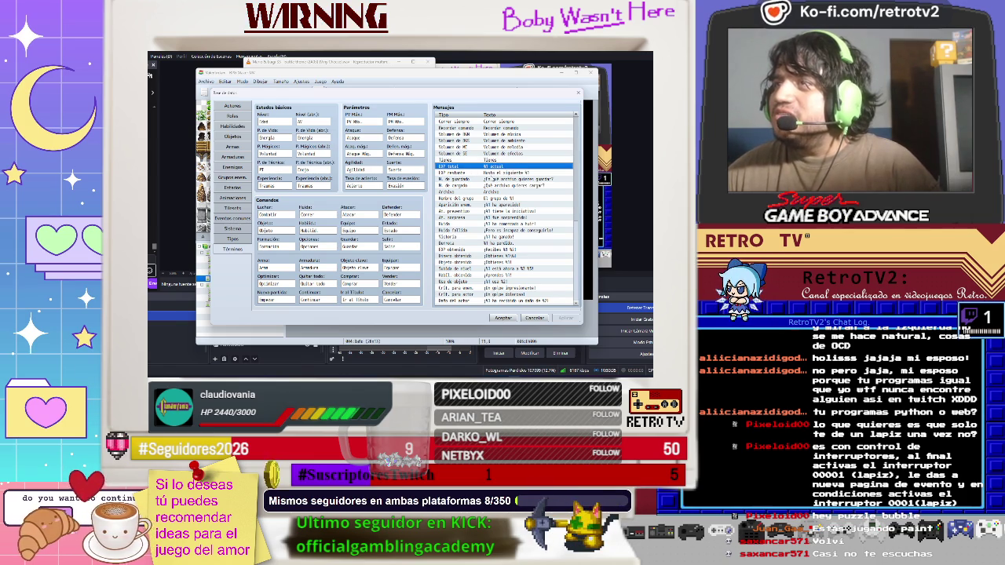
{"action": "scroll", "coordinate": [506, 208], "scroll_direction": "down", "scroll_amount": 3}
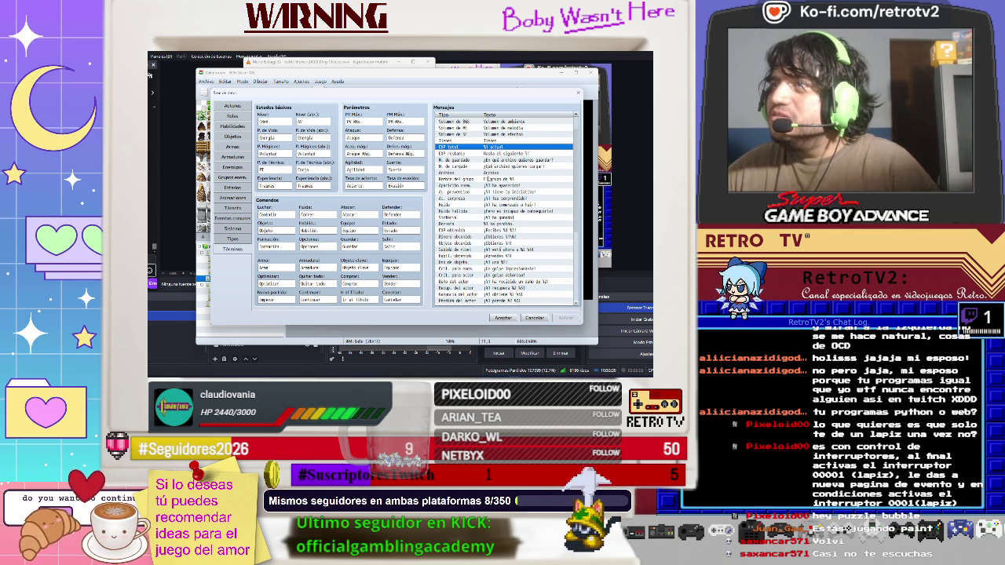
- Change the preemptive-strike message to read 'toma la iniciativa' instead of 'tiene'
{"action": "left_click", "coordinate": [518, 154]}
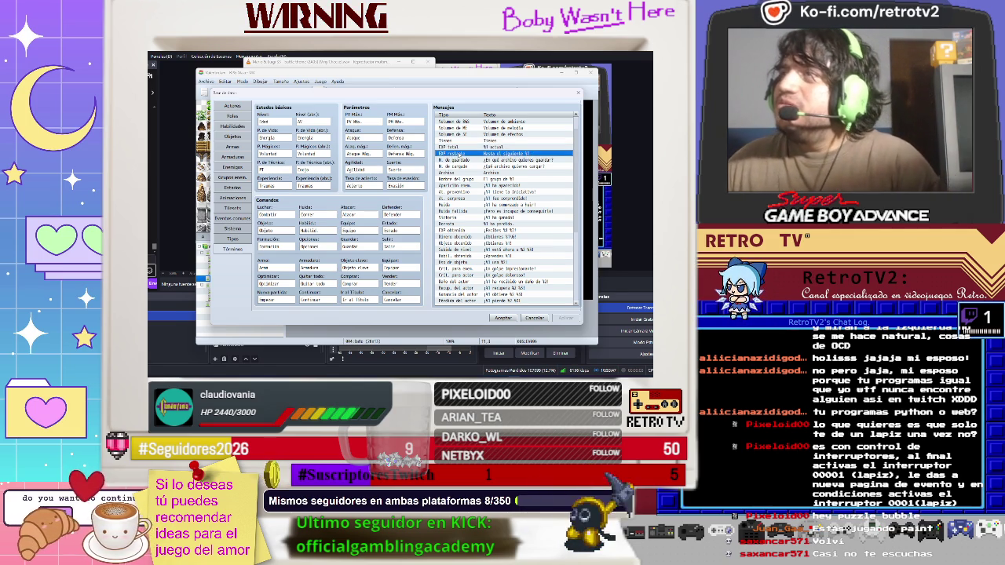
{"action": "left_click", "coordinate": [463, 160]}
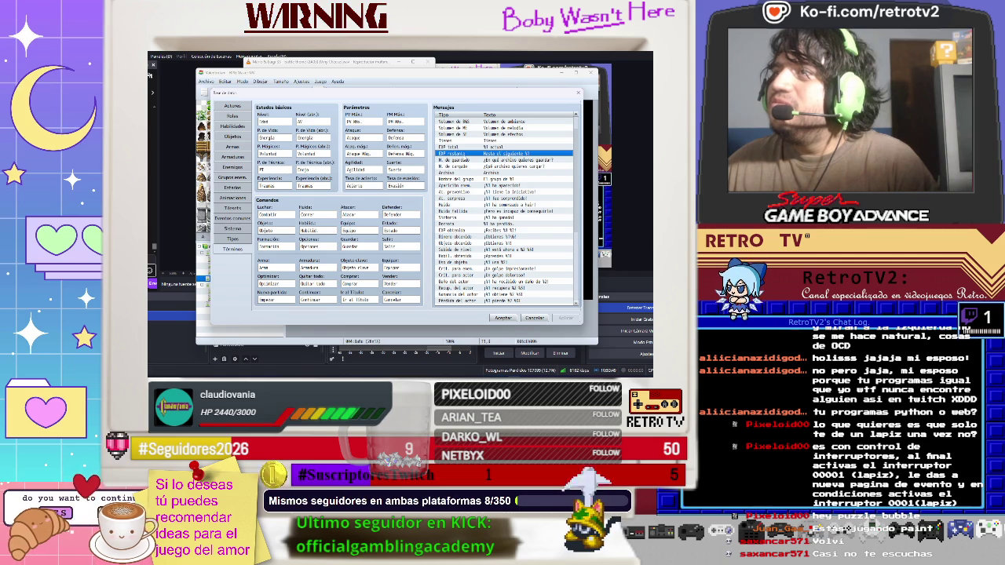
{"action": "type", "text": "toma"}
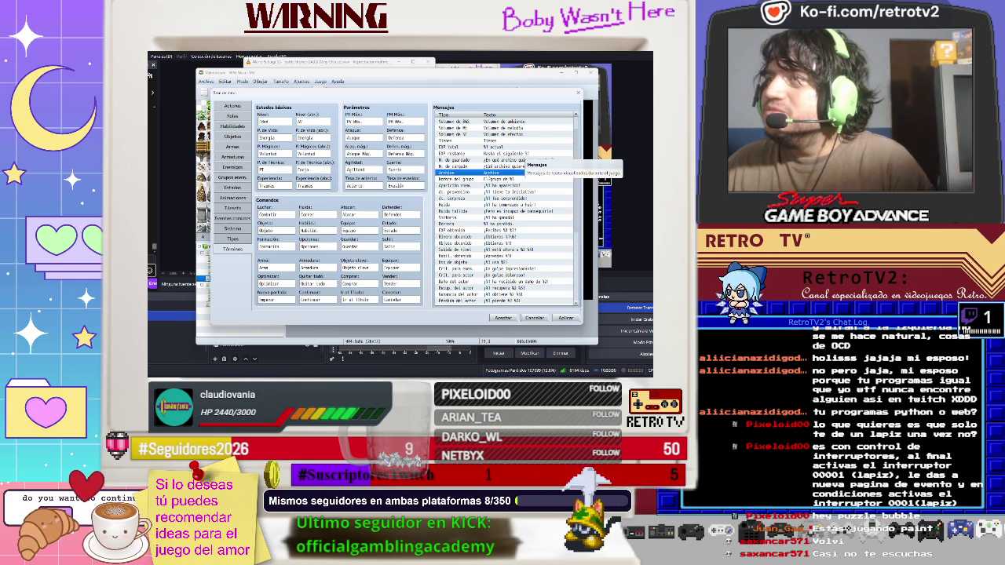
{"action": "left_click", "coordinate": [524, 165]}
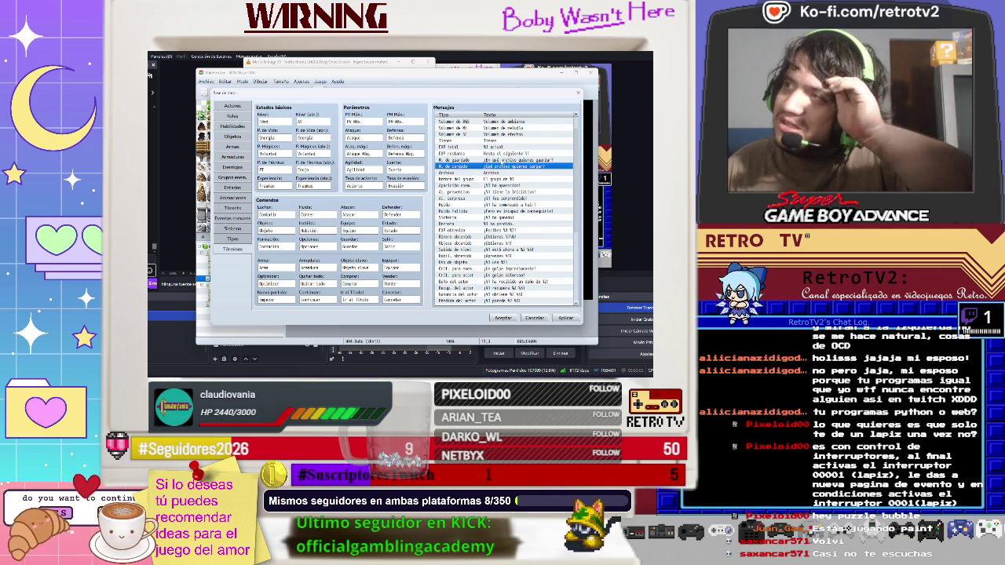
{"action": "left_click", "coordinate": [499, 173]}
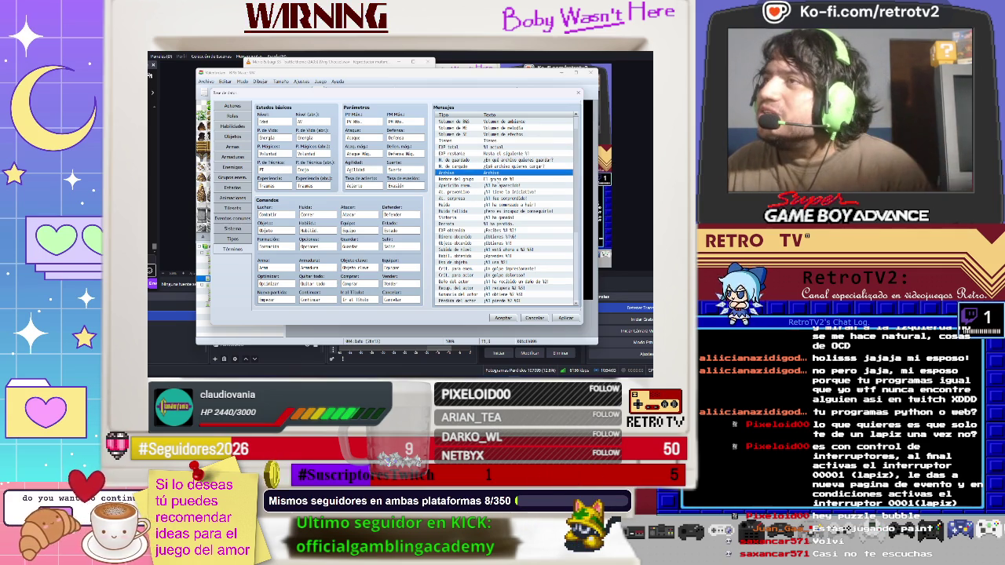
{"action": "left_click", "coordinate": [501, 186]}
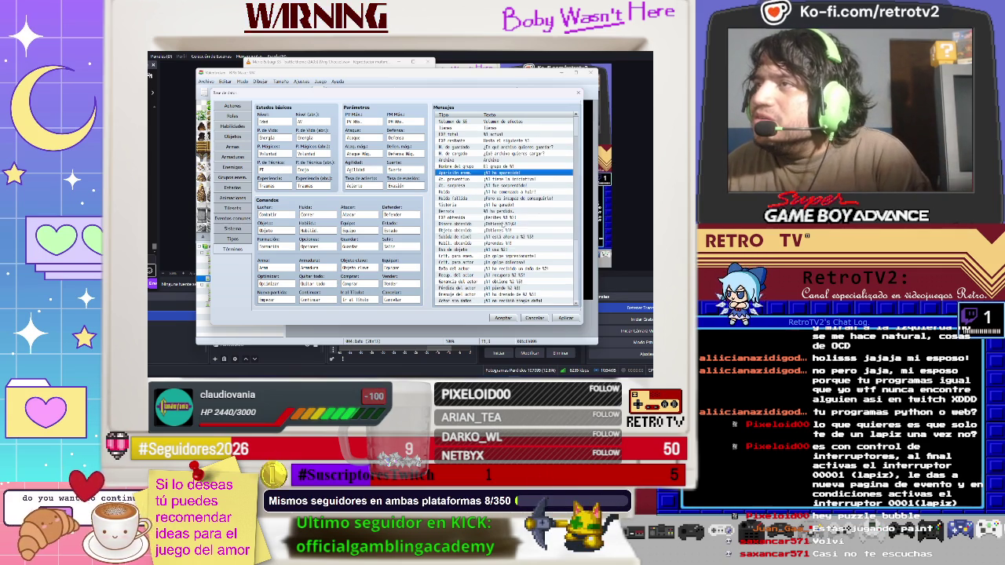
{"action": "scroll", "coordinate": [503, 185], "scroll_direction": "down", "scroll_amount": 1}
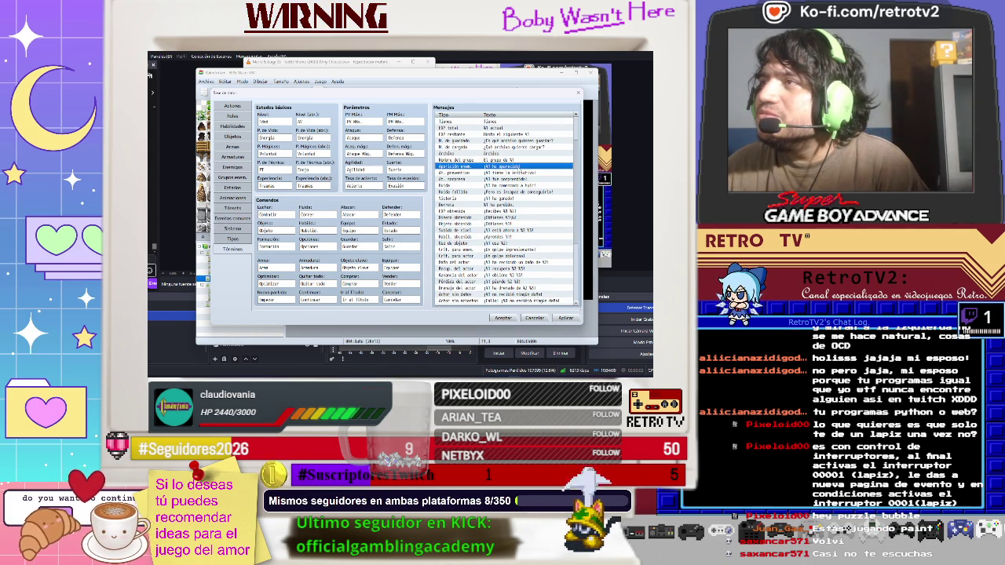
- Replace the wording after the %1 placeholder in the enemy-appearance message
{"action": "double_click", "coordinate": [494, 166]}
{"action": "key", "text": "End"}
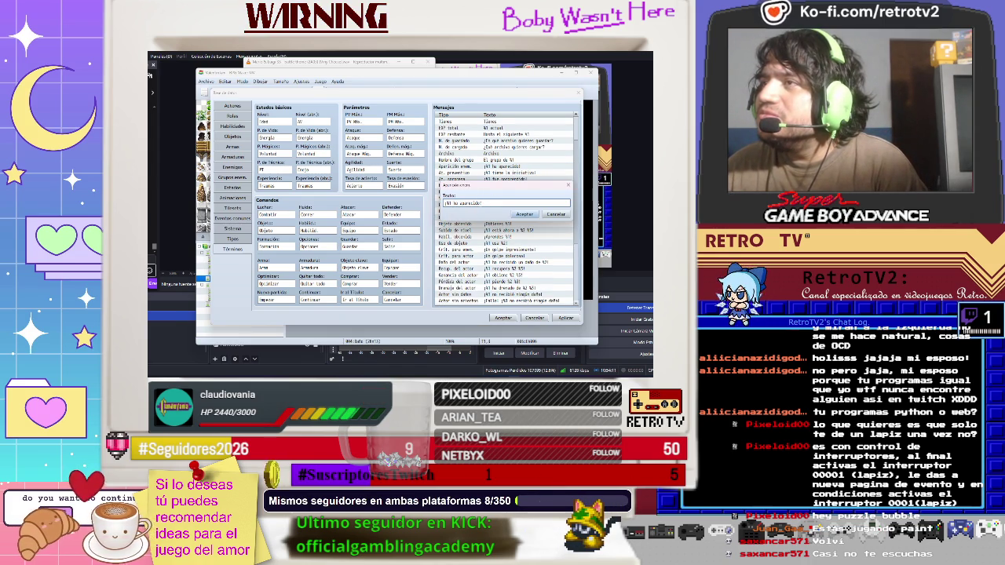
{"action": "key", "text": "ctrl+shift+Left"}
{"action": "key", "text": "ctrl+shift+Left"}
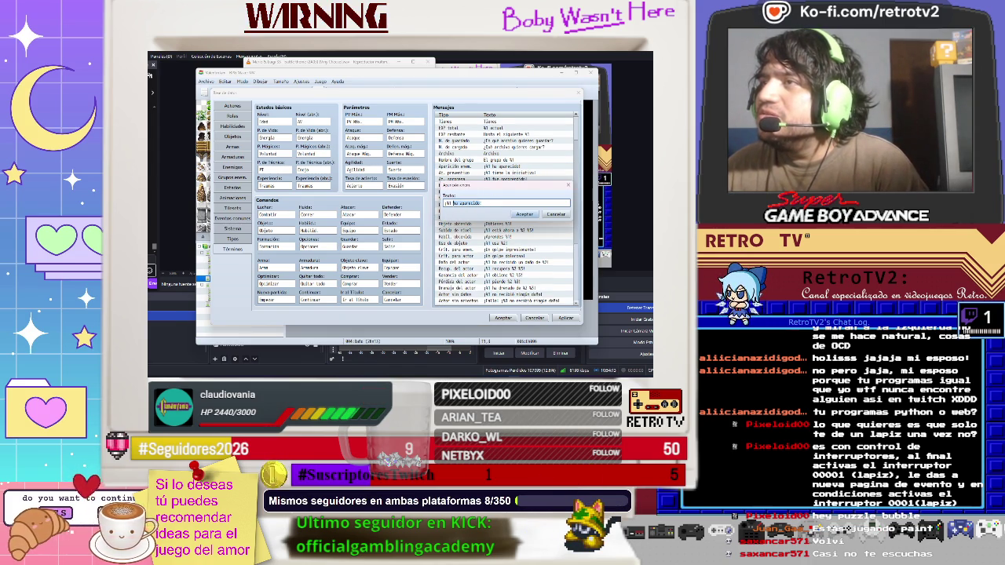
{"action": "type", "text": "eul"}
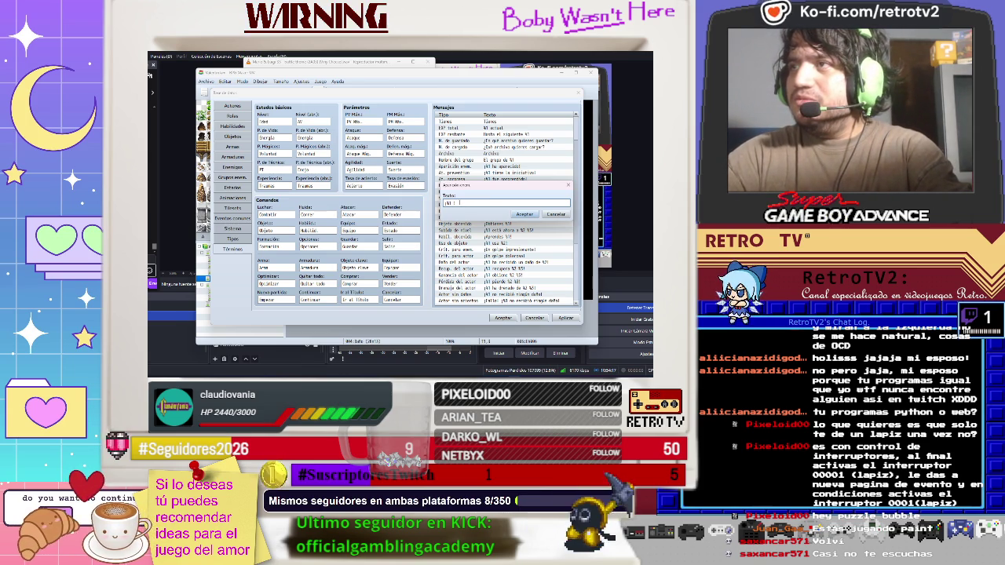
{"action": "type", "text": "Aul"}
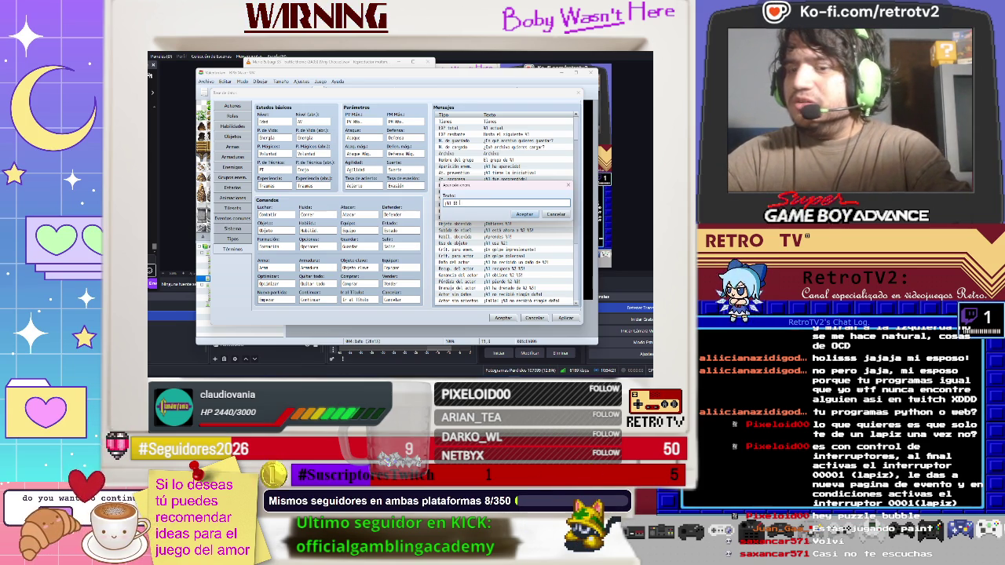
{"action": "type", "text": "ulero"}
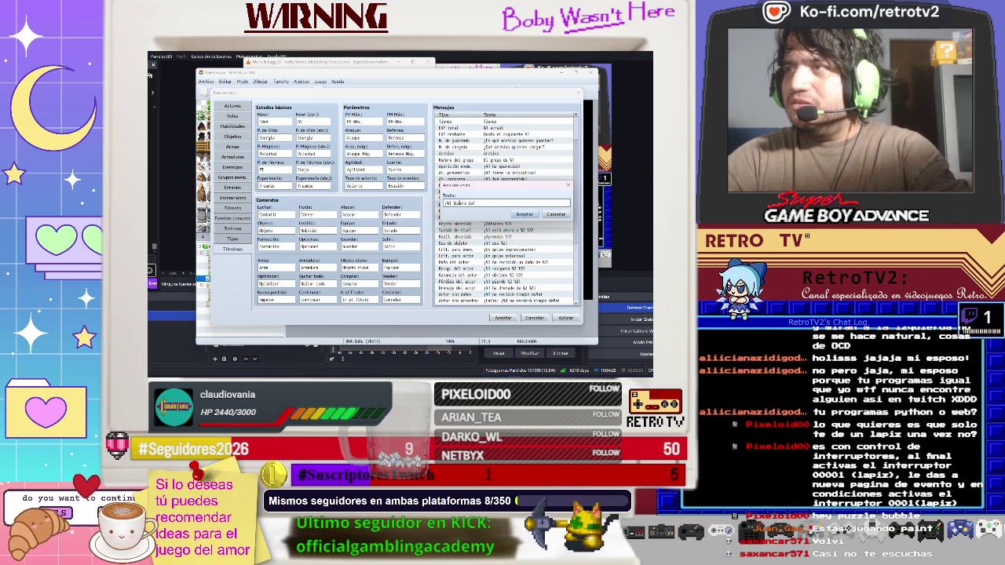
{"action": "type", "text": "udarte"}
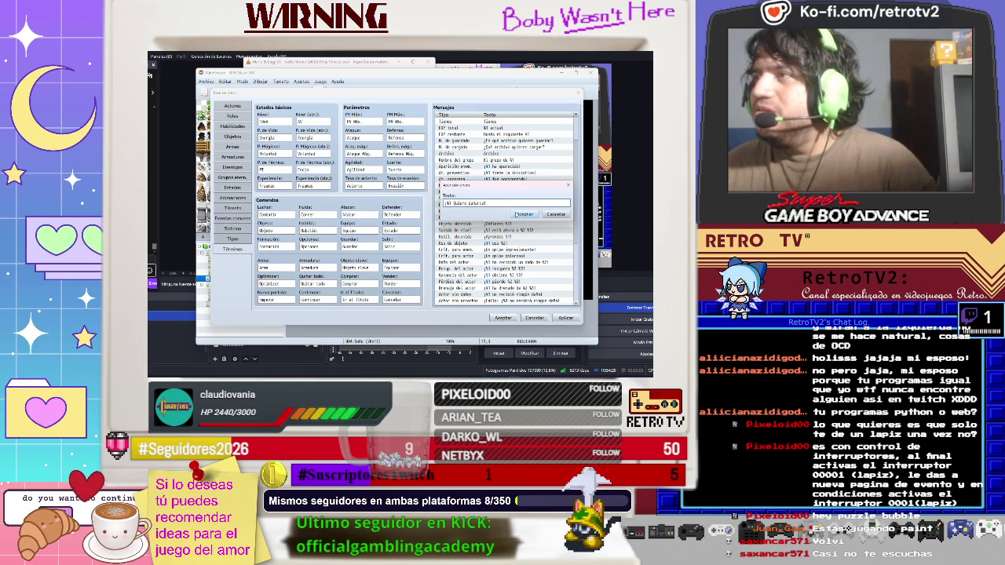
{"action": "key", "text": "Return"}
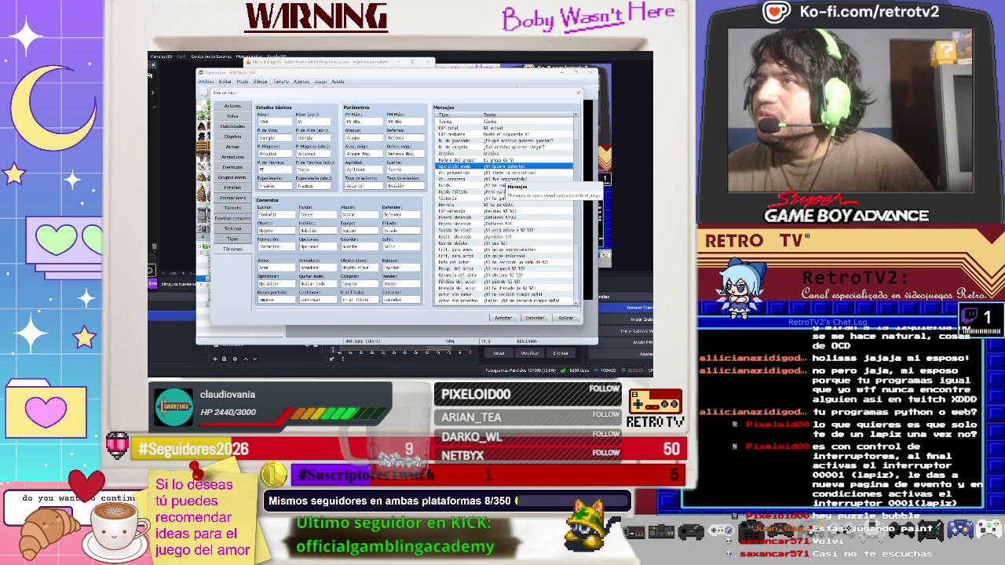
- Set the Huida escape message to '¡%1 ha corrido por su vida!'
{"action": "left_click", "coordinate": [502, 186]}
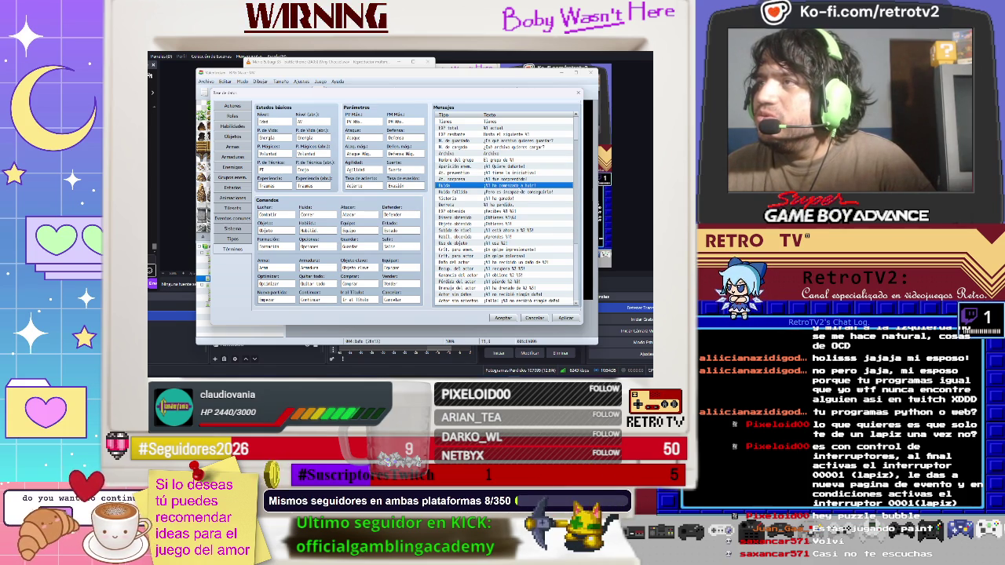
{"action": "double_click", "coordinate": [502, 185]}
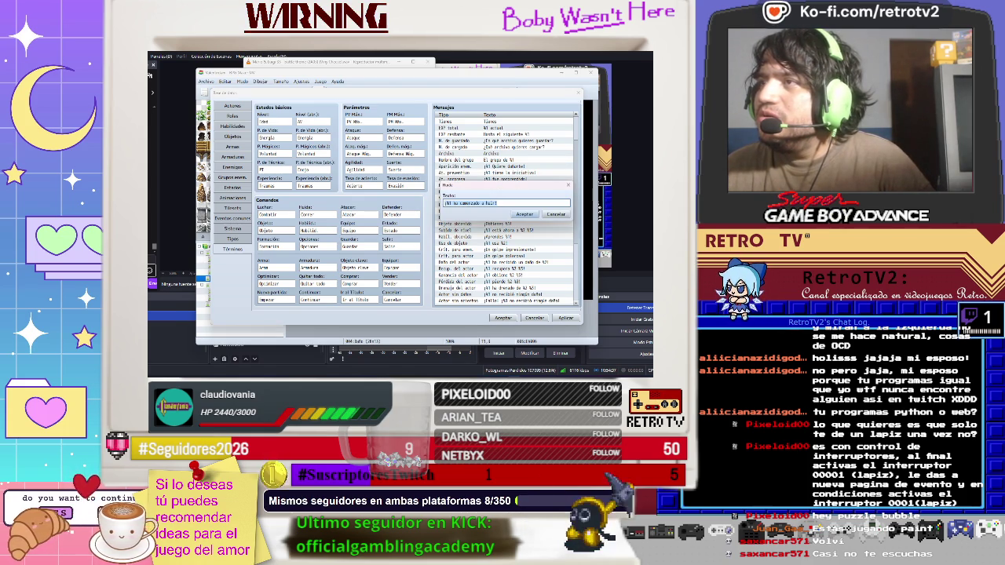
{"action": "left_click", "coordinate": [490, 203]}
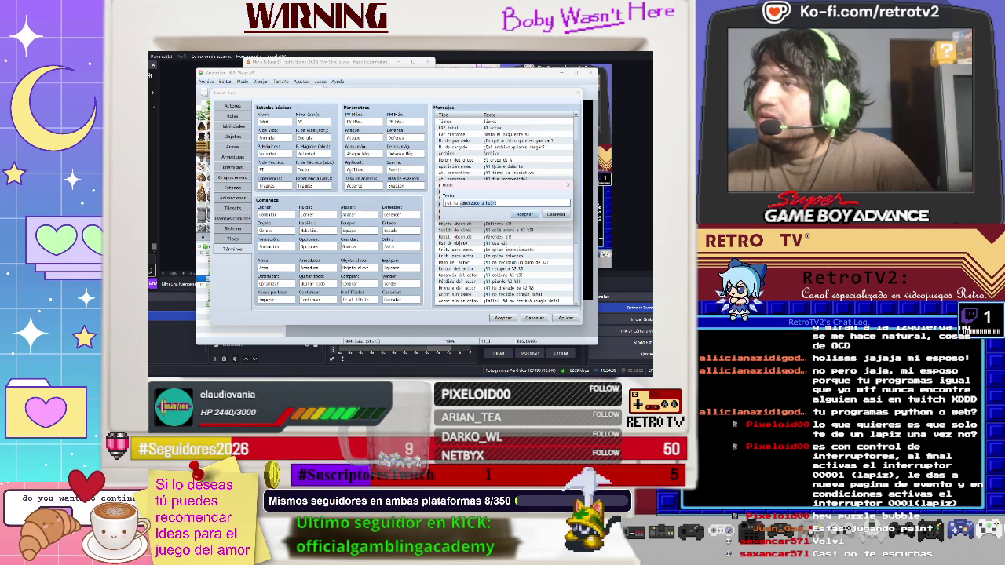
{"action": "key", "text": "BackSpace"}
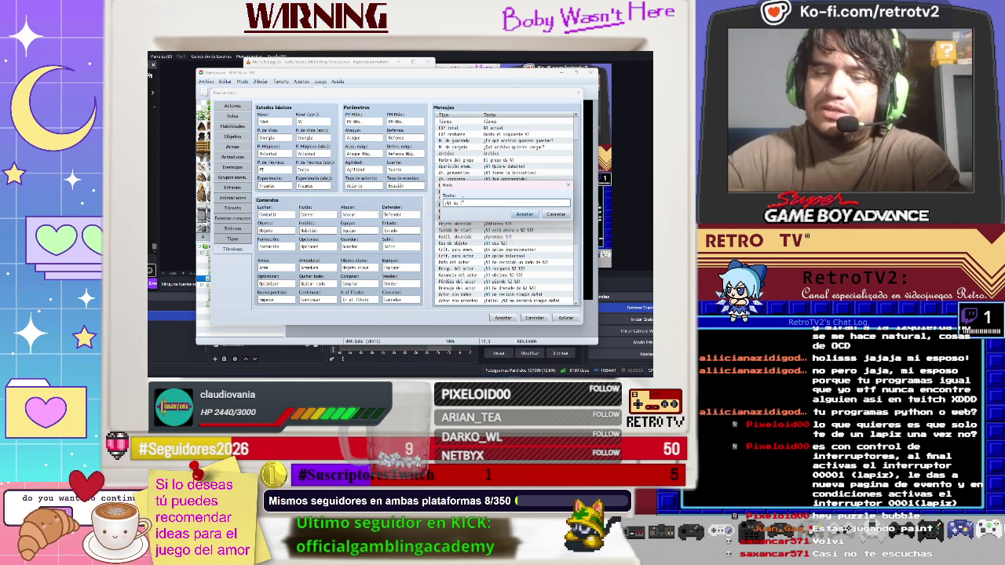
{"action": "type", "text": "hui"}
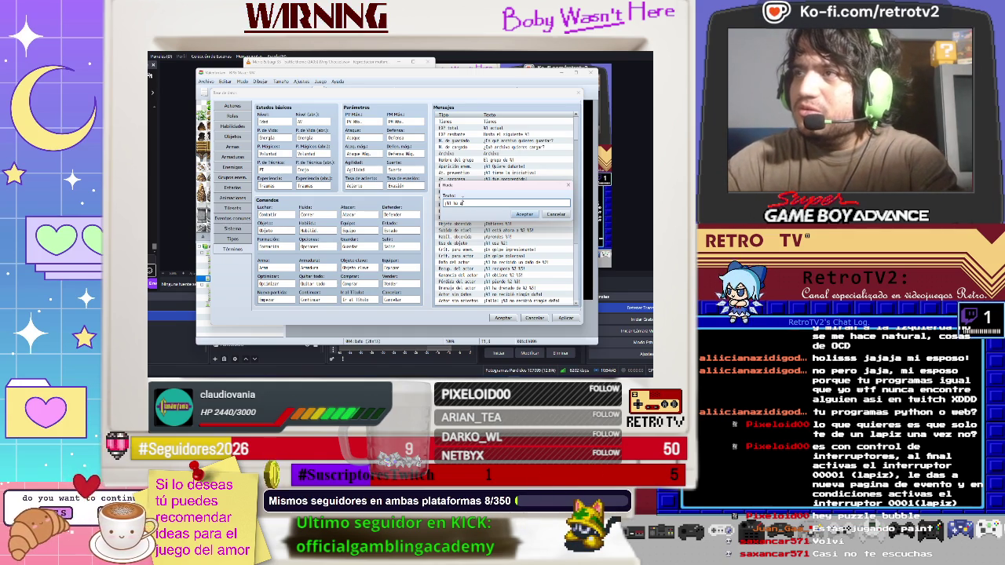
{"action": "type", "text": "do!"}
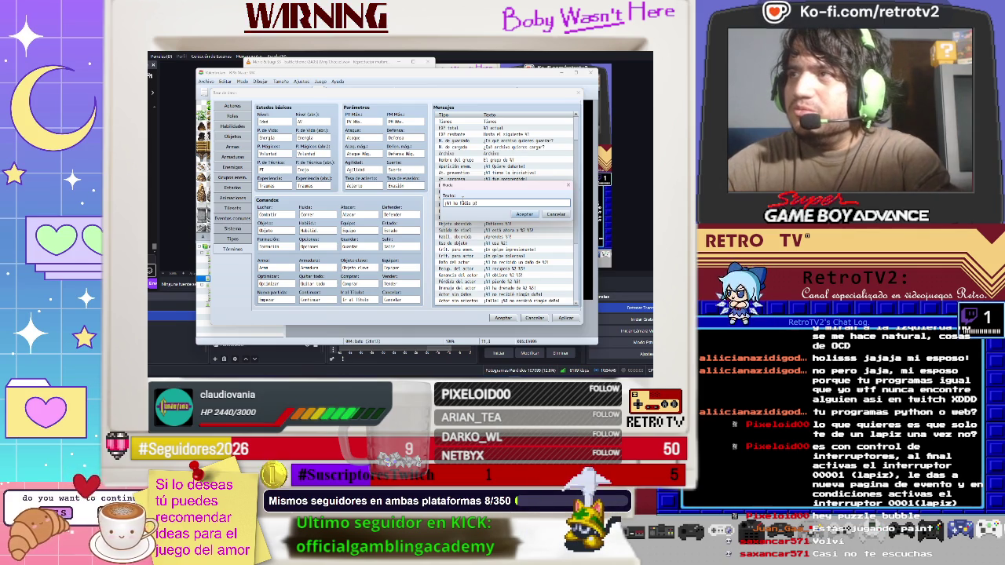
{"action": "type", "text": "su vida!"}
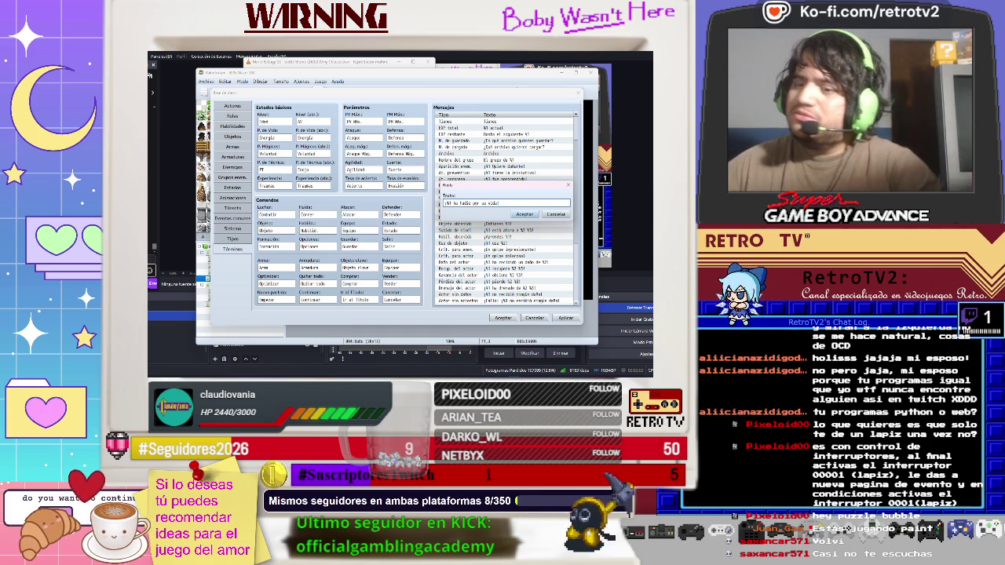
{"action": "key", "text": "BackSpace"}
{"action": "key", "text": "BackSpace"}
{"action": "key", "text": "BackSpace"}
{"action": "type", "text": "corrido"}
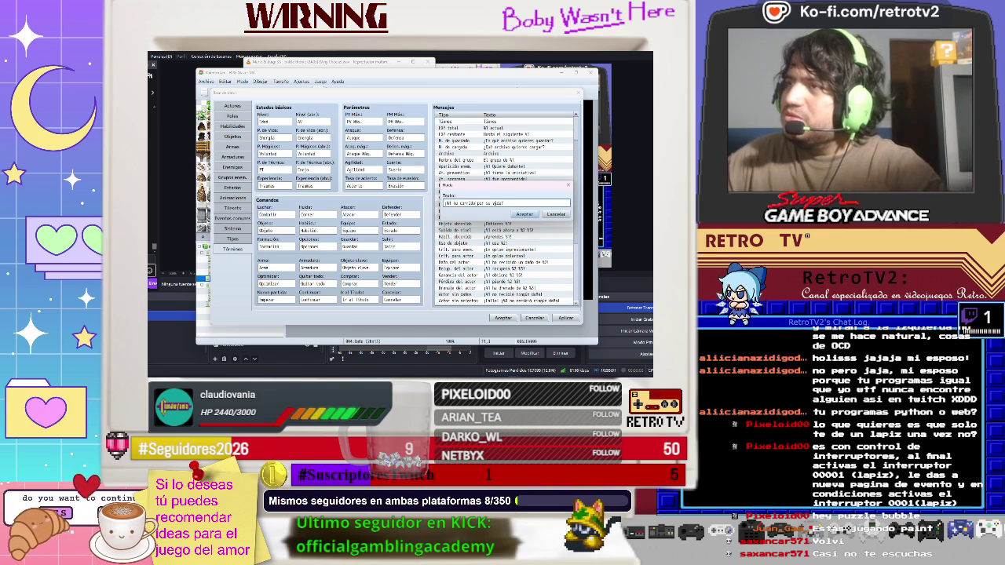
{"action": "left_click", "coordinate": [524, 214]}
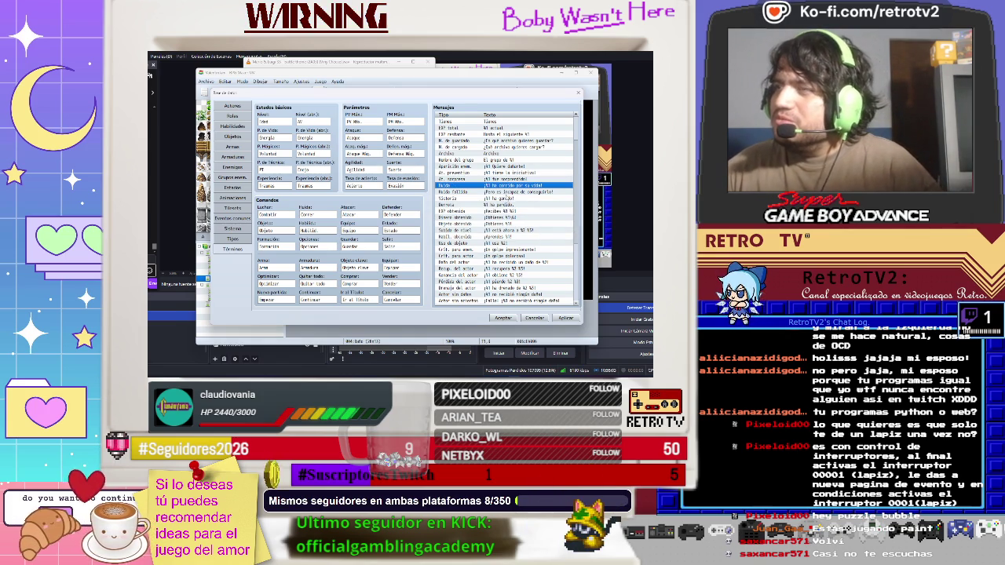
{"action": "left_click", "coordinate": [502, 192]}
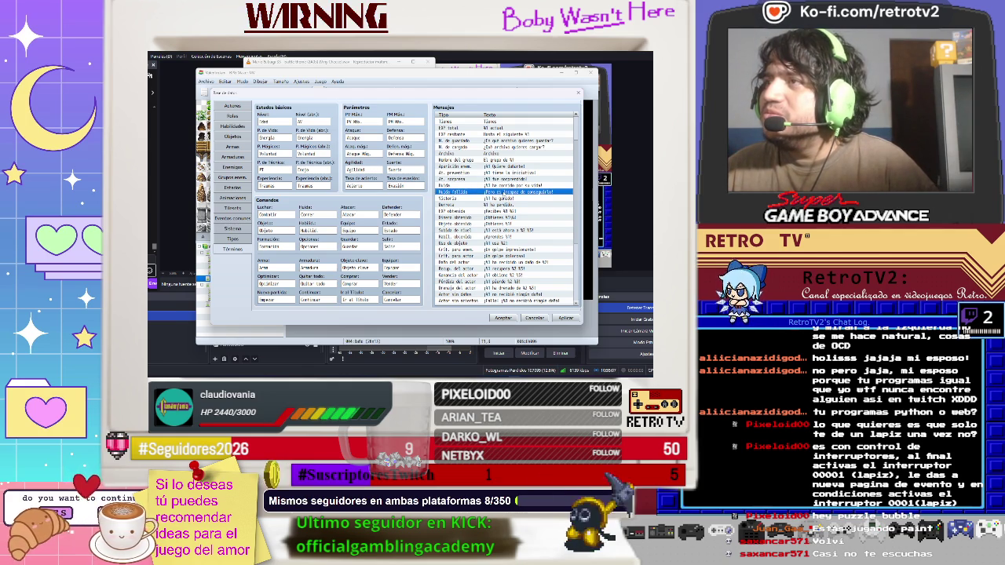
- Set the Huida fallida message to '¡Pero no fué capaz de escapar del problema!'
{"action": "double_click", "coordinate": [503, 193]}
{"action": "left_click", "coordinate": [472, 202]}
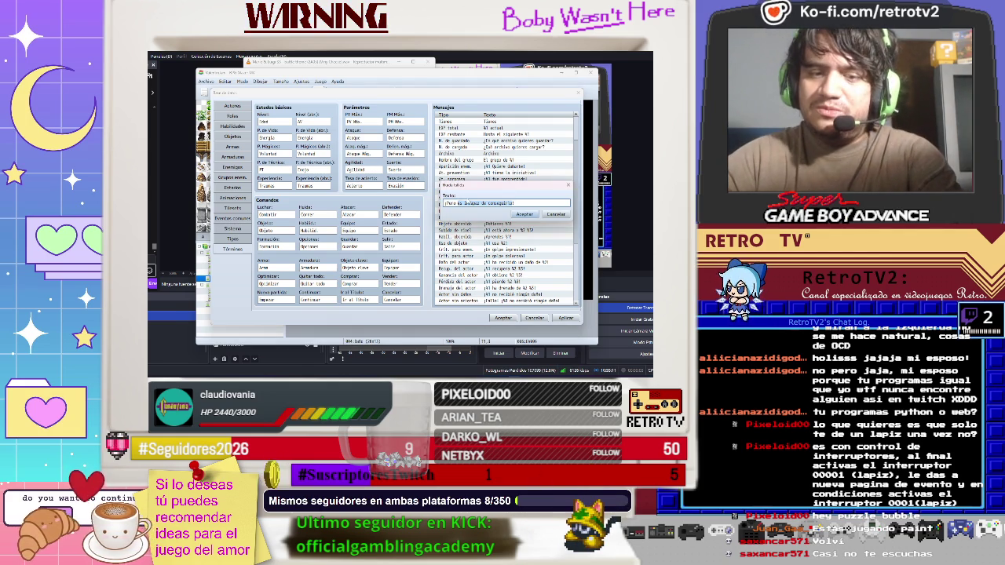
{"action": "type", "text": "no fué ca"}
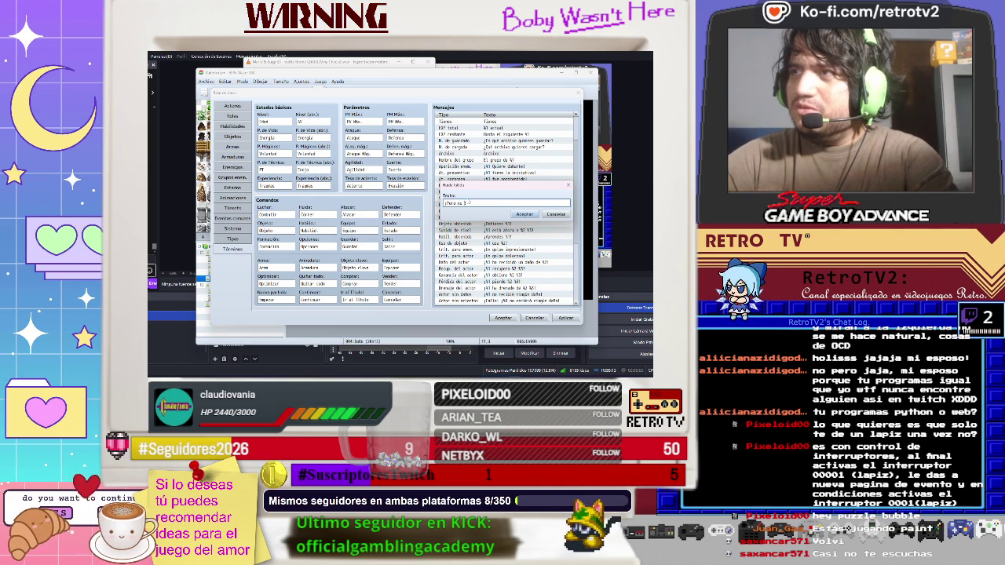
{"action": "type", "text": "paz "}
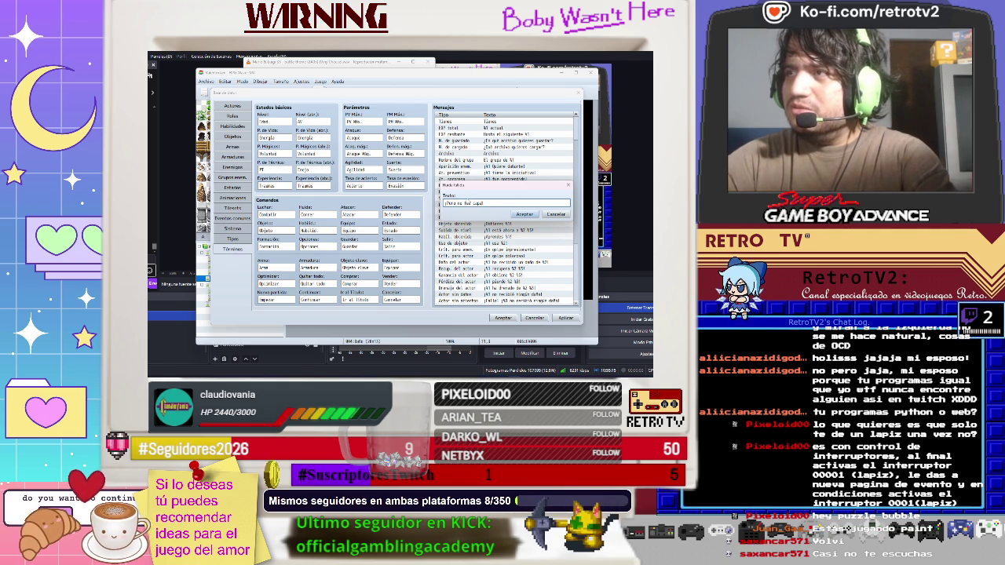
{"action": "type", "text": "de vol"}
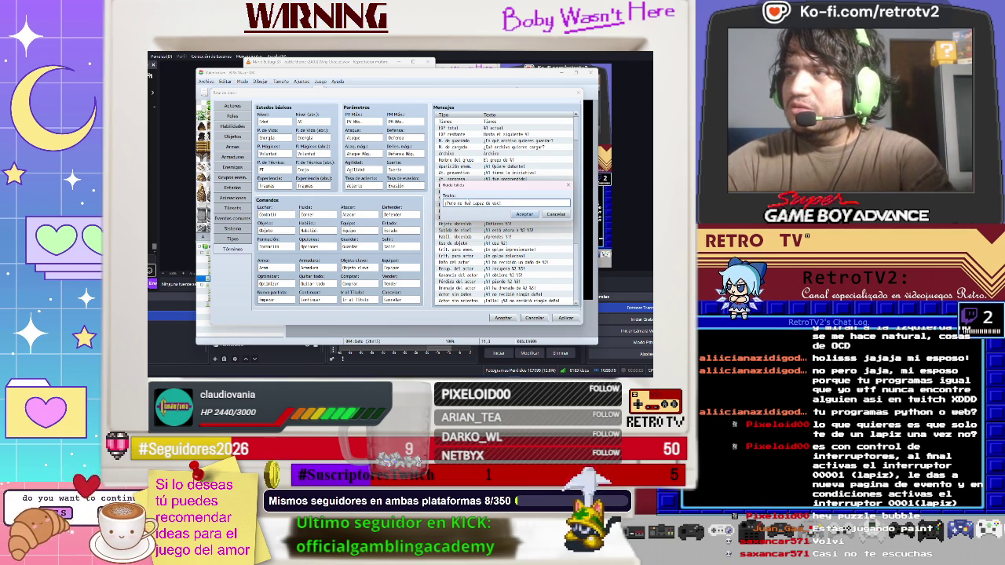
{"action": "key", "text": "BackSpace"}
{"action": "key", "text": "BackSpace"}
{"action": "key", "text": "BackSpace"}
{"action": "key", "text": "BackSpace"}
{"action": "type", "text": " escapar del problema!"}
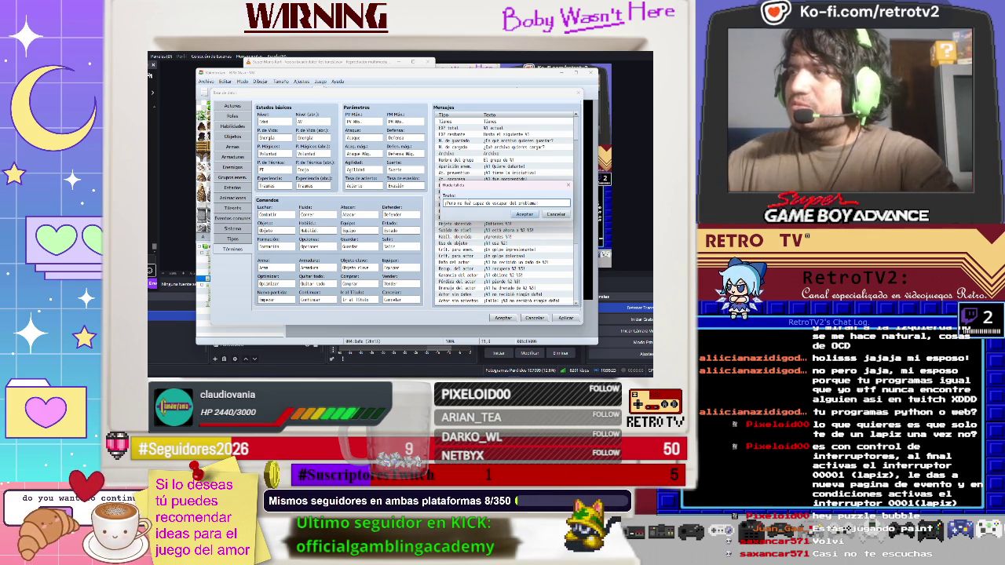
{"action": "left_click", "coordinate": [524, 214]}
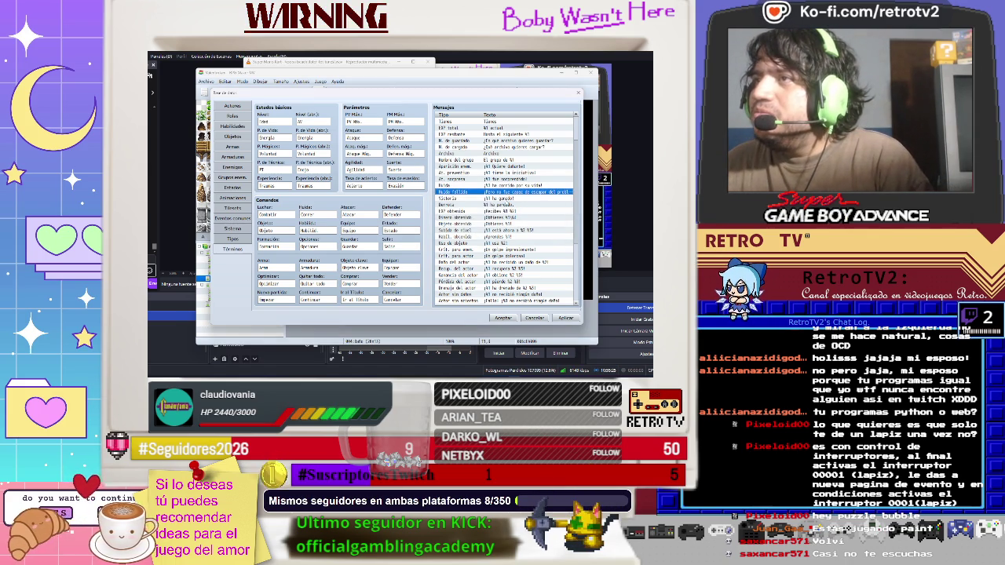
- Rewrite the Derrota defeat message as '%1 ha eliminado.'
{"action": "left_click", "coordinate": [471, 198]}
{"action": "left_click", "coordinate": [471, 204]}
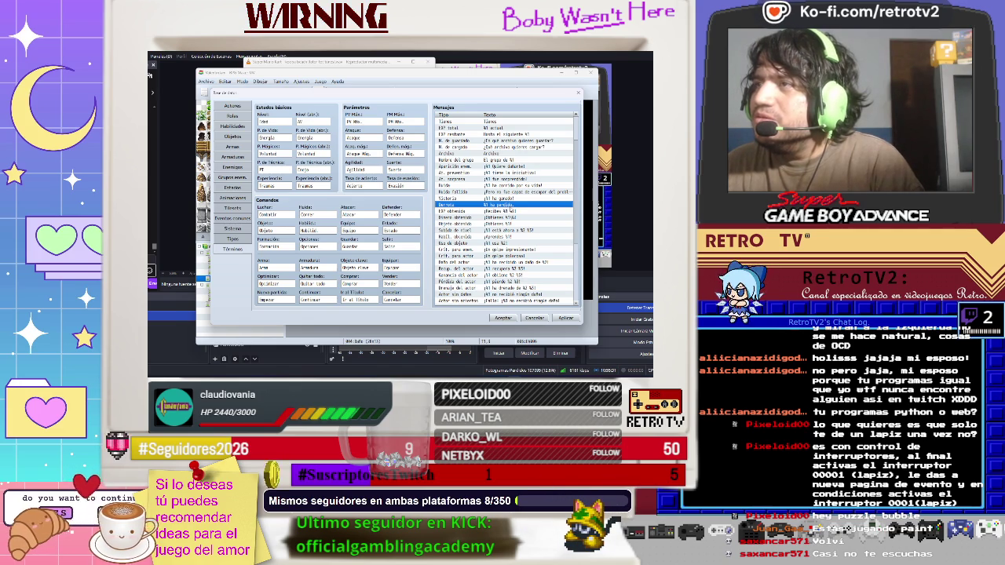
{"action": "double_click", "coordinate": [511, 205]}
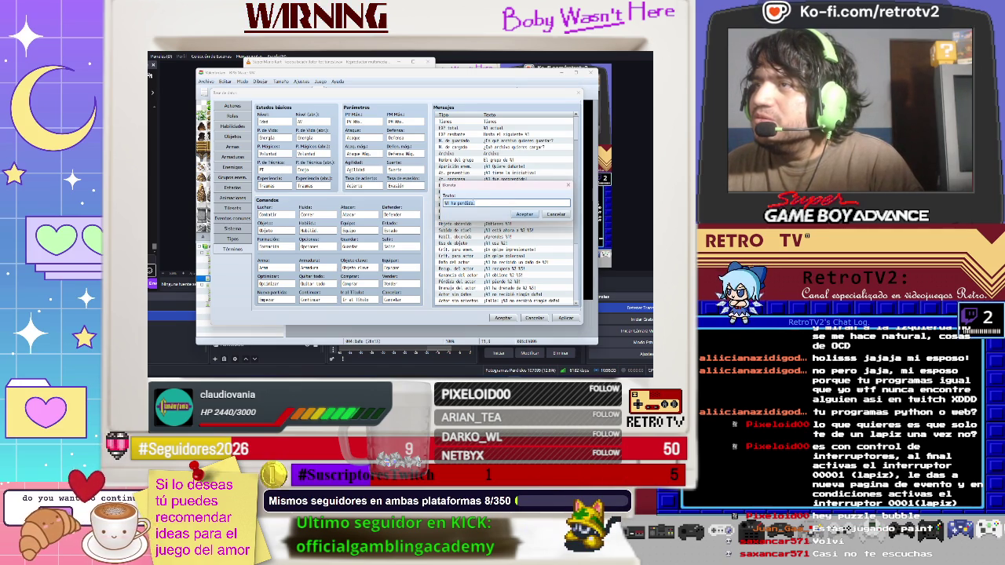
{"action": "left_click", "coordinate": [474, 203]}
{"action": "left_click_drag", "start_coordinate": [456, 202], "coordinate": [471, 203]}
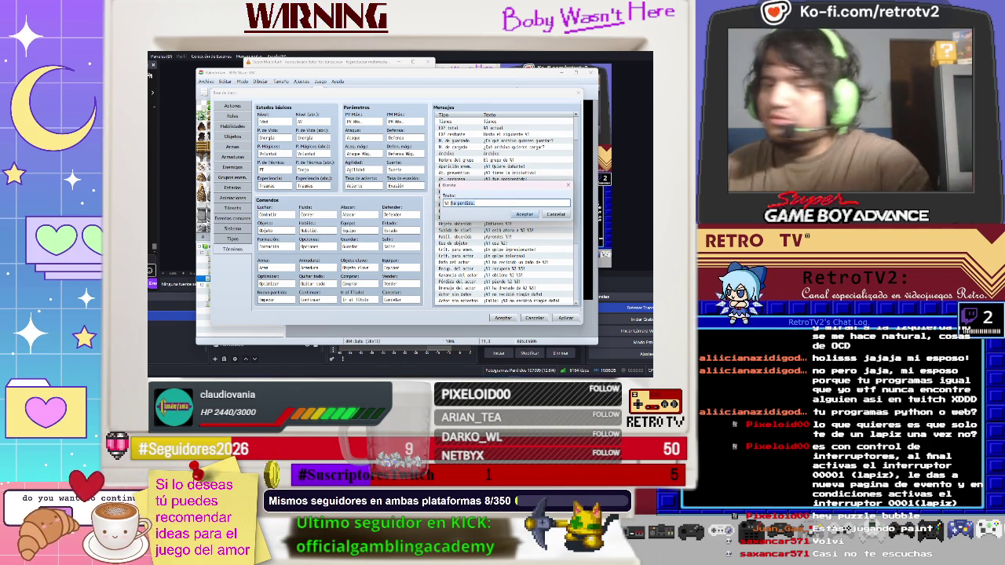
{"action": "type", "text": "d"}
{"action": "type", "text": "limi"}
{"action": "type", "text": "nado."}
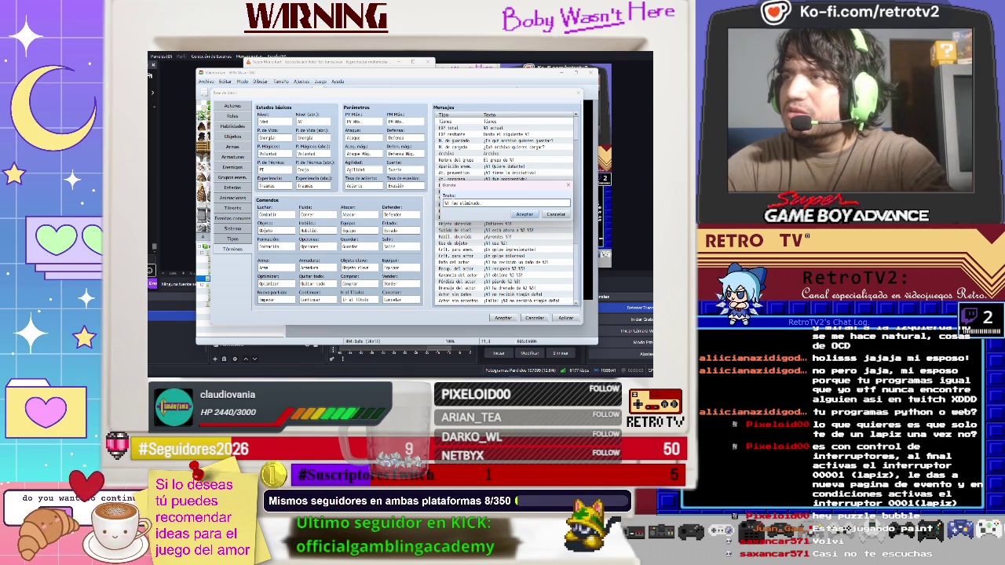
{"action": "left_click", "coordinate": [523, 215]}
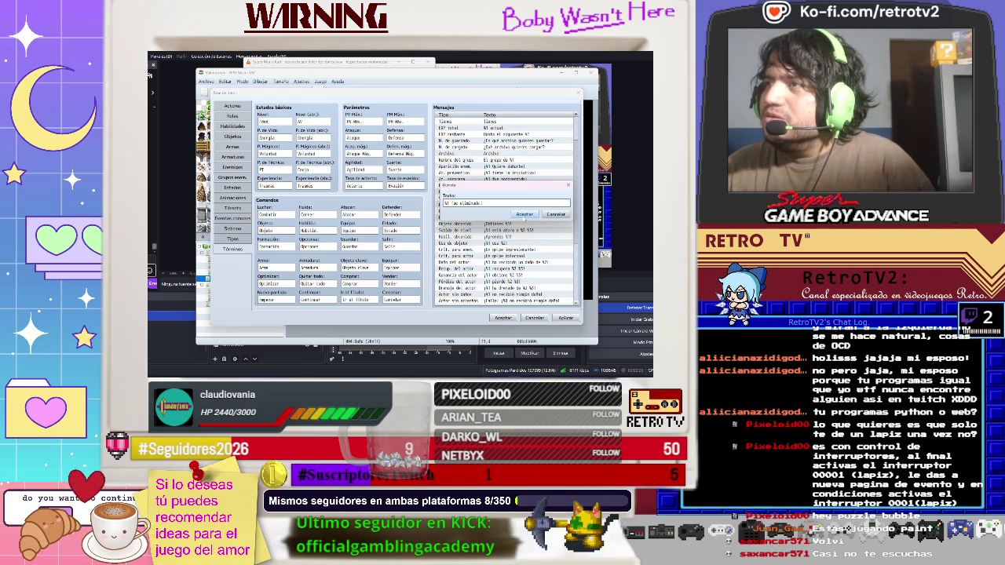
{"action": "left_click", "coordinate": [523, 214]}
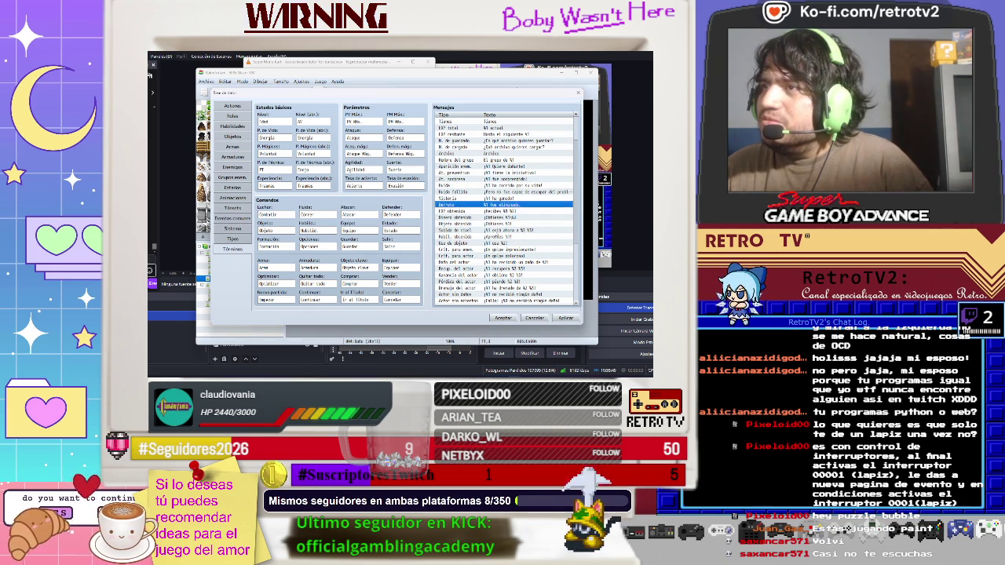
{"action": "left_click", "coordinate": [505, 224]}
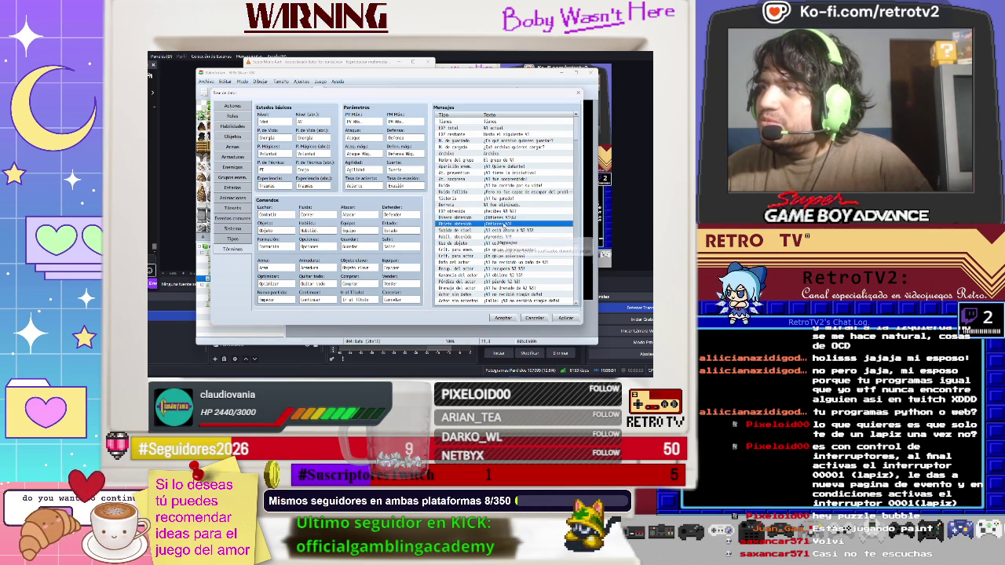
- Change the Objeto obtenido message from 'Obtienes' to '¡Encontraste %1!'
{"action": "double_click", "coordinate": [505, 223]}
{"action": "left_click_drag", "start_coordinate": [464, 203], "coordinate": [444, 203]}
{"action": "key", "text": "BackSpace"}
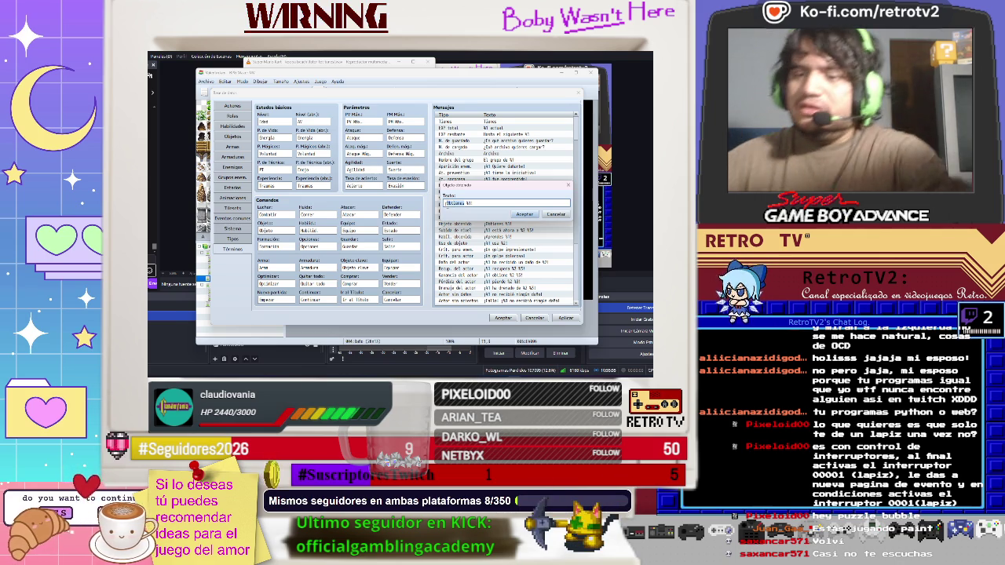
{"action": "type", "text": "Encontraste"}
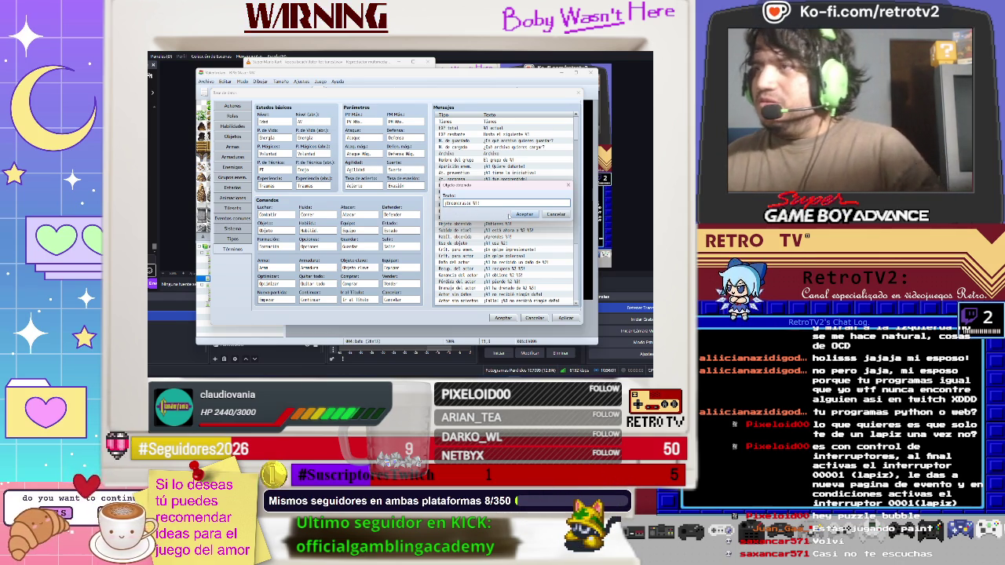
{"action": "left_click", "coordinate": [523, 214]}
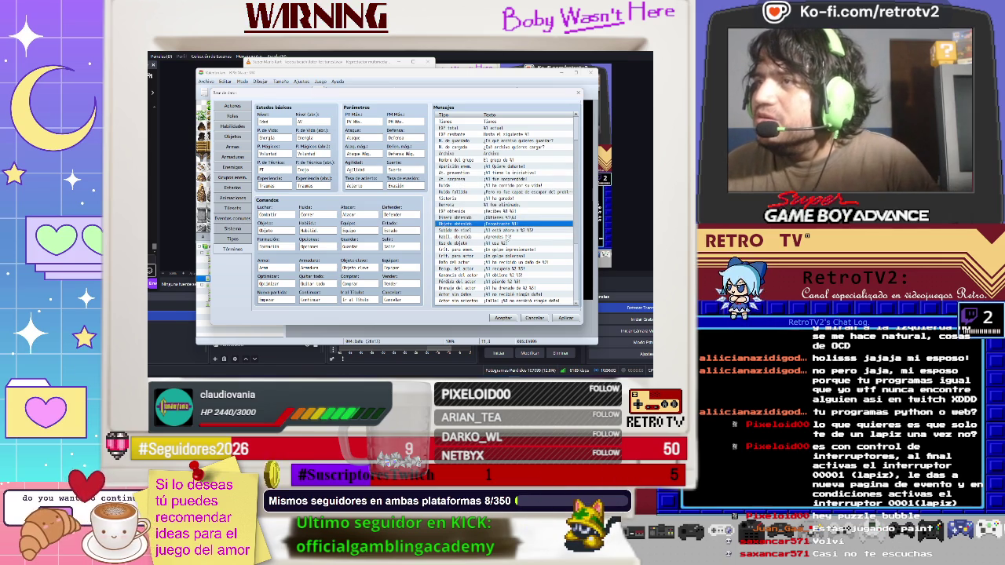
- Rewrite the enemy critical-hit message as '¡golpe con toda su furia!'
{"action": "scroll", "coordinate": [507, 242], "scroll_direction": "down", "scroll_amount": 1}
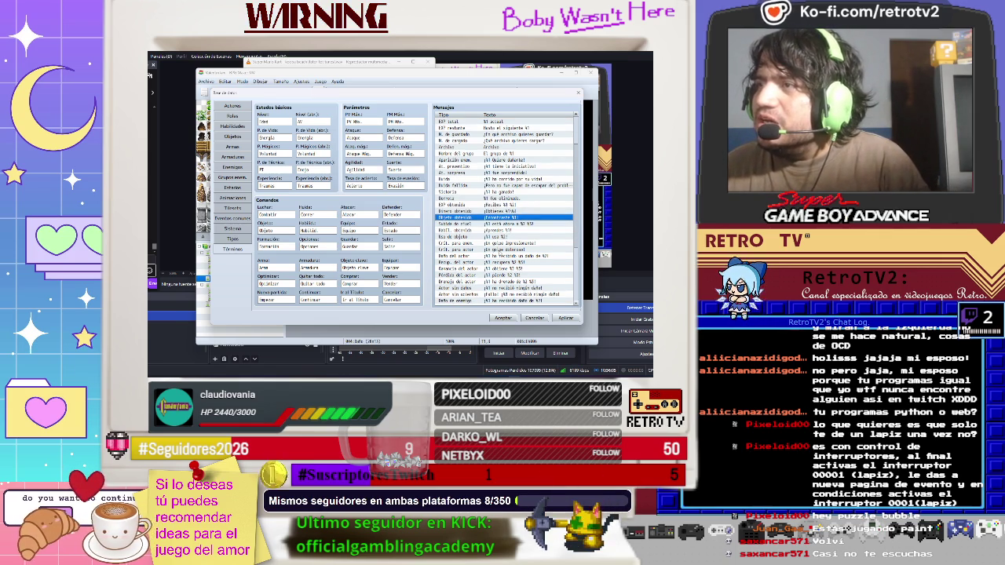
{"action": "scroll", "coordinate": [498, 255], "scroll_direction": "down", "scroll_amount": 2}
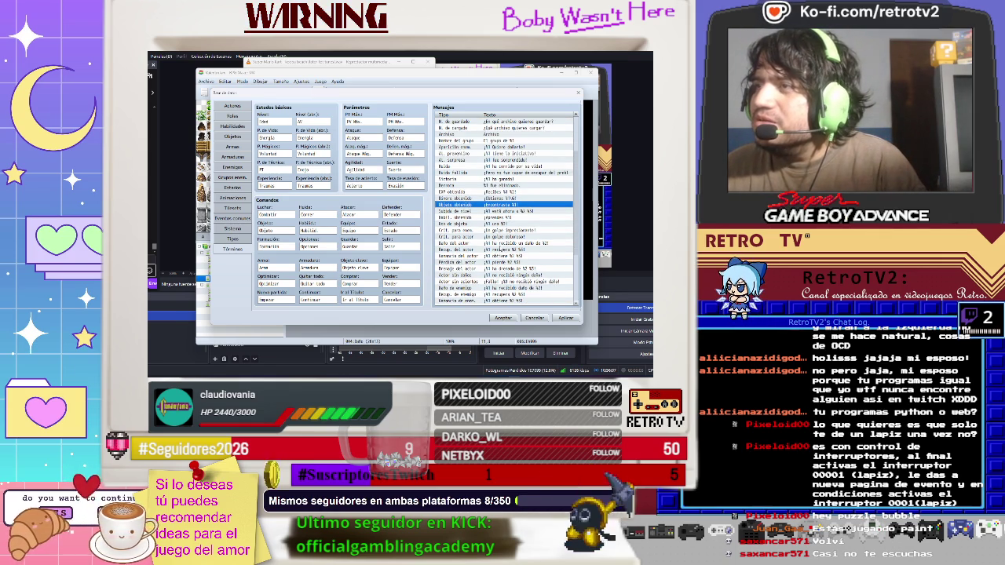
{"action": "double_click", "coordinate": [486, 230]}
{"action": "left_click", "coordinate": [497, 204]}
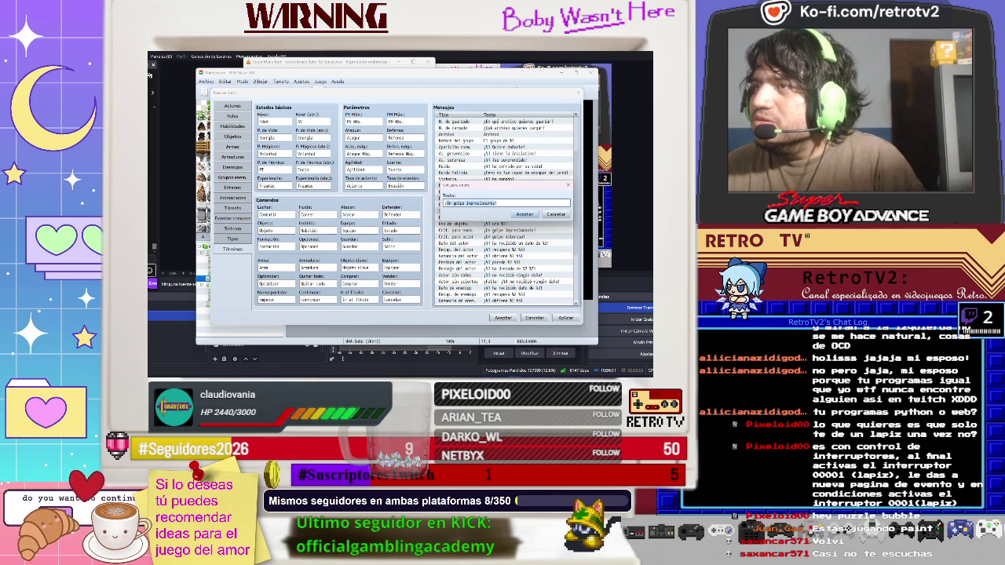
{"action": "double_click", "coordinate": [467, 204]}
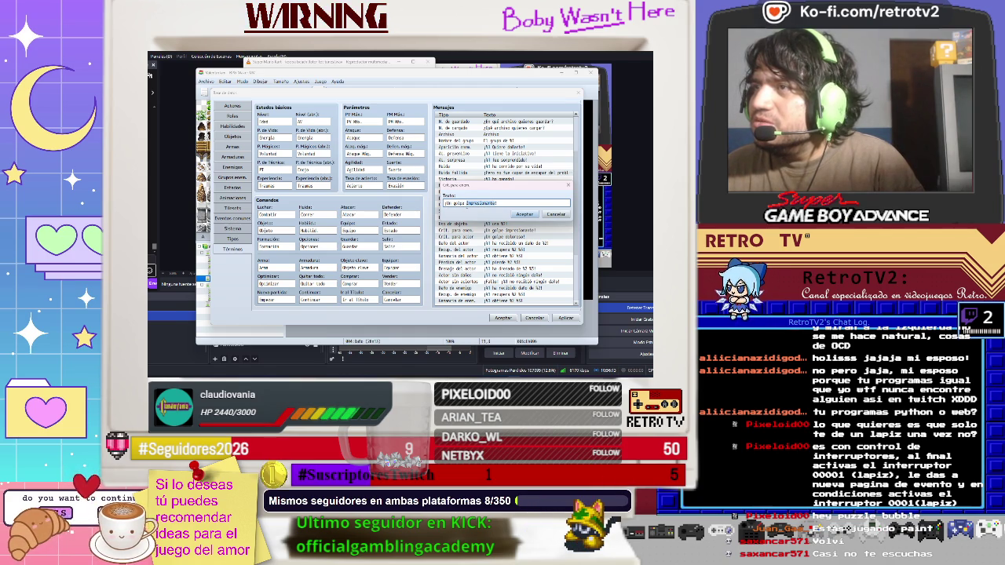
{"action": "left_click", "coordinate": [471, 203]}
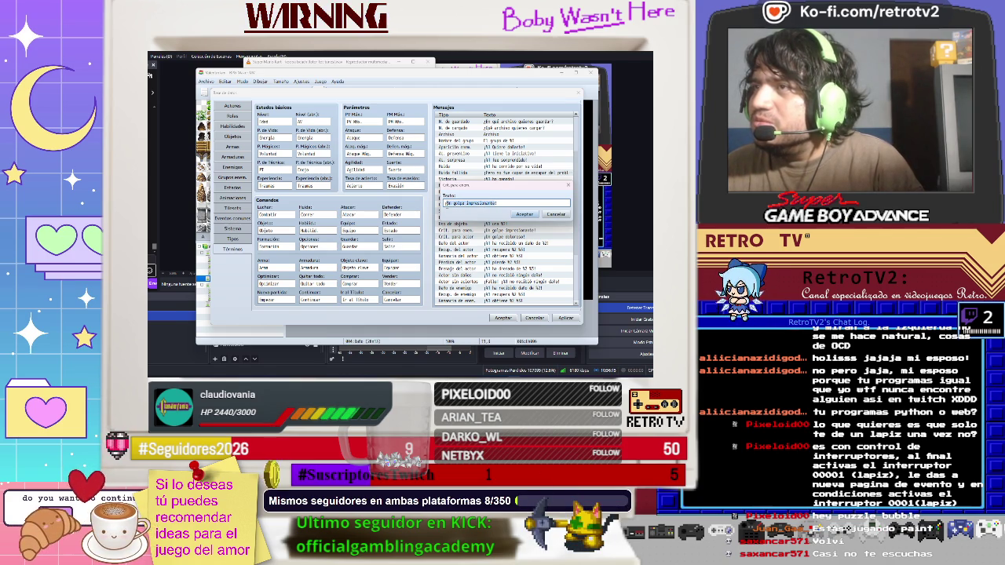
{"action": "key", "text": "ctrl+a"}
{"action": "type", "text": "¡"}
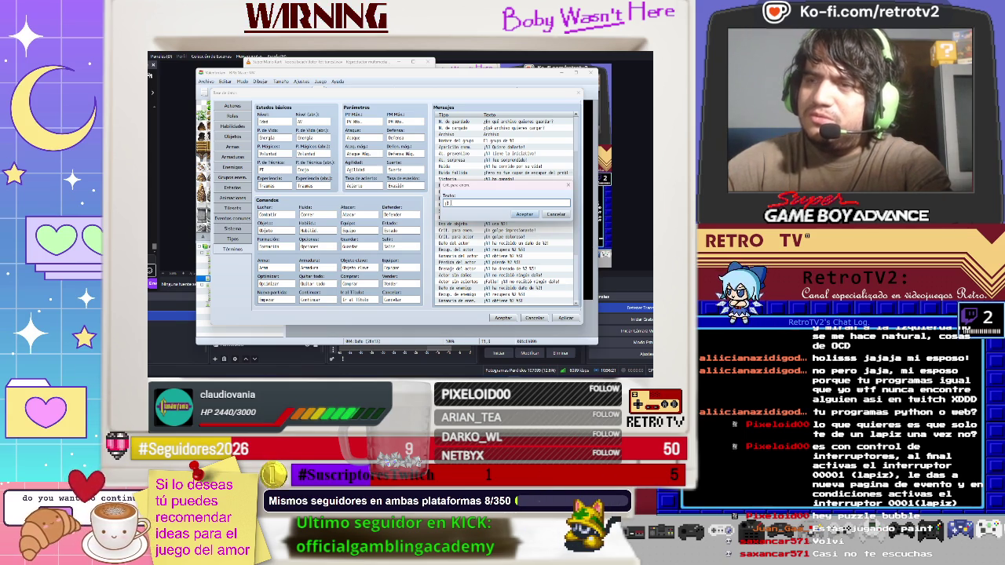
{"action": "type", "text": "Gol!"}
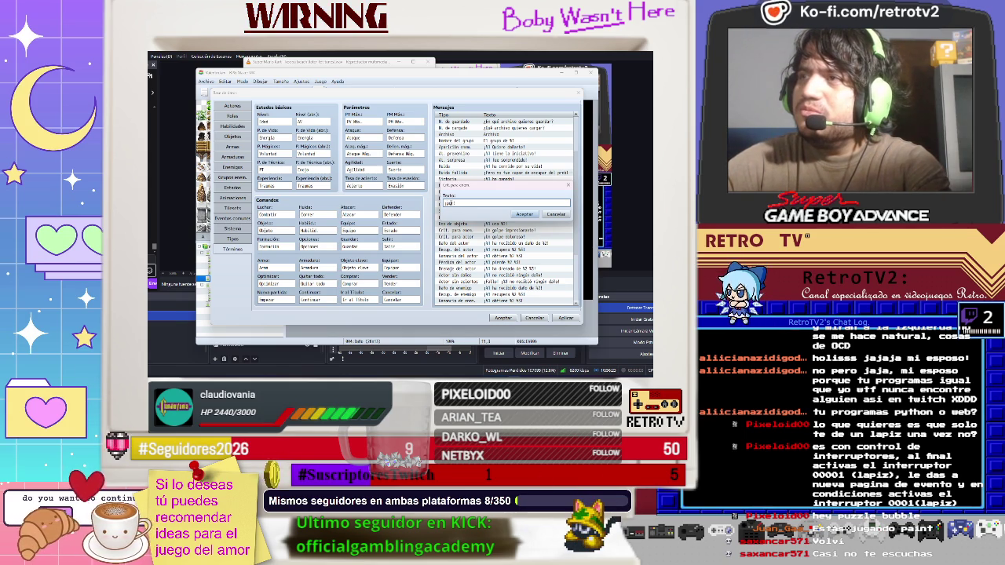
{"action": "type", "text": "p"}
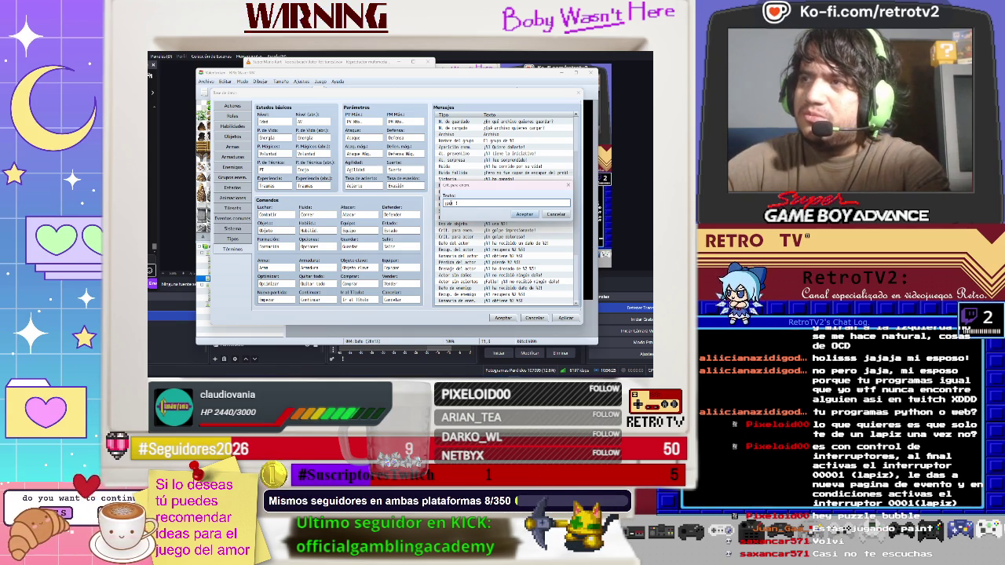
{"action": "key", "text": "BackSpace"}
{"action": "key", "text": "BackSpace"}
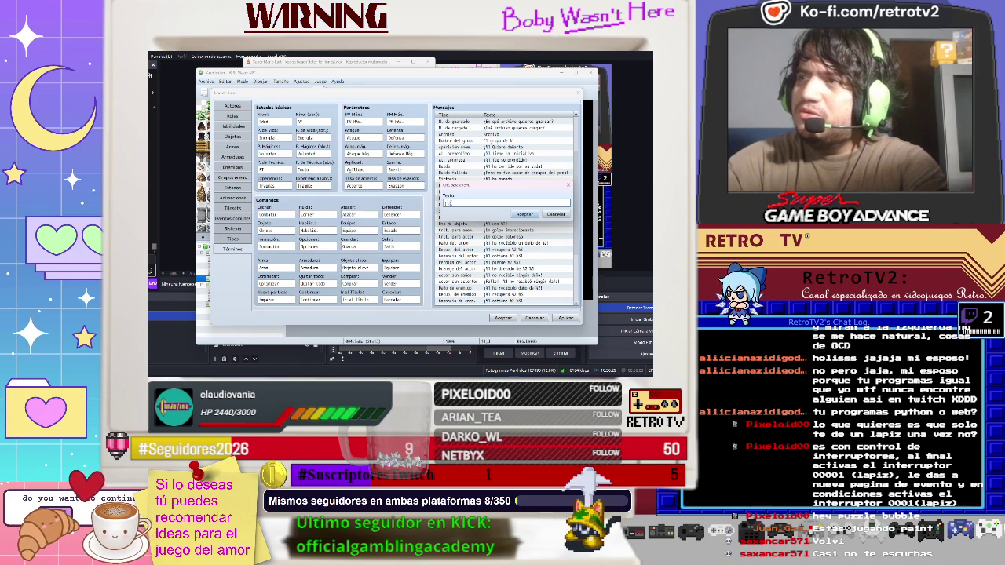
{"action": "type", "text": "jaja"}
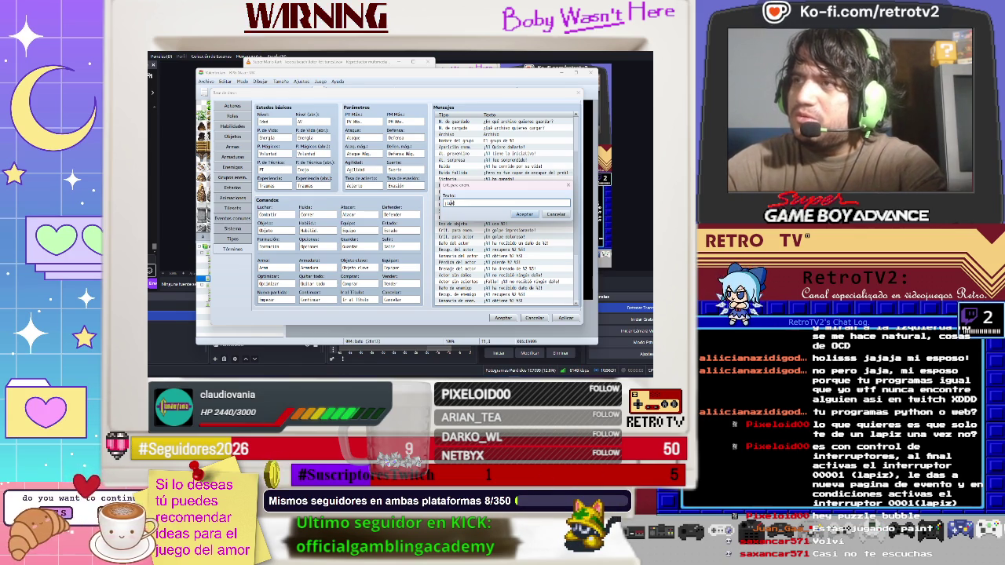
{"action": "type", "text": "ja"}
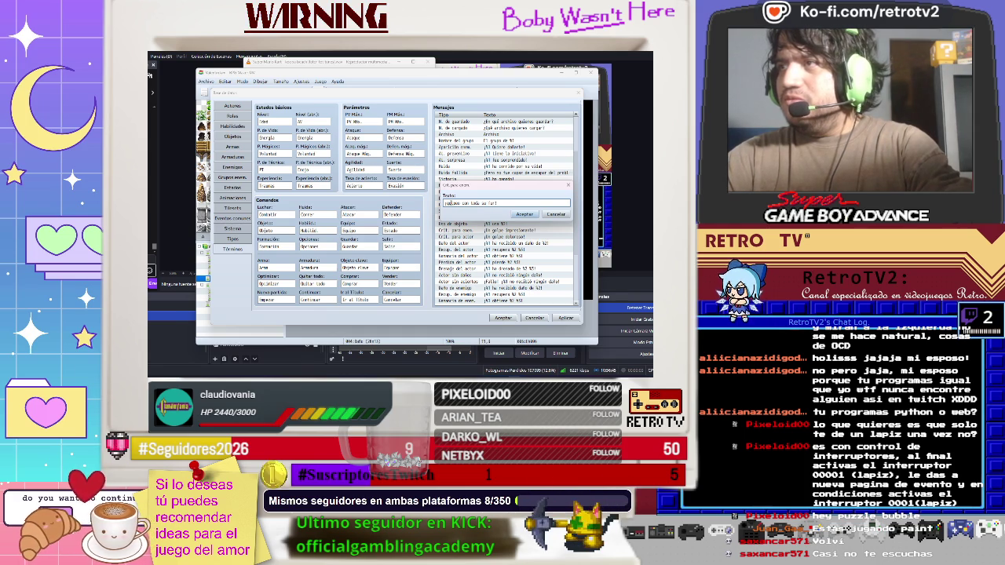
{"action": "type", "text": "ia"}
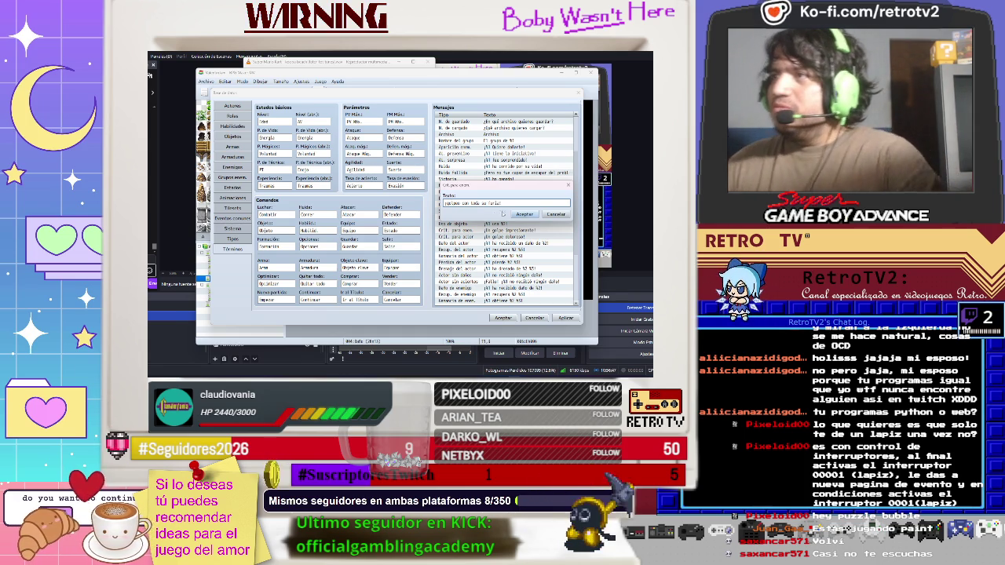
{"action": "left_click", "coordinate": [523, 214]}
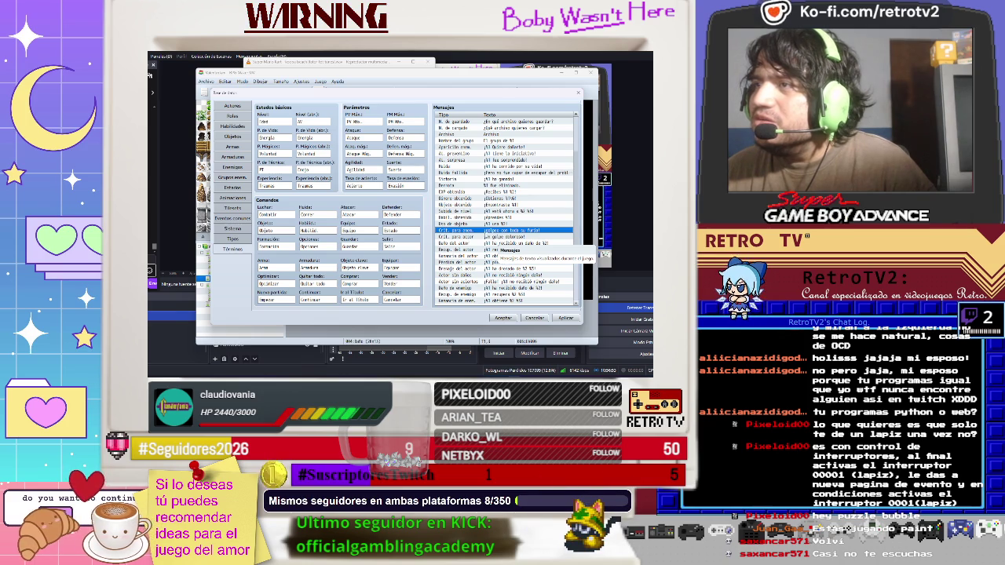
- Reword the enemy critical-hit message again using the word 'gruñido'
{"action": "double_click", "coordinate": [493, 229]}
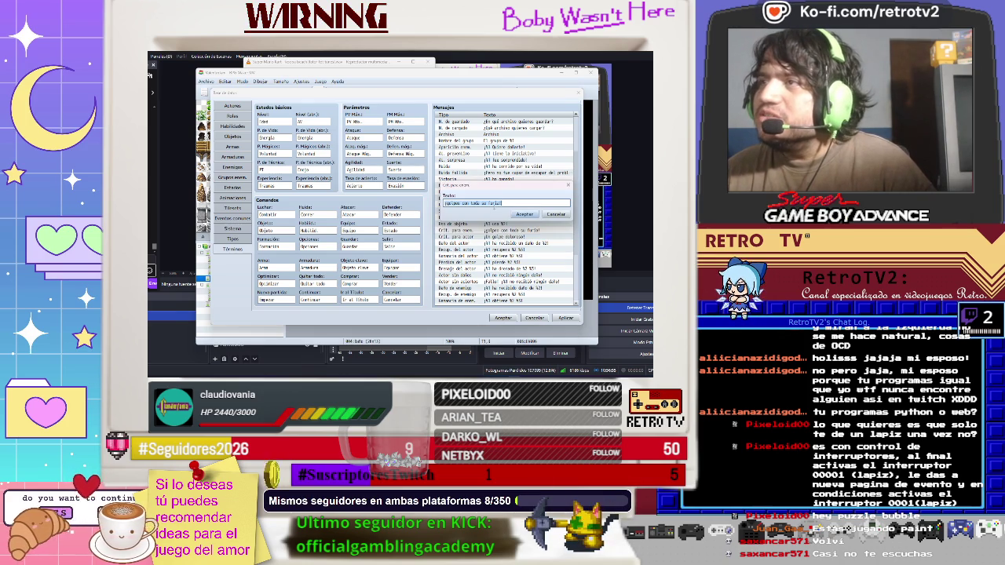
{"action": "key", "text": "BackSpace"}
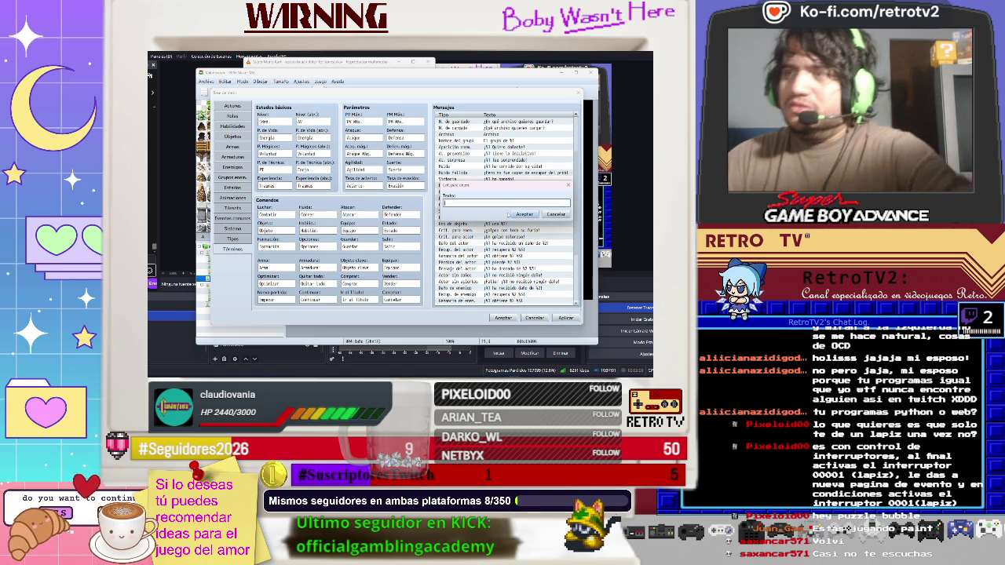
{"action": "type", "text": "¡Z"}
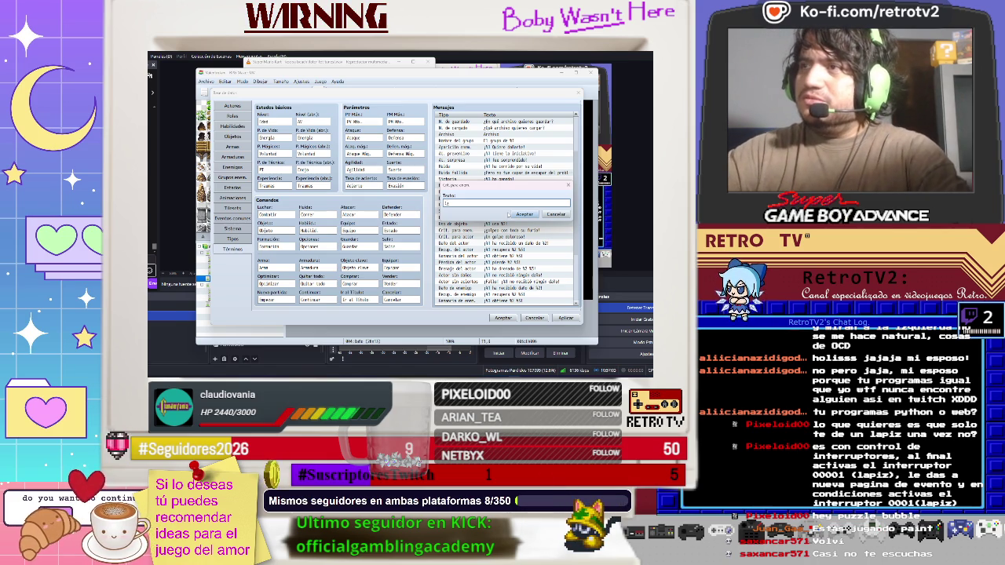
{"action": "key", "text": "BackSpace"}
{"action": "key", "text": "BackSpace"}
{"action": "type", "text": "¡"}
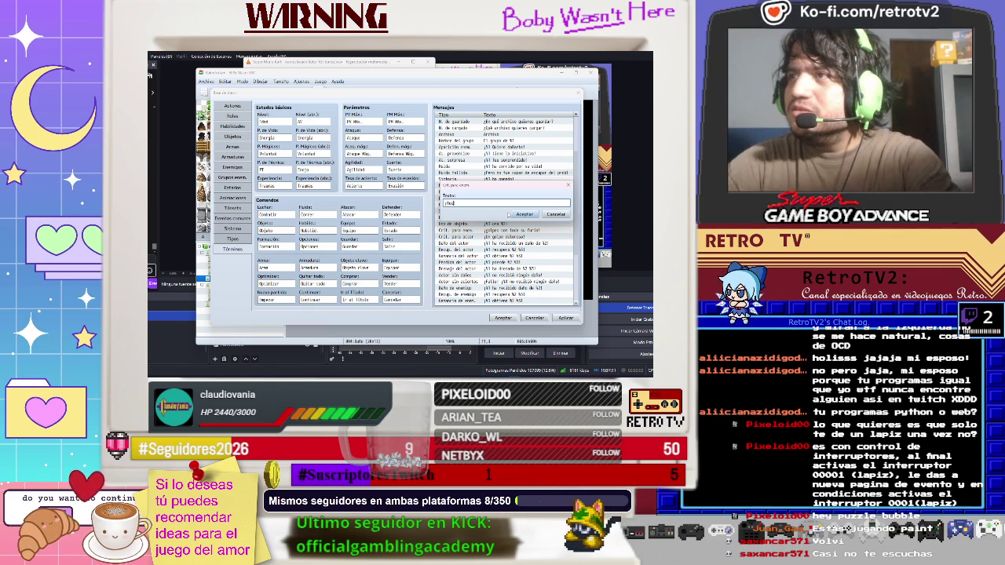
{"action": "type", "text": "!"}
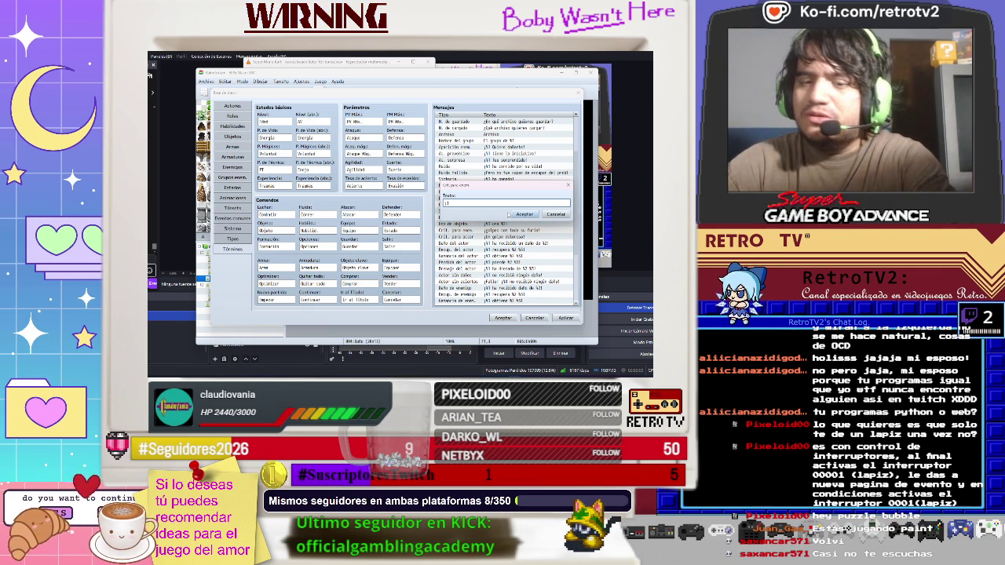
{"action": "type", "text": "Fue gruesame"}
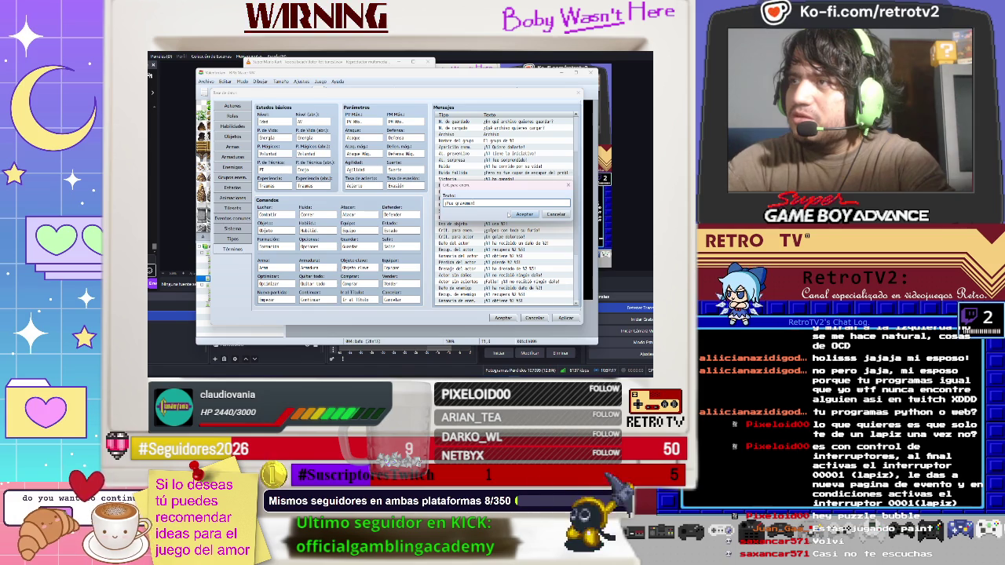
{"action": "type", "text": "ñi"}
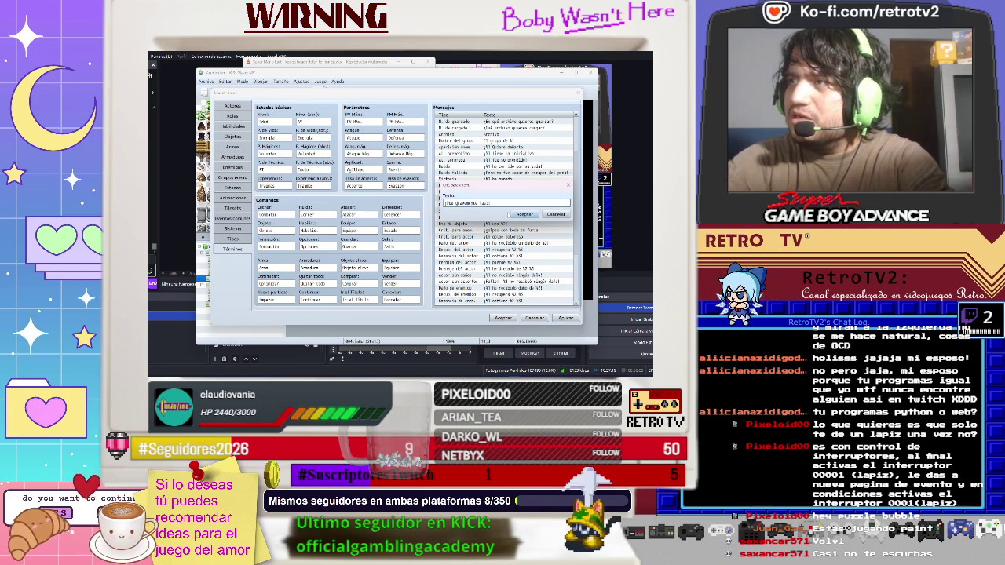
{"action": "type", "text": "do"}
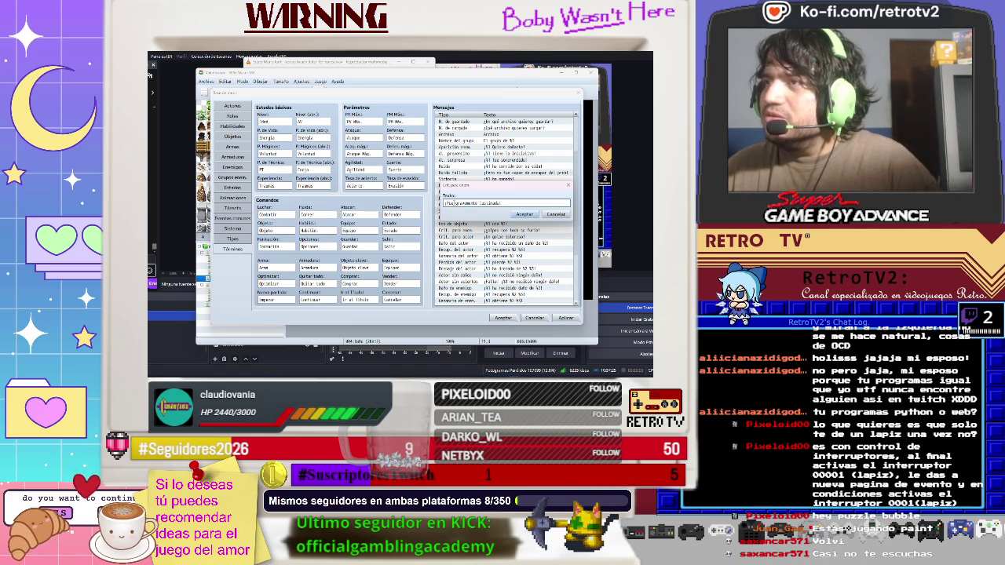
{"action": "key", "text": "Return"}
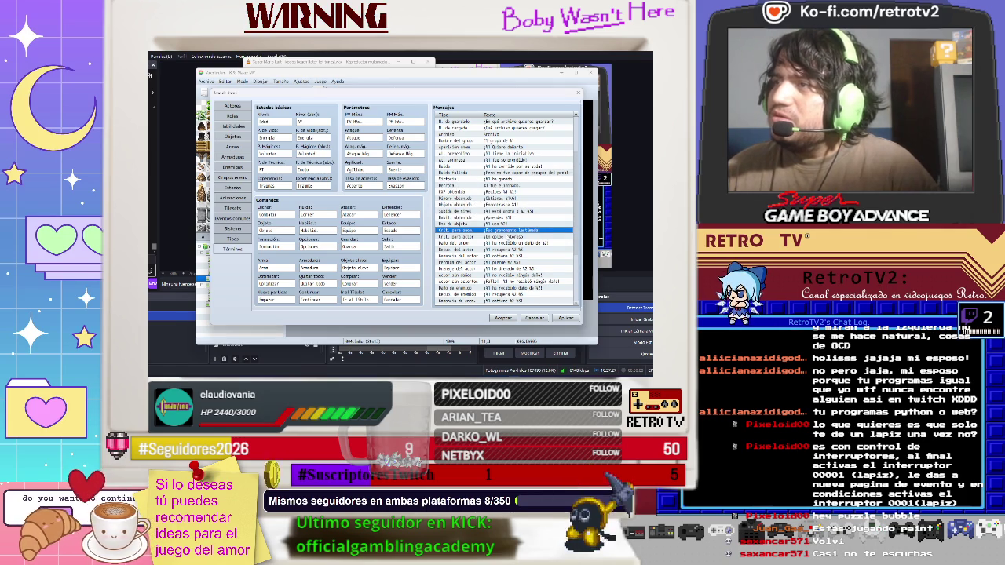
- Set the critical-hit message to '¡Golpe con toda su furia!'
{"action": "left_click", "coordinate": [503, 236]}
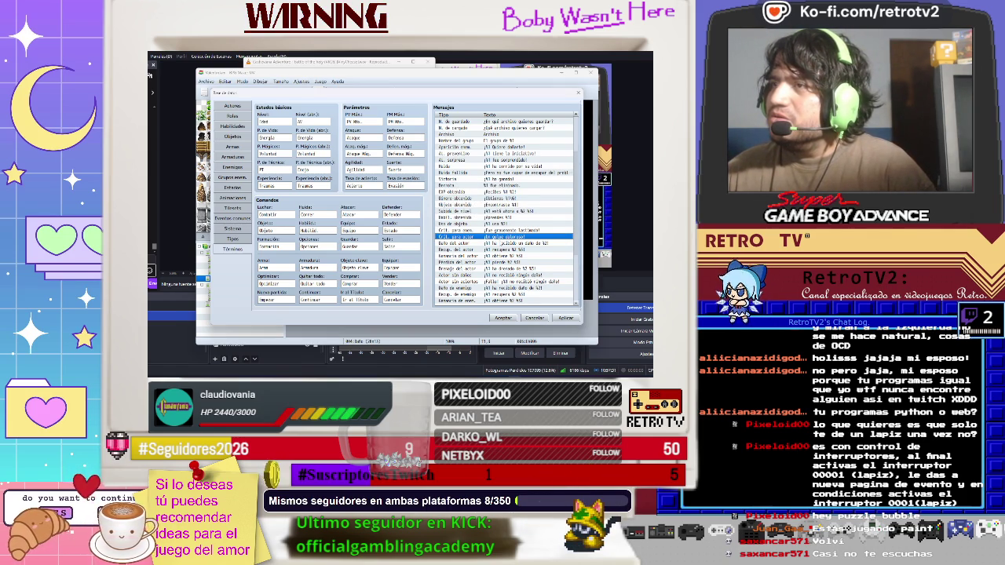
{"action": "double_click", "coordinate": [500, 237]}
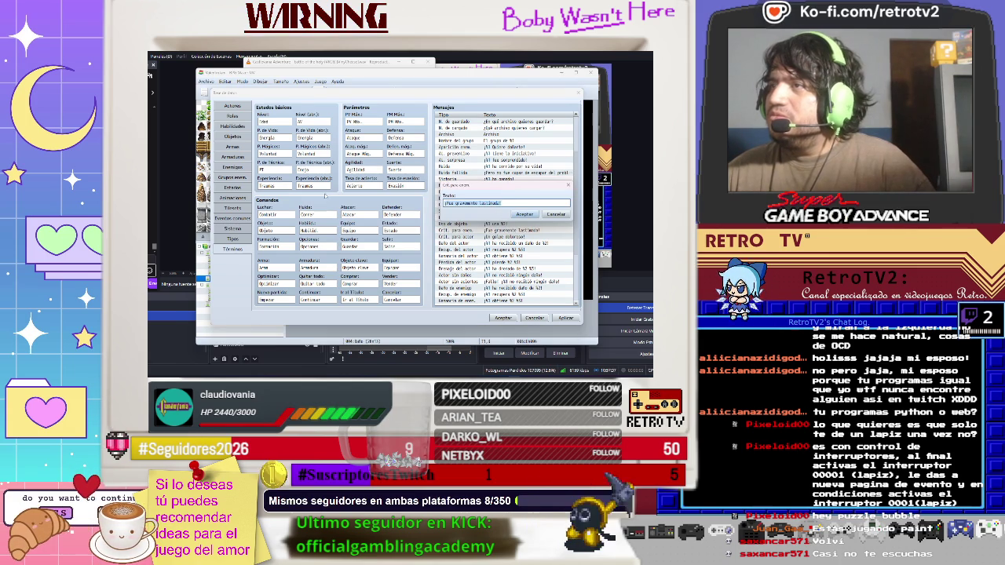
{"action": "type", "text": "¡Golpe con toda su furia!"}
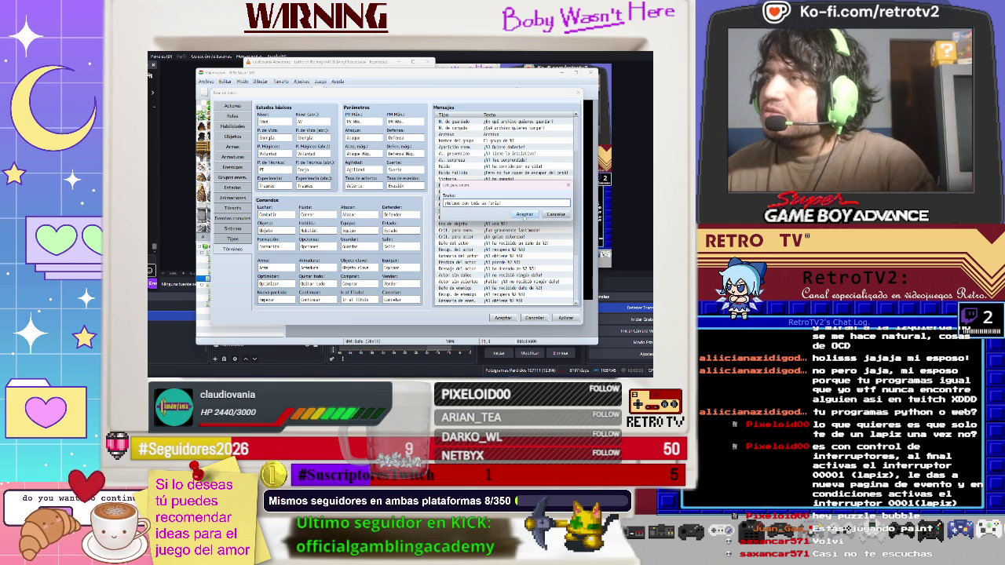
{"action": "left_click", "coordinate": [525, 215]}
- Rewrite the Crít. para actor message as 'Fue gravemente lastimado' and select Daño del actor
{"action": "key", "text": "Down"}
{"action": "key", "text": "Return"}
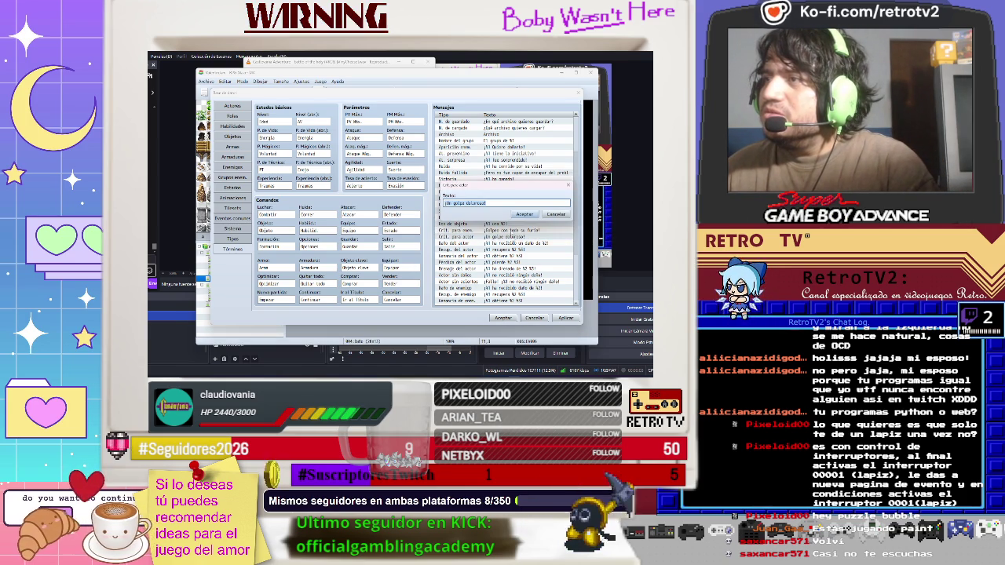
{"action": "key", "text": "BackSpace"}
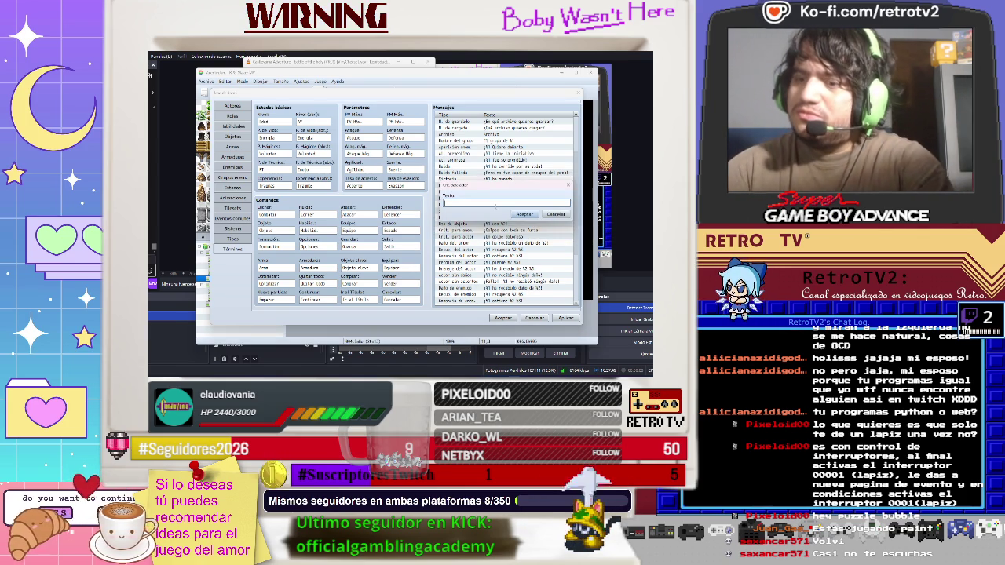
{"action": "type", "text": "s gr"}
{"action": "type", "text": "avemente"}
{"action": "type", "text": " lastimado"}
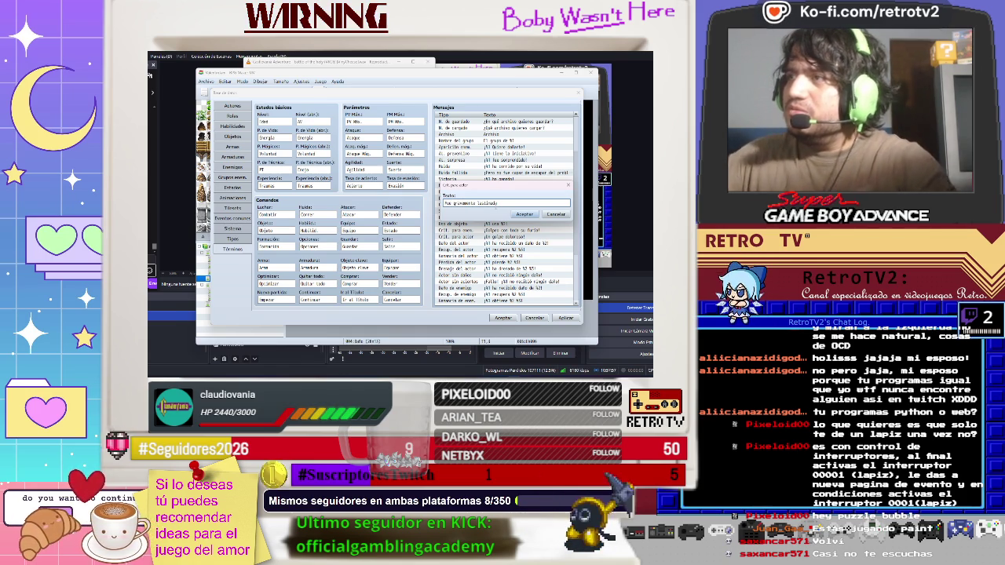
{"action": "left_click", "coordinate": [524, 215]}
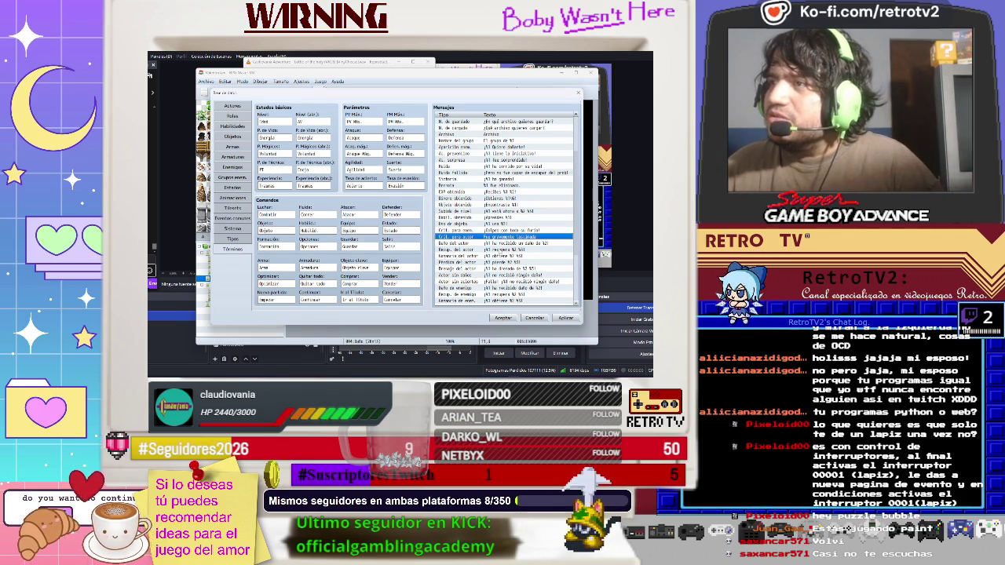
{"action": "left_click", "coordinate": [502, 244]}
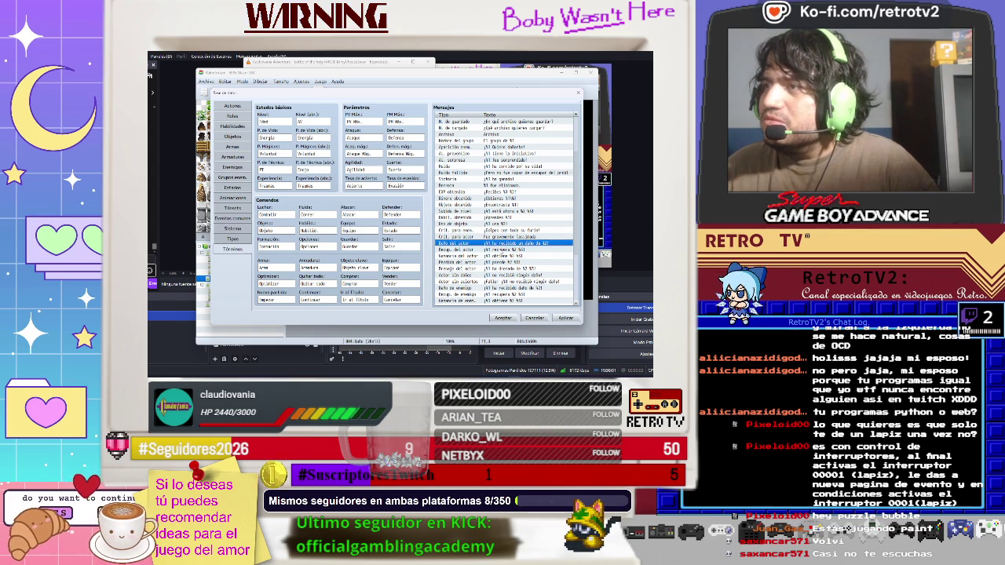
- Scroll the Mensajes list past the actor gain and drain messages to the Evasión entry
{"action": "scroll", "coordinate": [505, 208], "scroll_direction": "down", "scroll_amount": 1}
{"action": "scroll", "coordinate": [505, 208], "scroll_direction": "down", "scroll_amount": 1}
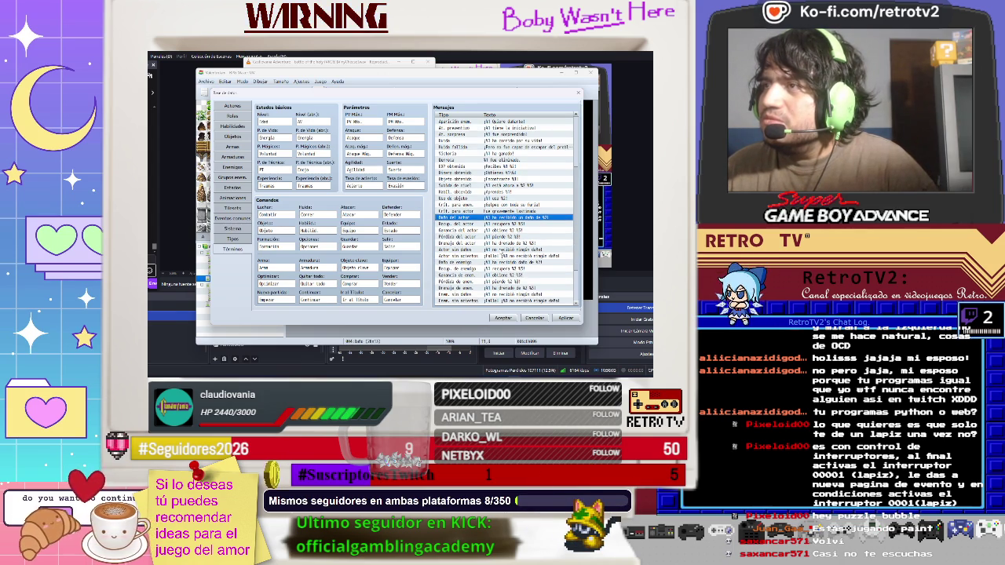
{"action": "scroll", "coordinate": [502, 243], "scroll_direction": "down", "scroll_amount": 1}
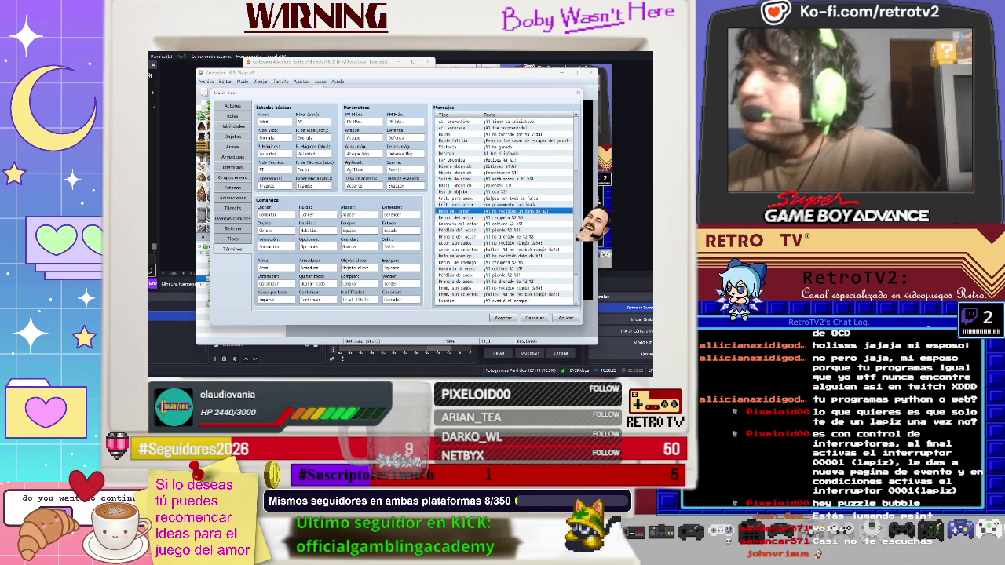
{"action": "left_click", "coordinate": [511, 225]}
{"action": "left_click", "coordinate": [508, 230]}
{"action": "left_click", "coordinate": [508, 237]}
{"action": "scroll", "coordinate": [508, 237], "scroll_direction": "down", "scroll_amount": 2}
{"action": "scroll", "coordinate": [507, 236], "scroll_direction": "down", "scroll_amount": 1}
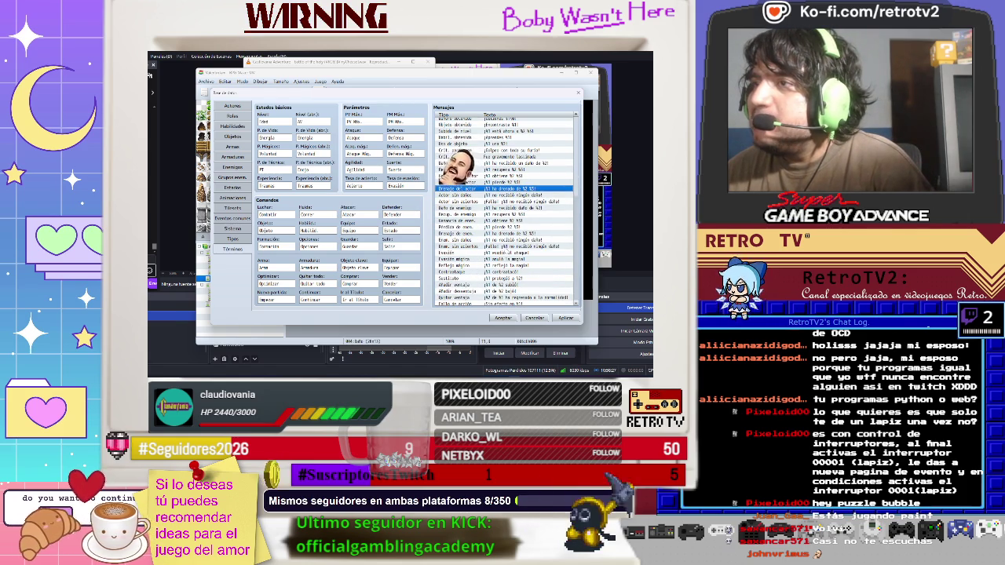
{"action": "left_click", "coordinate": [504, 252]}
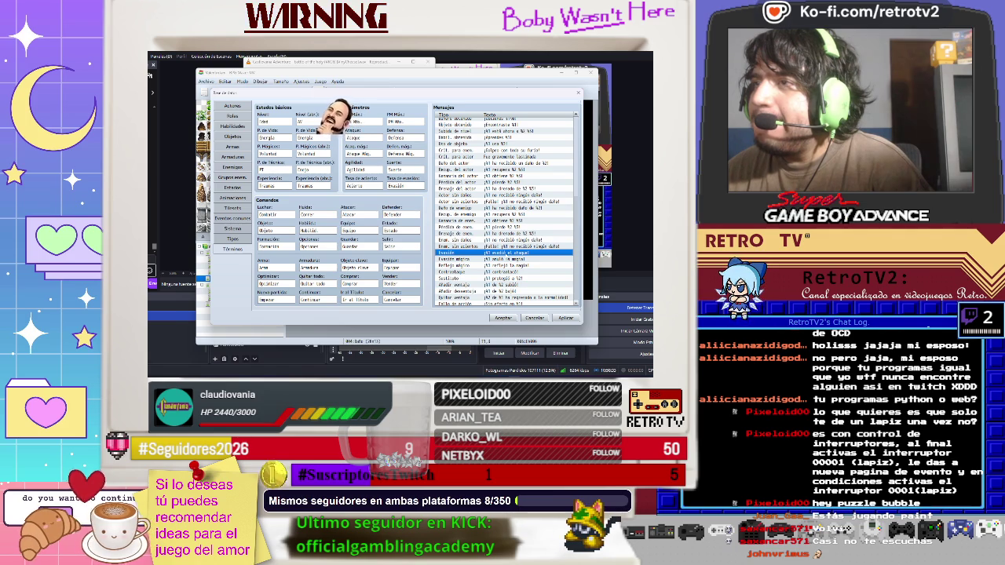
- Rewrite the Evasión battle message with a new Spanish line and confirm it
{"action": "key", "text": "Return"}
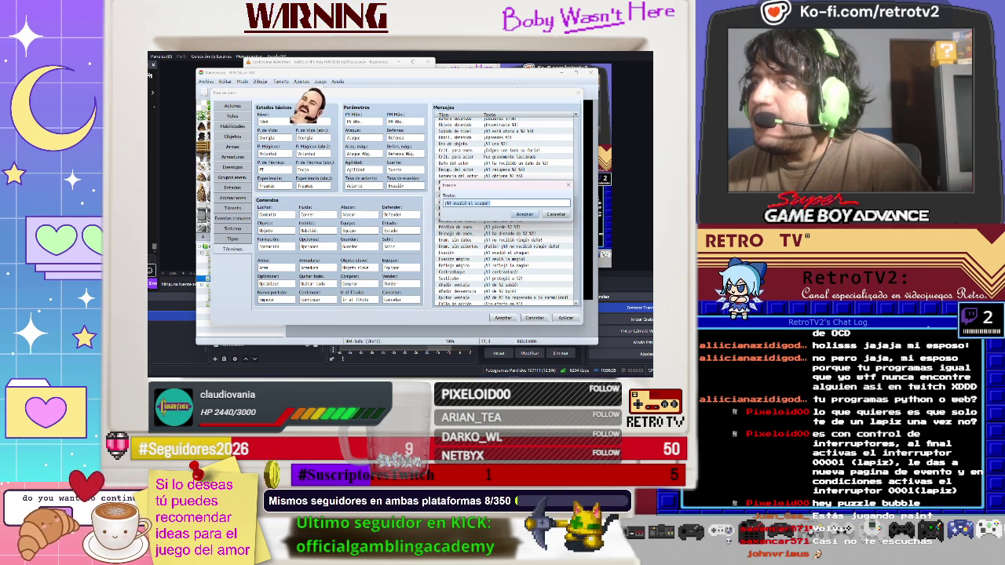
{"action": "left_click_drag", "start_coordinate": [487, 204], "coordinate": [452, 204]}
{"action": "type", "text": "ataca!ivó el"}
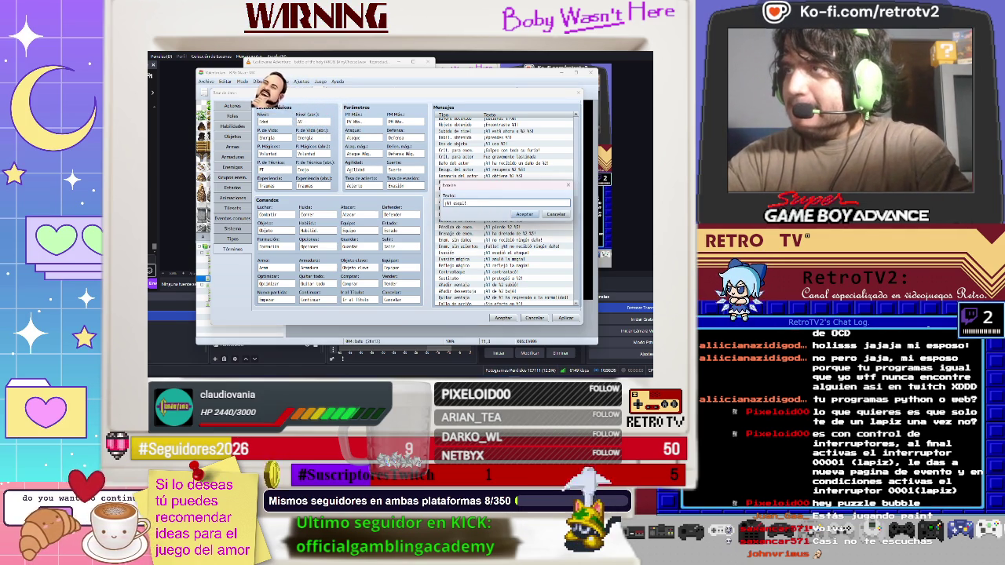
{"action": "type", "text": " at"}
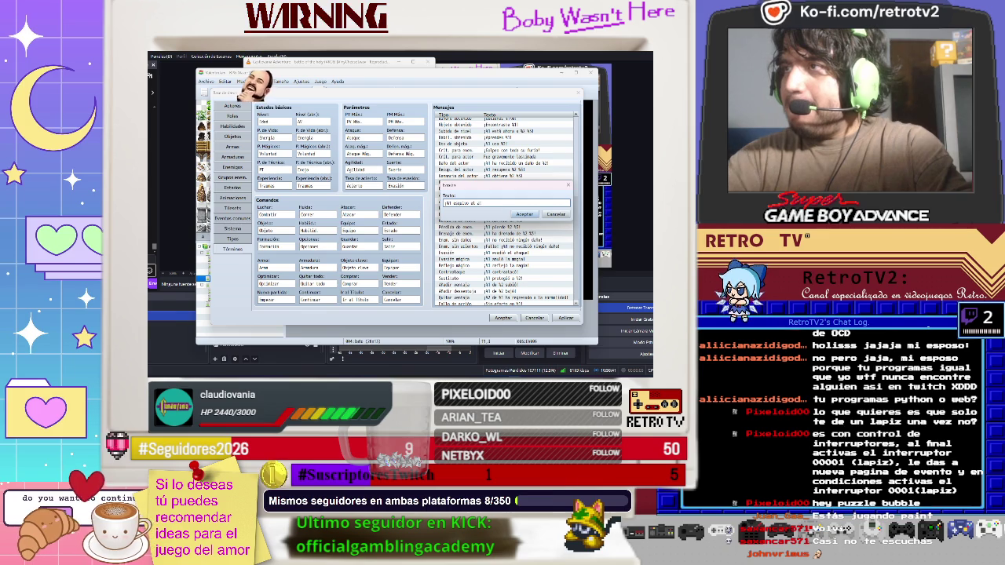
{"action": "type", "text": "aque co"}
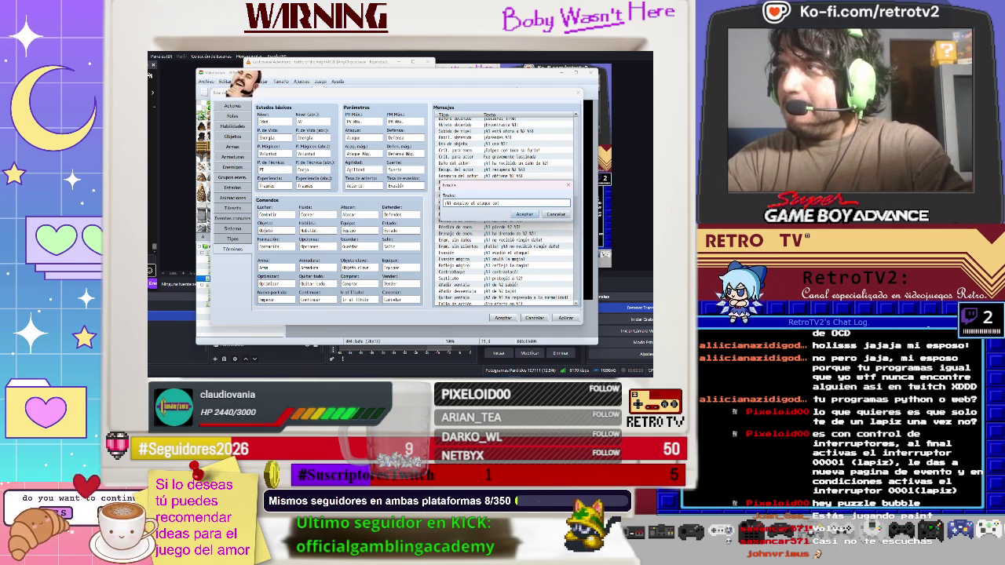
{"action": "type", "text": "n laté"}
{"action": "type", "text": "n la %1!"}
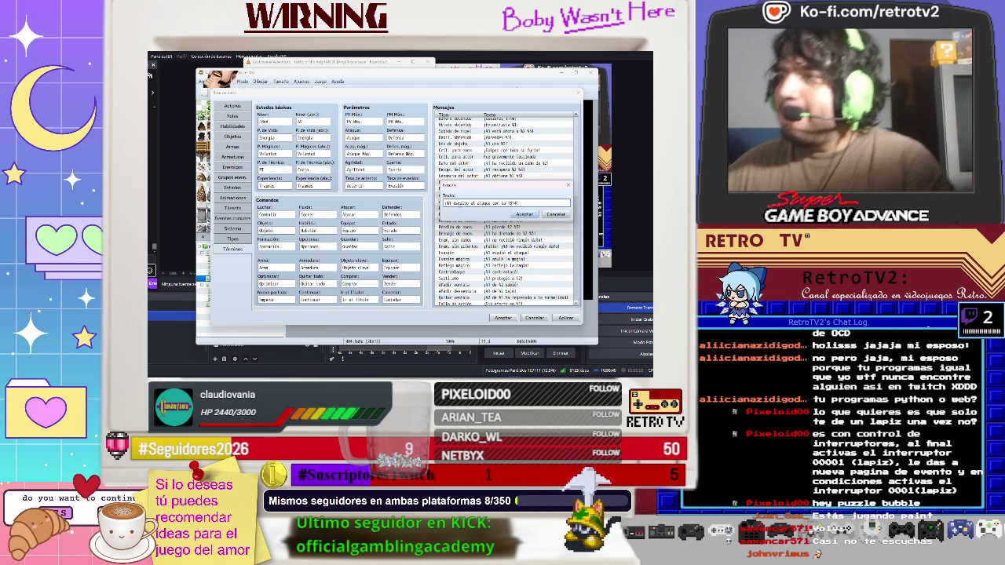
{"action": "left_click", "coordinate": [524, 214]}
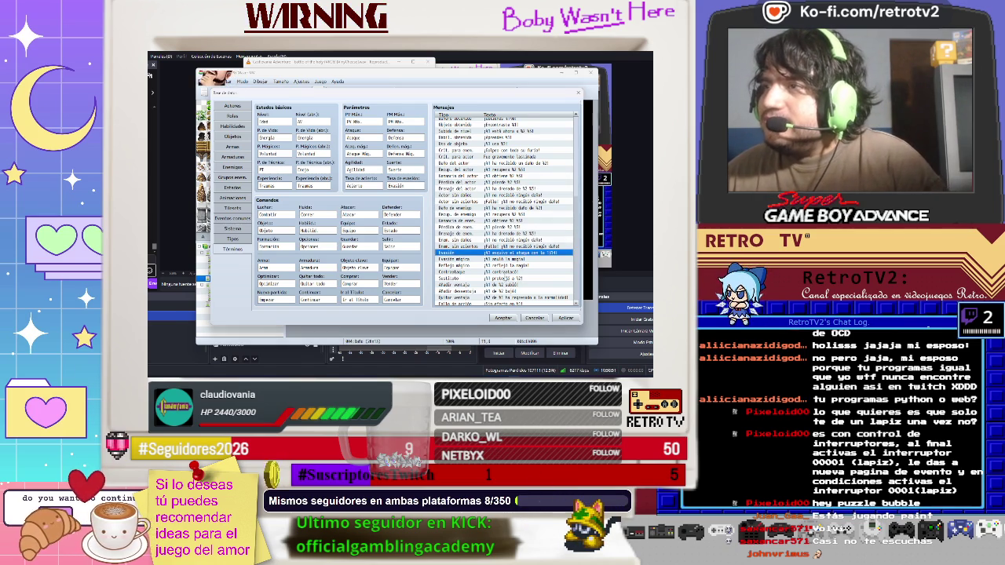
{"action": "scroll", "coordinate": [496, 281], "scroll_direction": "down", "scroll_amount": 1}
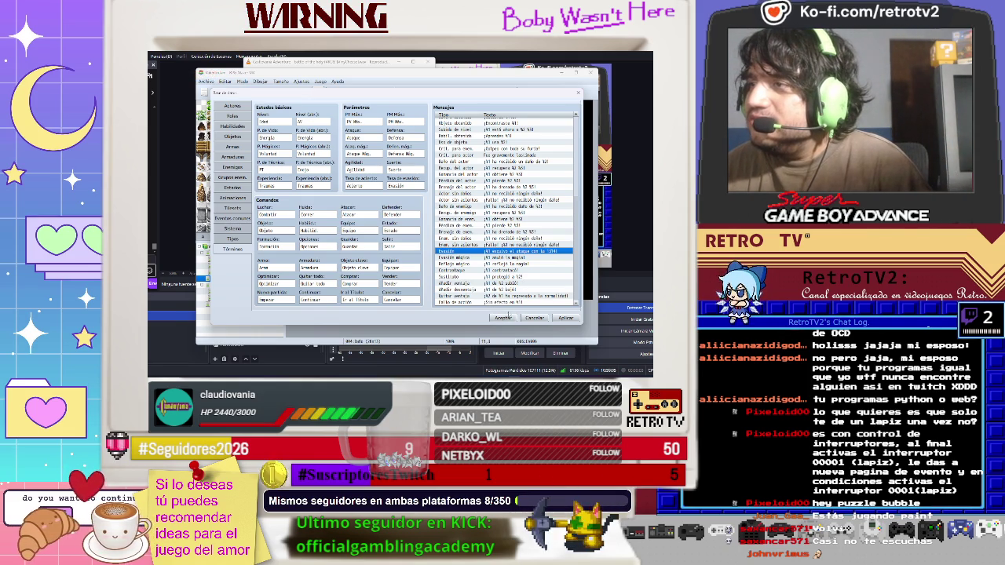
- Replace the Fallo de acción message text with '¡Ese ataque, ni le dolió a %1!'
{"action": "left_click", "coordinate": [503, 302]}
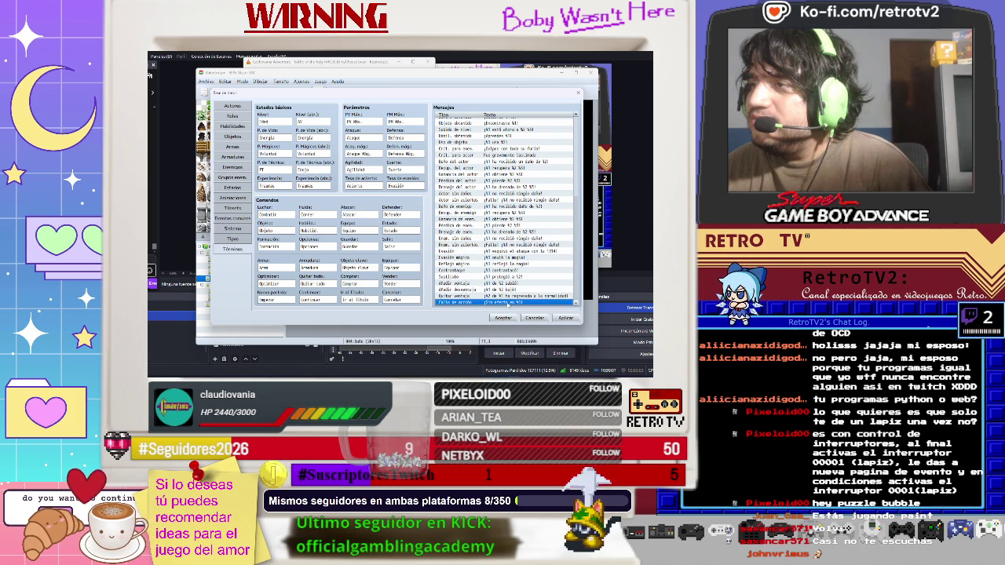
{"action": "double_click", "coordinate": [507, 302]}
{"action": "left_click_drag", "start_coordinate": [447, 204], "coordinate": [476, 203]}
{"action": "type", "text": "No"}
{"action": "type", "text": " lo falló %1!"}
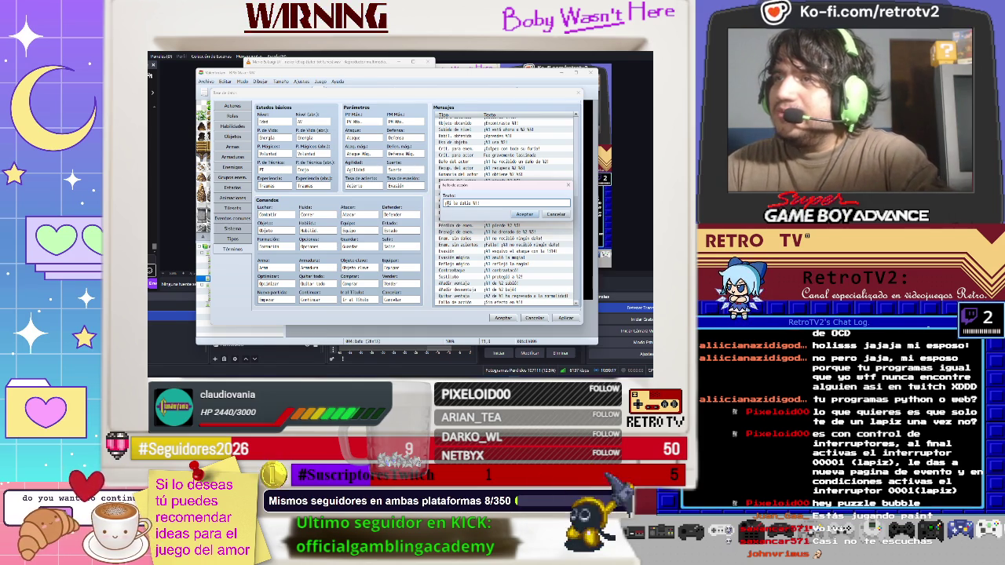
{"action": "type", "text": " usuál"}
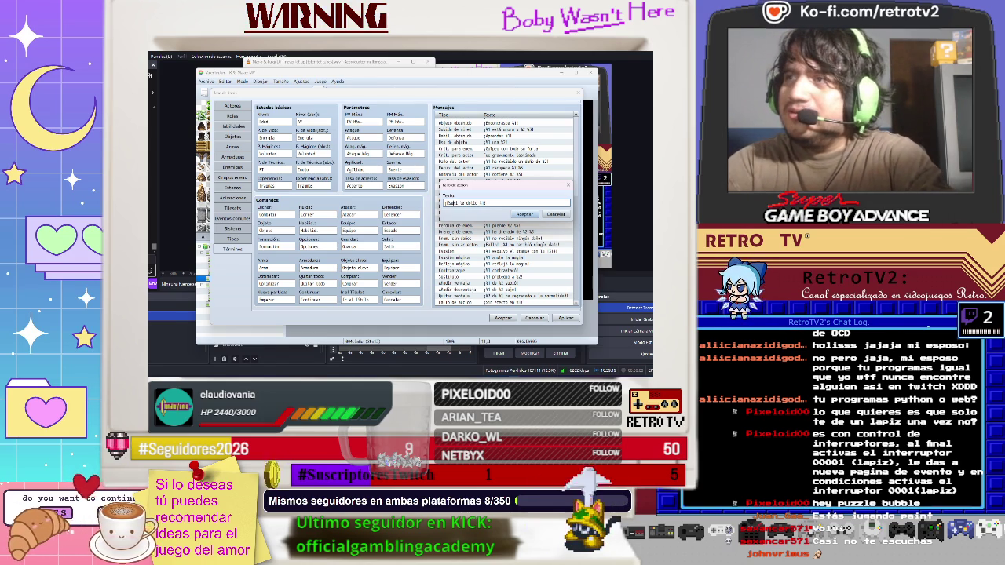
{"action": "type", "text": "aataque, el"}
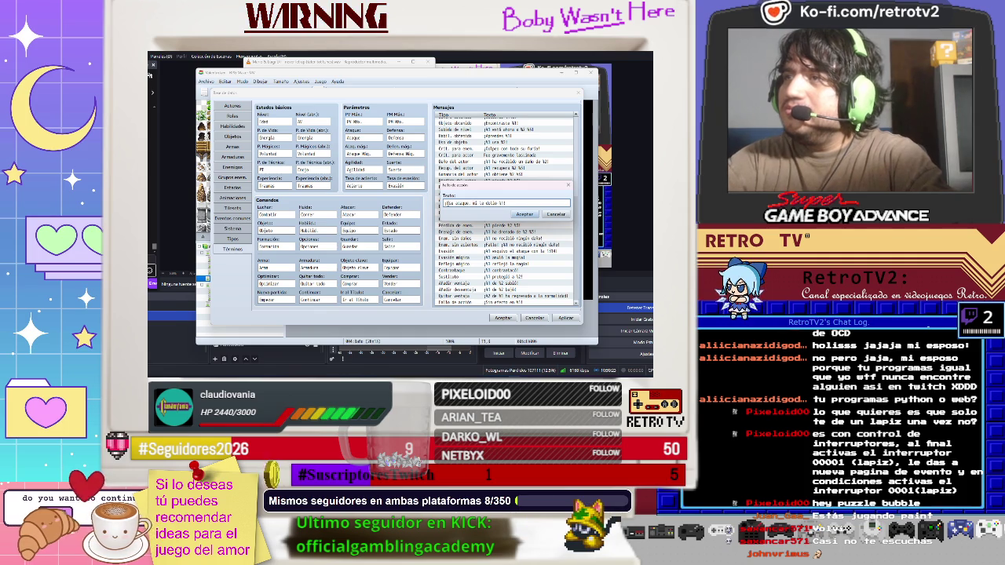
{"action": "type", "text": "a "}
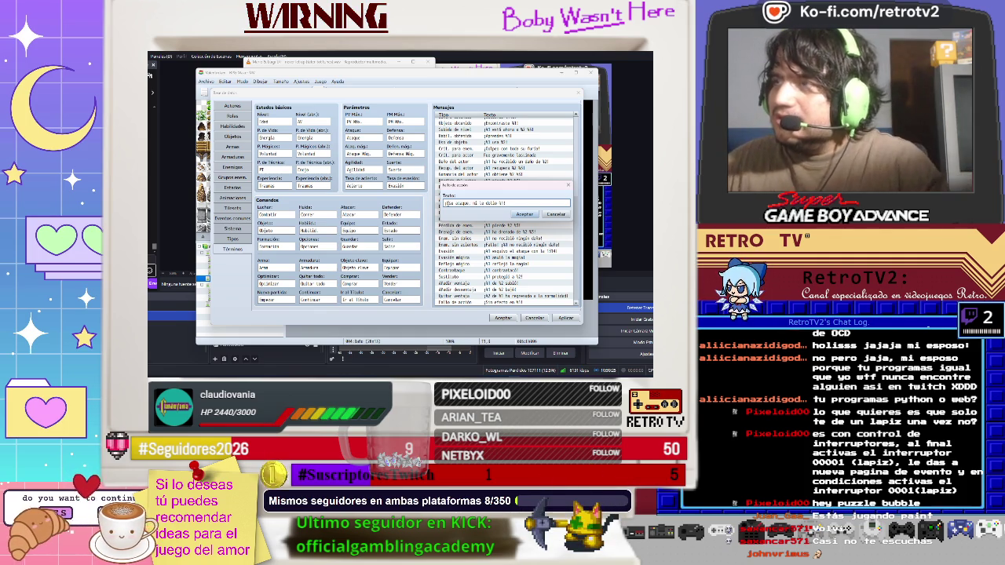
{"action": "type", "text": "a"}
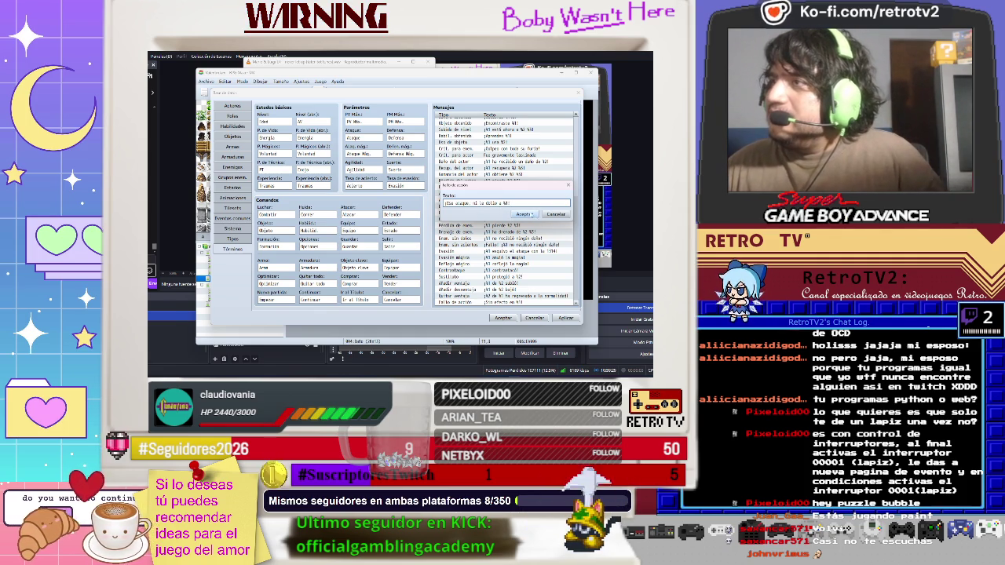
{"action": "left_click", "coordinate": [523, 214]}
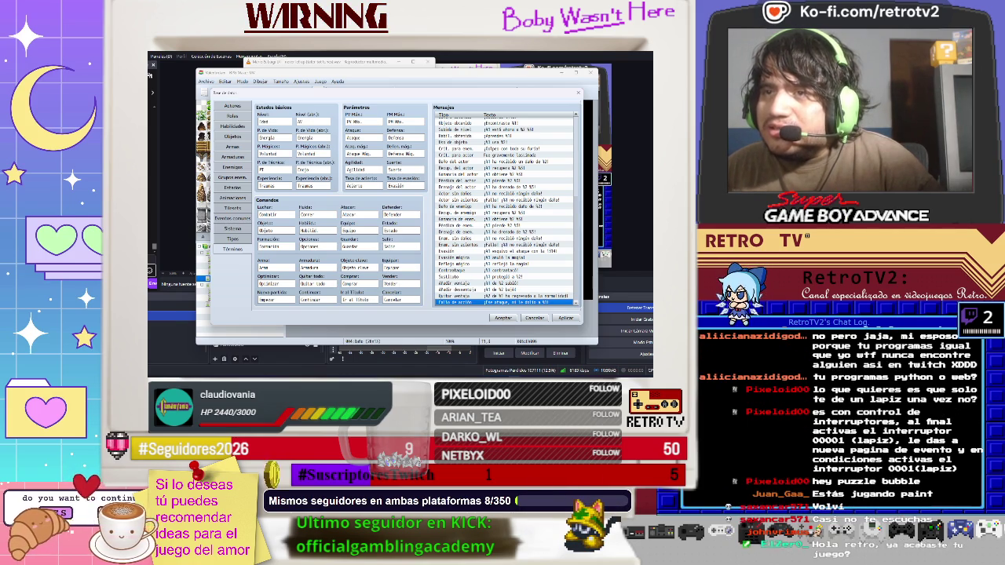
- Give Continuar and Nuevo partido new command names, apply, and go to the Sistema tab
{"action": "double_click", "coordinate": [311, 299]}
{"action": "type", "text": "Sin"}
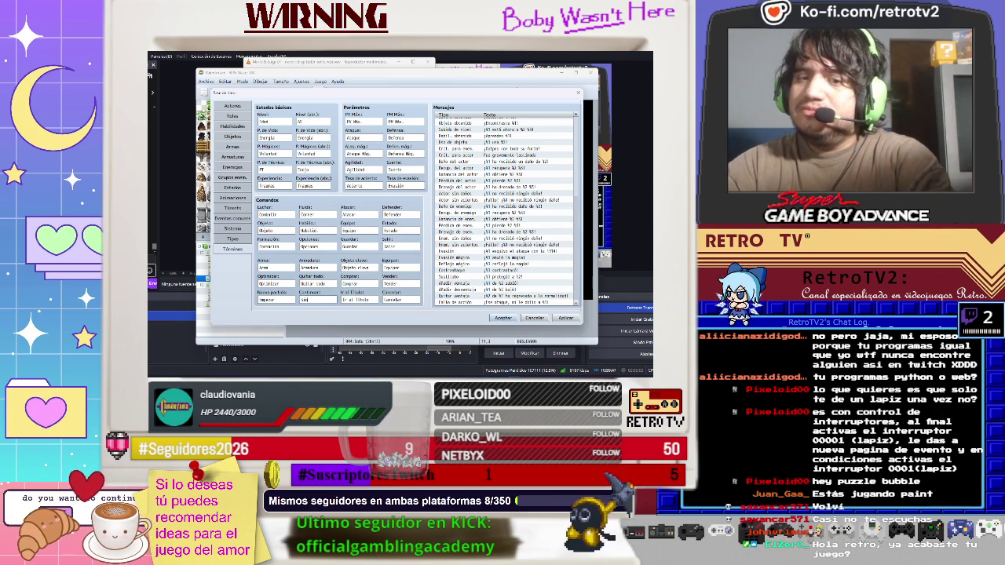
{"action": "type", "text": "se"}
{"action": "type", "text": "elve"}
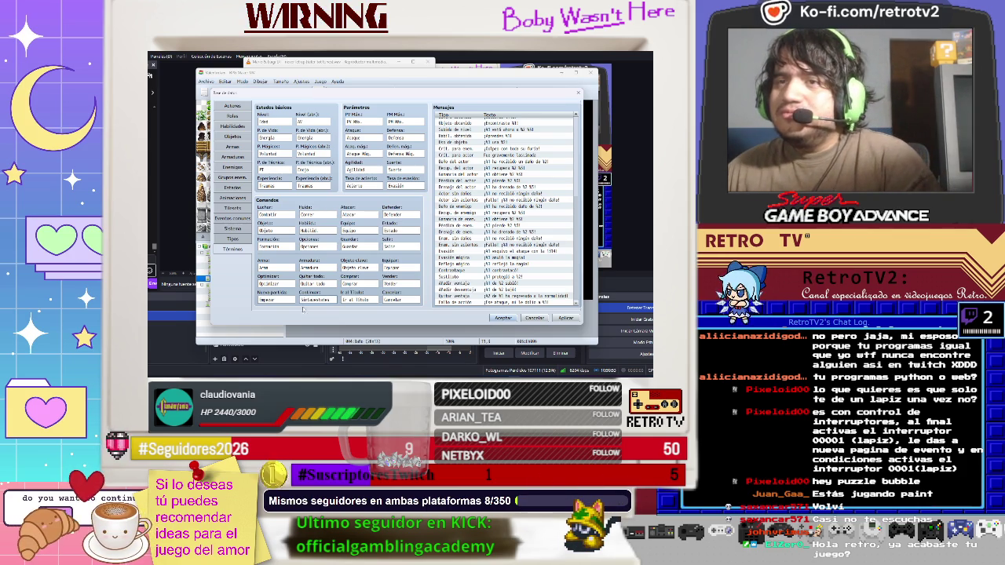
{"action": "double_click", "coordinate": [275, 300]}
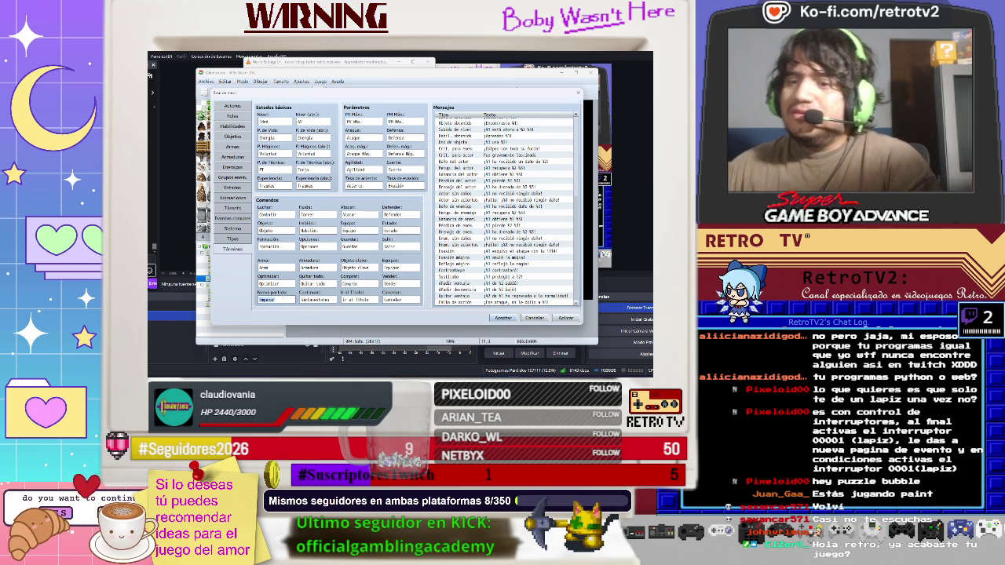
{"action": "key", "text": "BackSpace"}
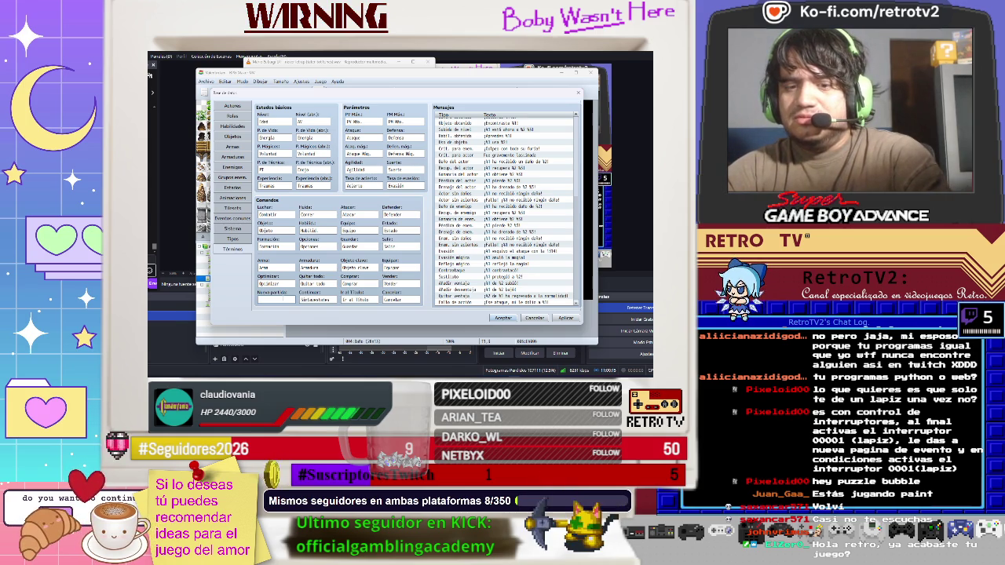
{"action": "type", "text": "Int"}
{"action": "type", "text": "entar d"}
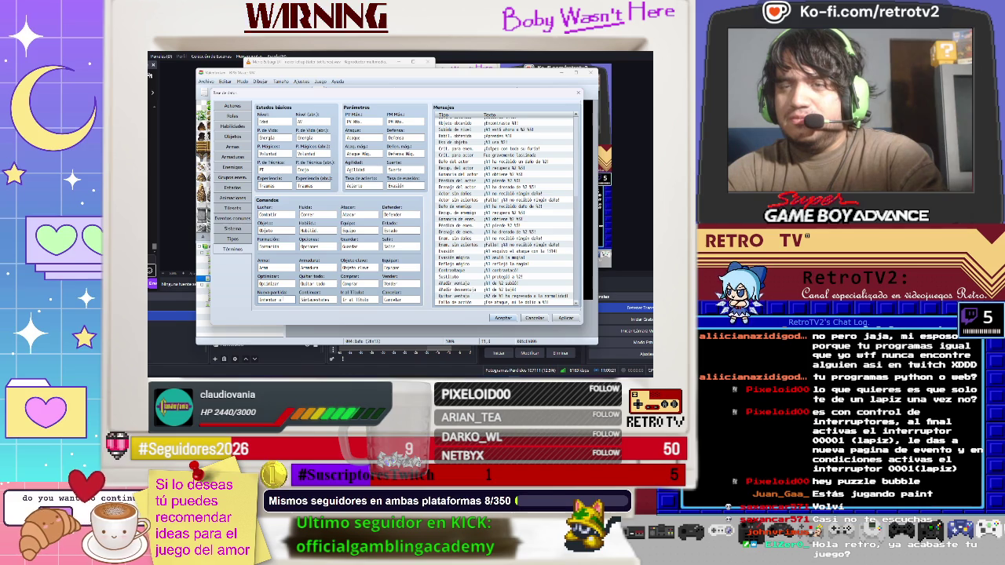
{"action": "type", "text": " jugar"}
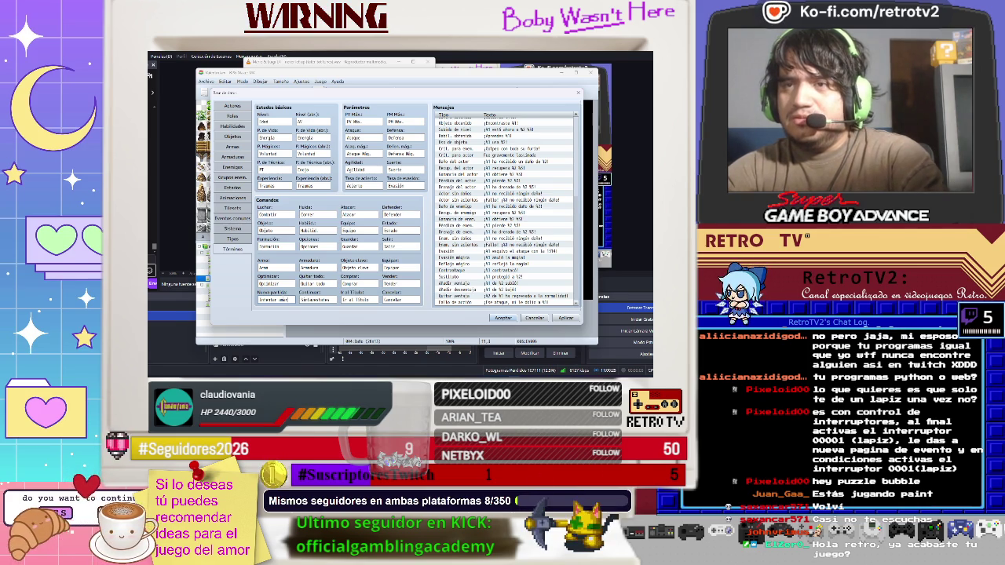
{"action": "left_click", "coordinate": [565, 318]}
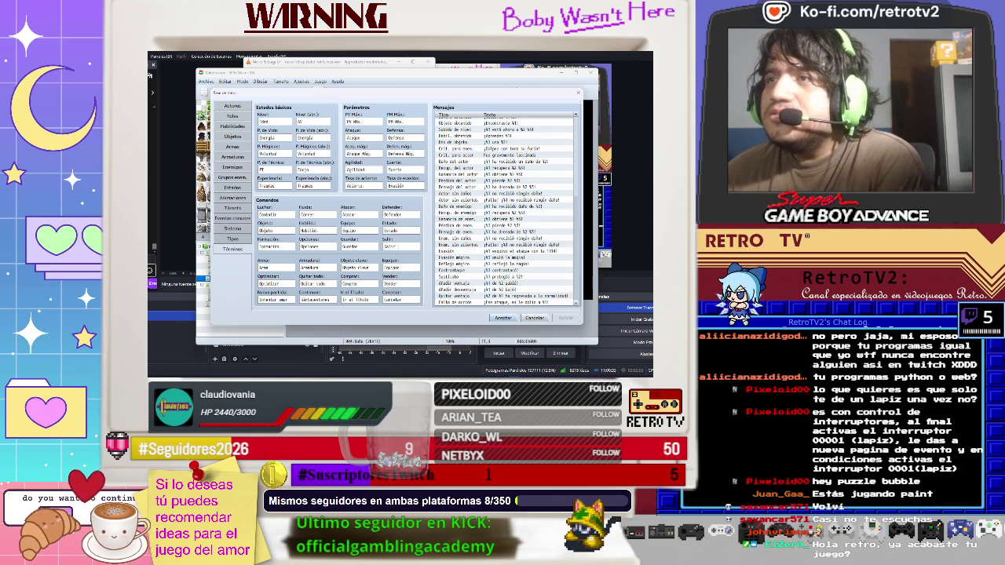
{"action": "left_click", "coordinate": [241, 230]}
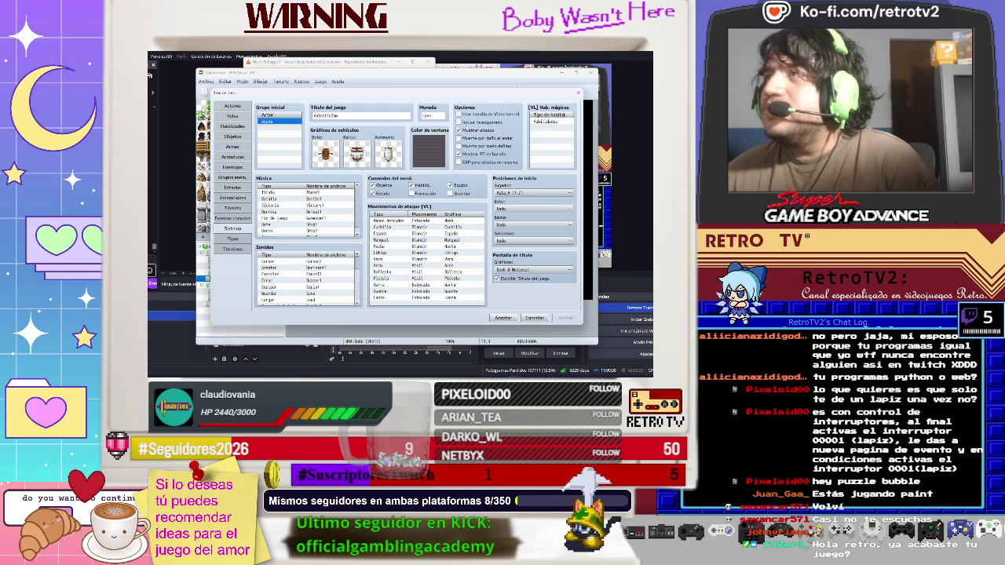
{"action": "left_click", "coordinate": [231, 239]}
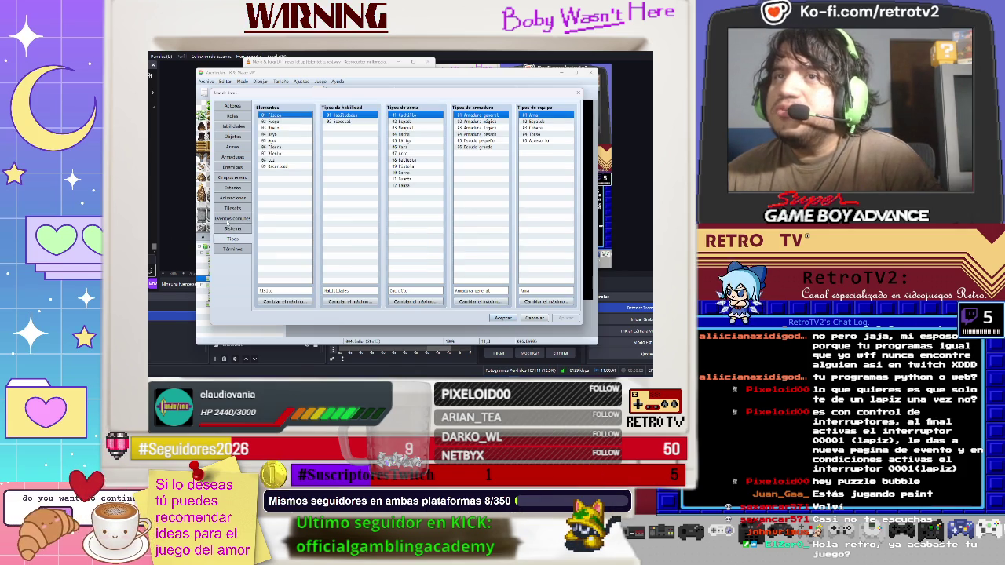
{"action": "left_click", "coordinate": [227, 220]}
{"action": "left_click", "coordinate": [232, 228]}
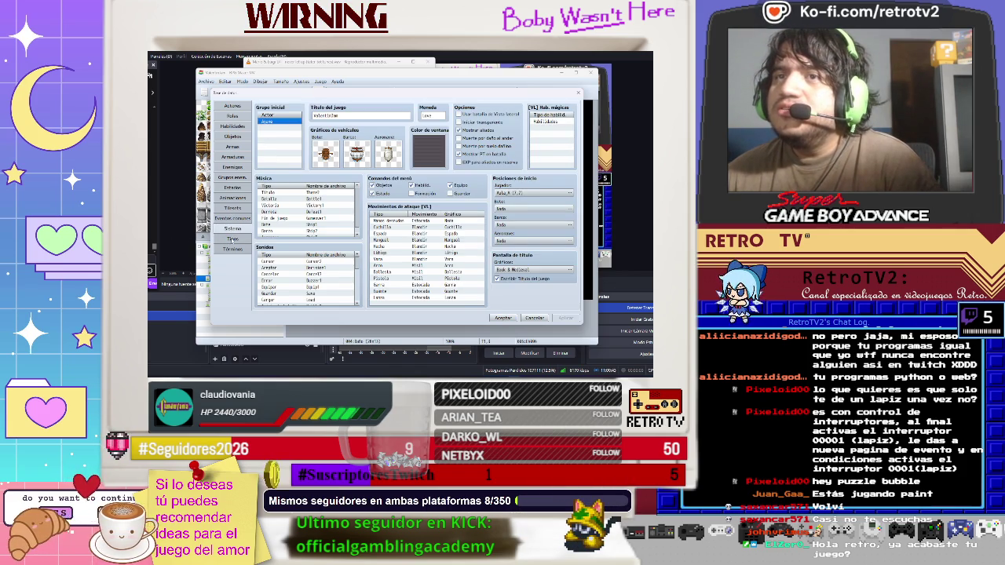
{"action": "left_click", "coordinate": [232, 249]}
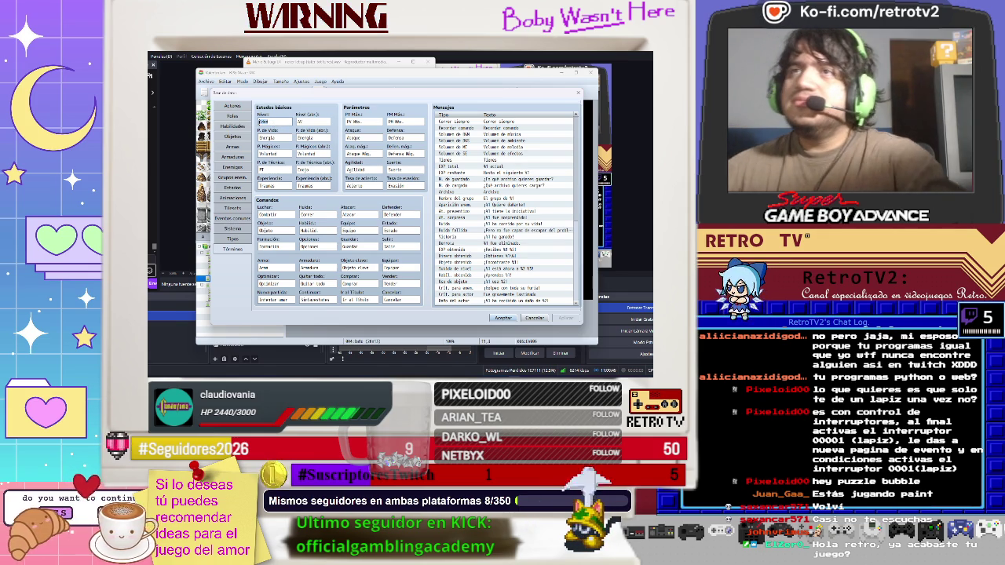
- Set the Level term to 'Nivel' and its abbreviation to 'Lv'
{"action": "key", "text": "BackSpace"}
{"action": "type", "text": "Nivel"}
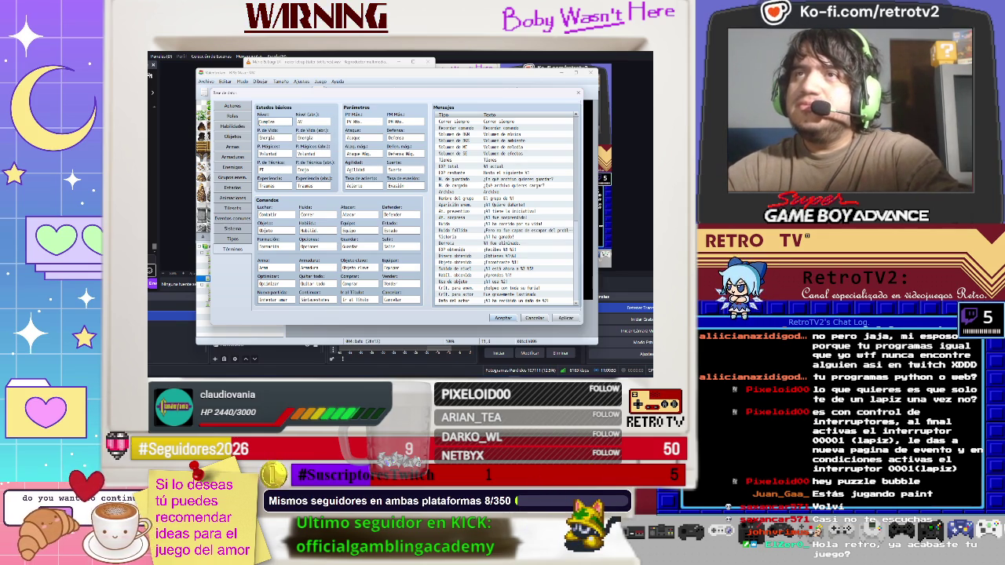
{"action": "key", "text": "Tab"}
{"action": "key", "text": "BackSpace"}
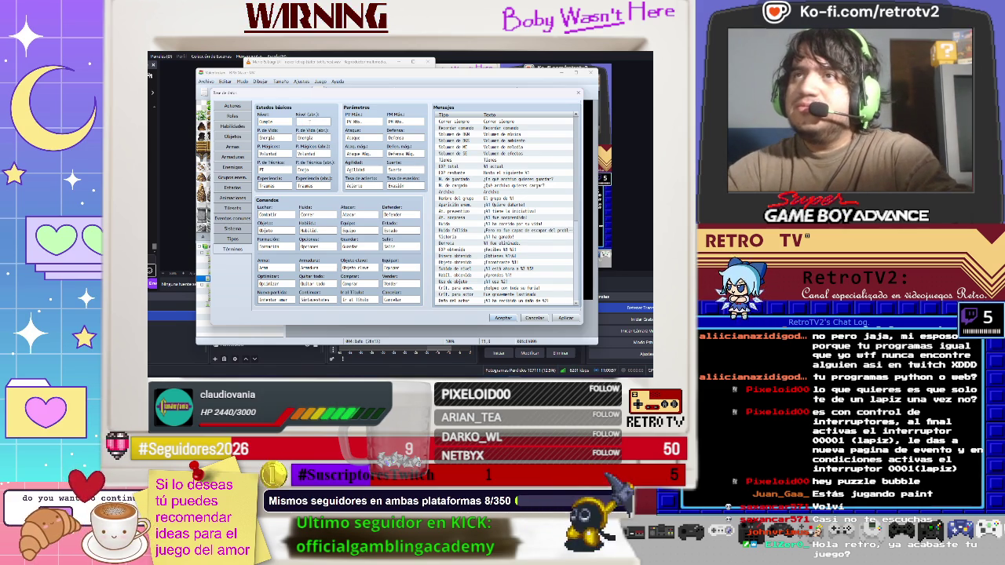
{"action": "type", "text": "v"}
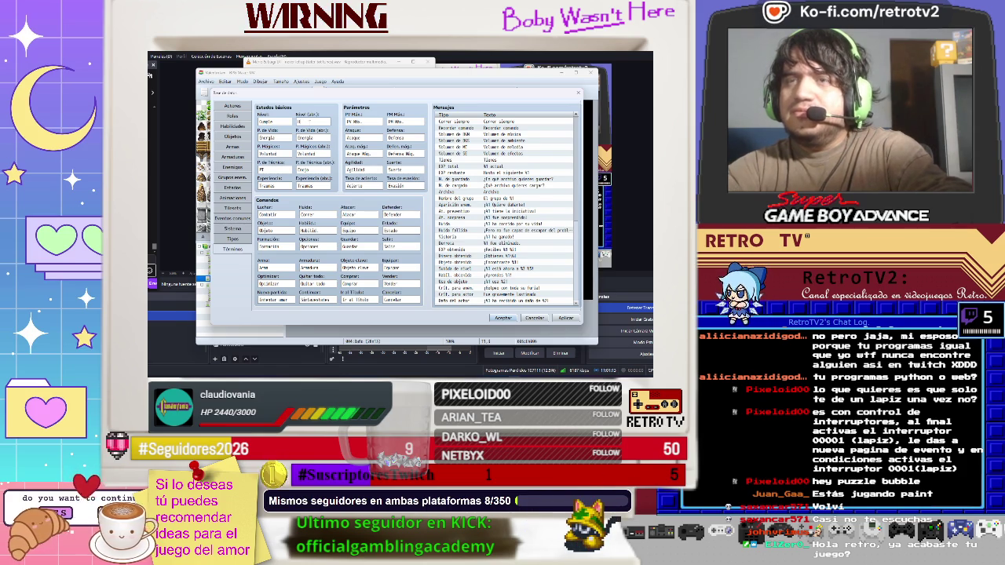
{"action": "left_click", "coordinate": [302, 122]}
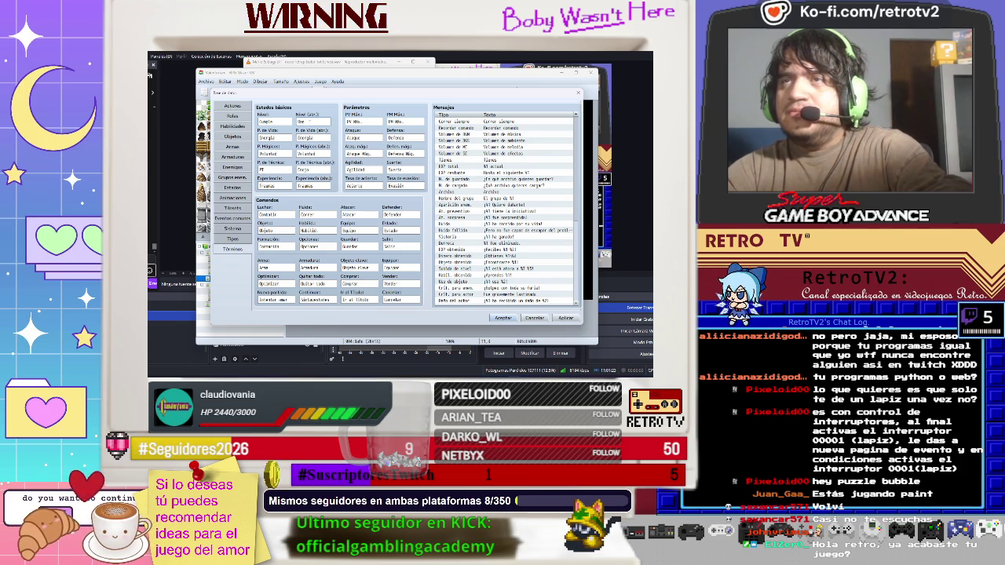
{"action": "type", "text": "Lv"}
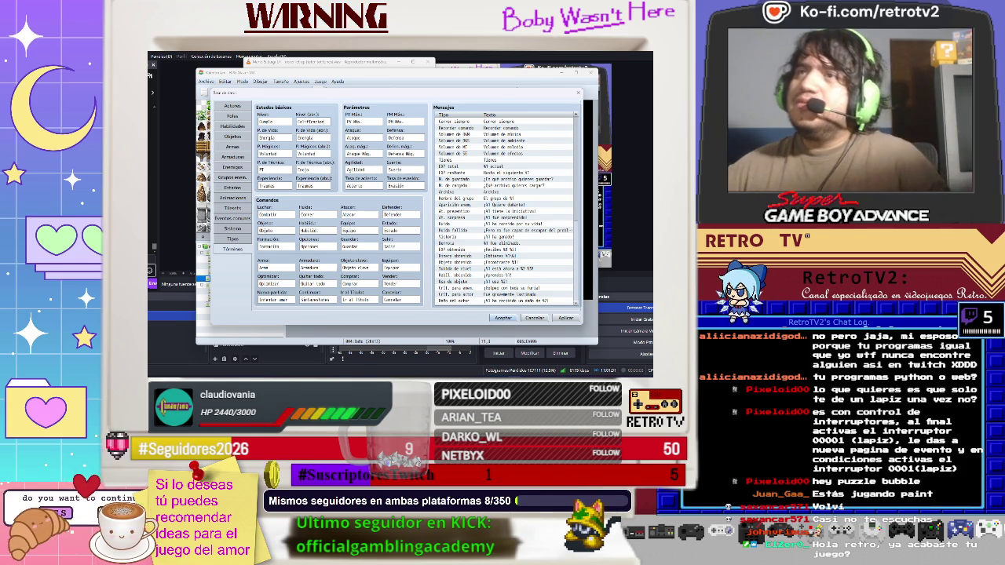
- Replace the P. de Técnicas (TP) term with a new Spanish name
{"action": "left_click", "coordinate": [275, 169]}
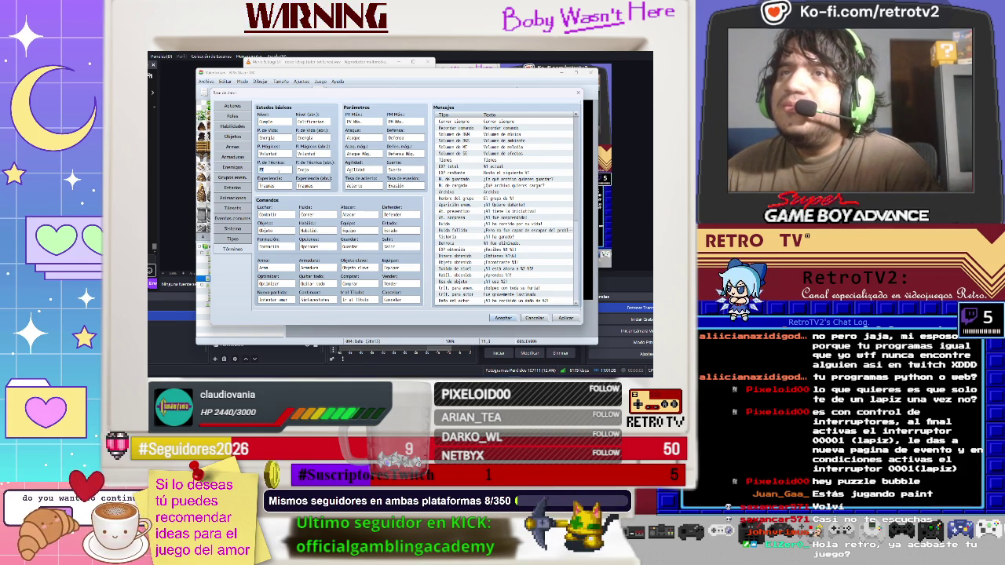
{"action": "key", "text": "BackSpace"}
{"action": "key", "text": "BackSpace"}
{"action": "type", "text": "Tec"}
{"action": "type", "text": "rgía"}
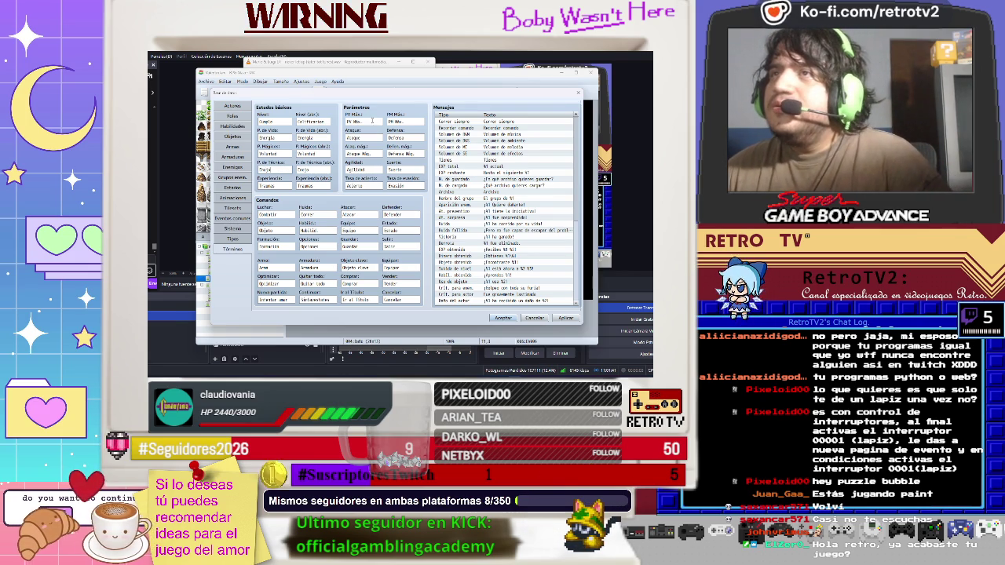
- Clear the PV Máx term, rename PM Máx, and move to the magic defence field
{"action": "double_click", "coordinate": [372, 122]}
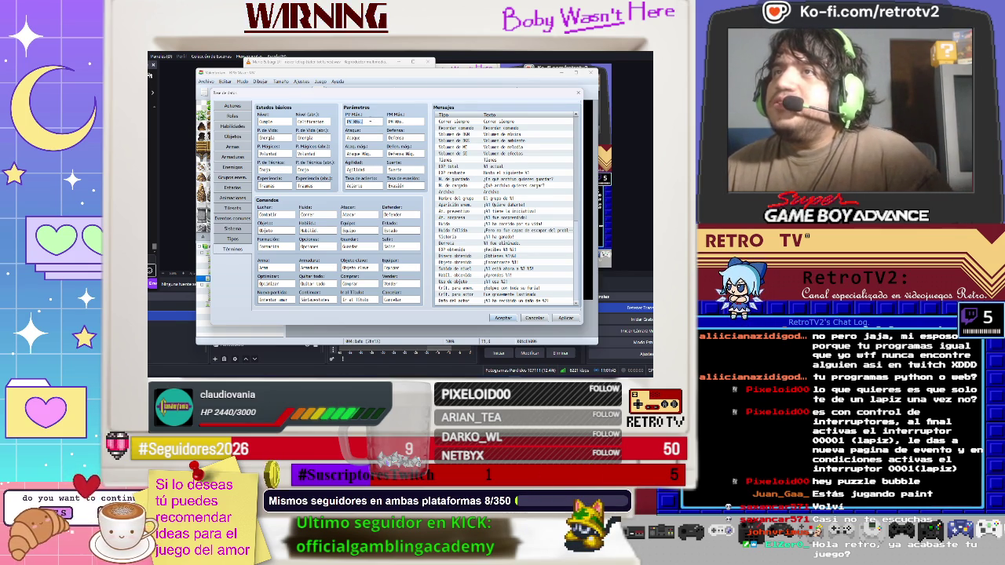
{"action": "key", "text": "Tab"}
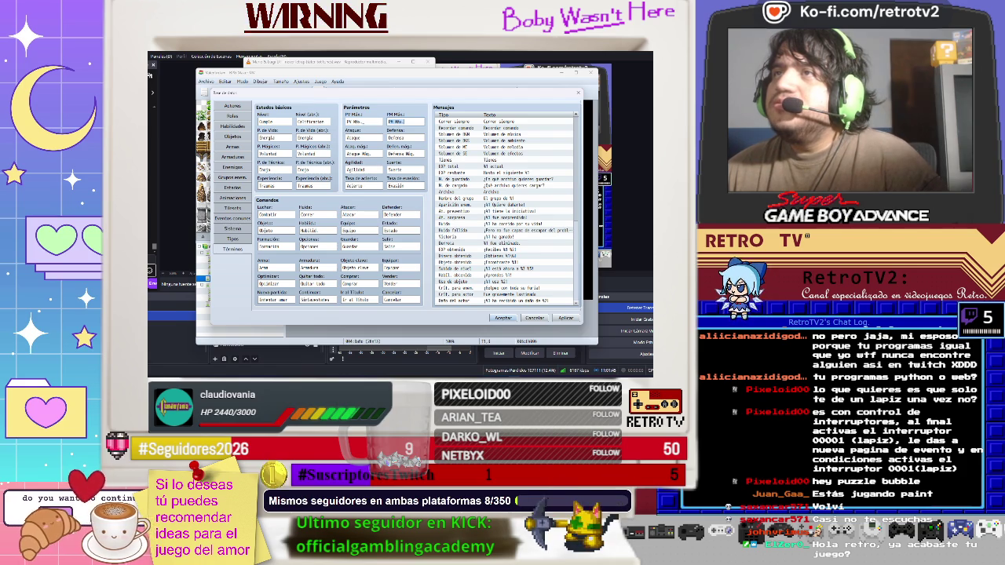
{"action": "key", "text": "shift+Tab"}
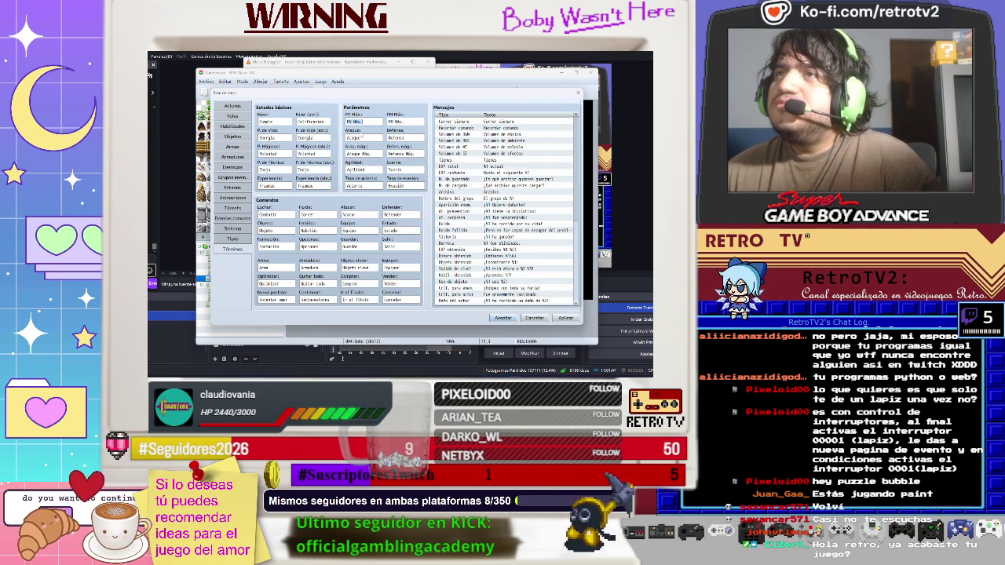
{"action": "key", "text": "BackSpace"}
{"action": "type", "text": "Salud"}
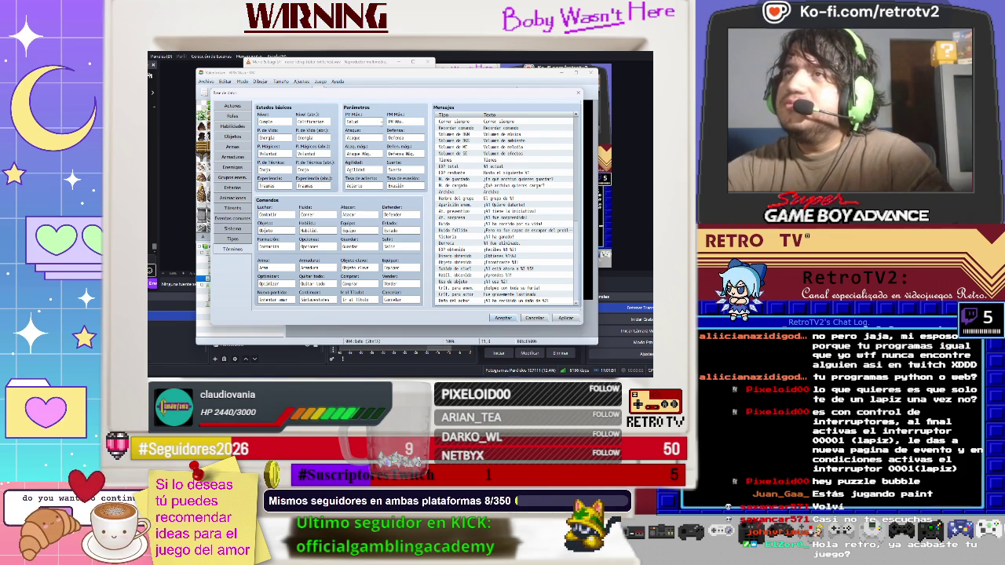
{"action": "key", "text": "Tab"}
{"action": "type", "text": "Maná"}
{"action": "type", "text": "erminación"}
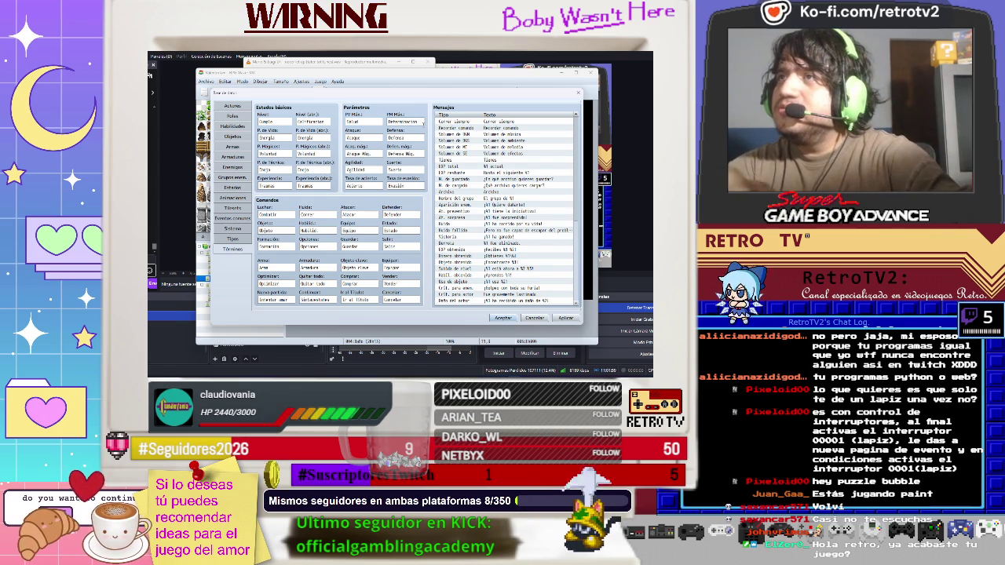
{"action": "double_click", "coordinate": [373, 139]}
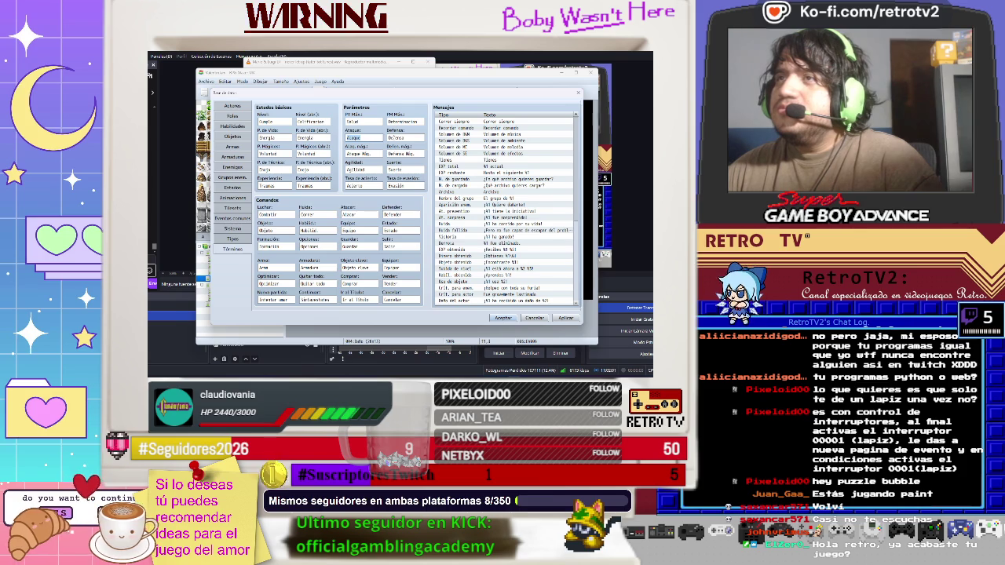
{"action": "key", "text": "Tab"}
{"action": "key", "text": "Tab"}
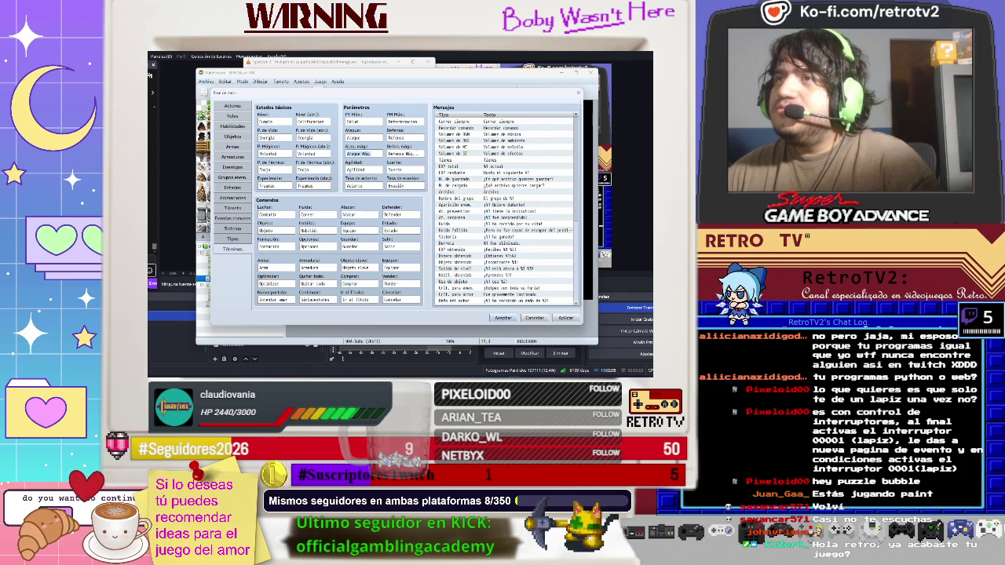
{"action": "key", "text": "Tab"}
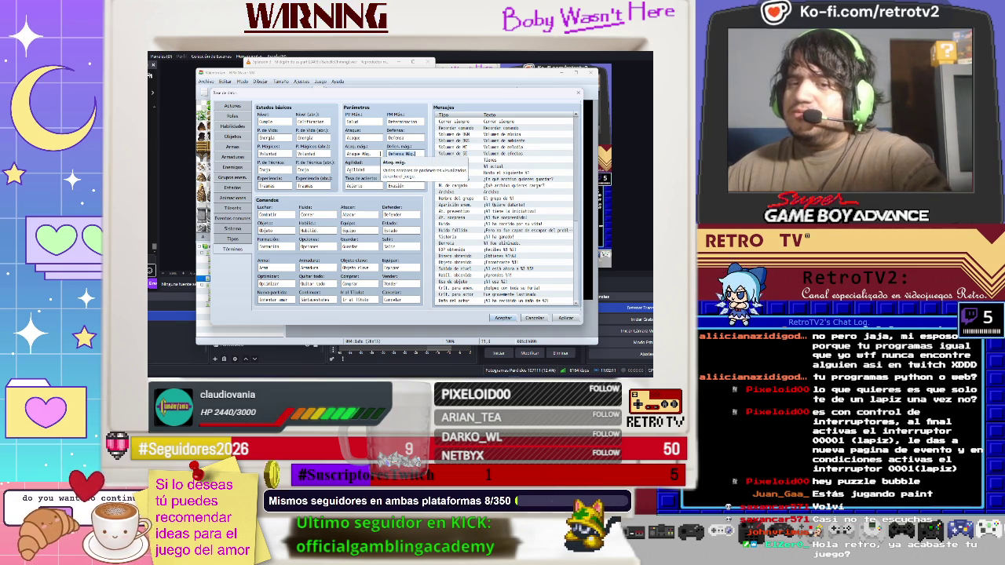
{"action": "key", "text": "shift+Tab"}
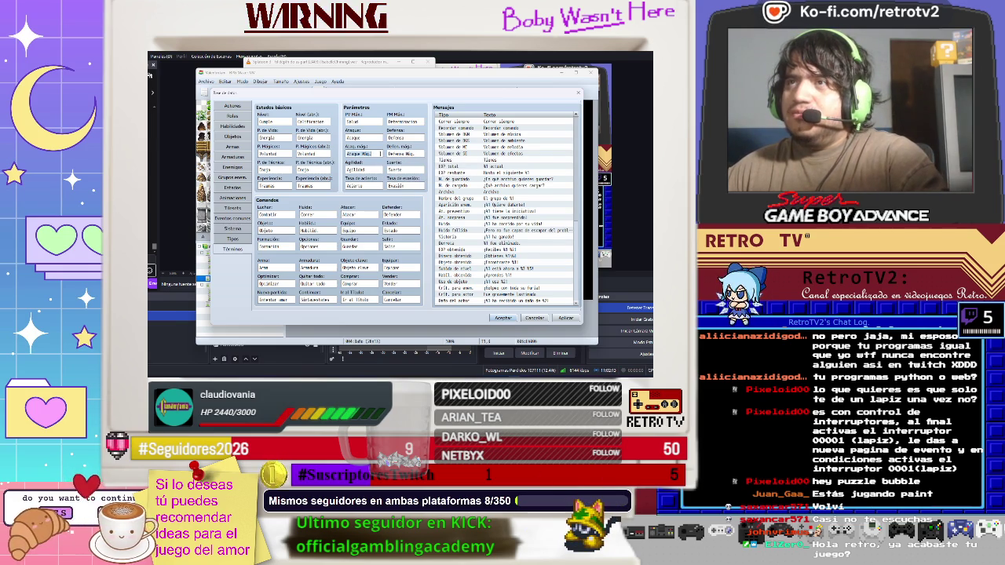
{"action": "key", "text": "Tab"}
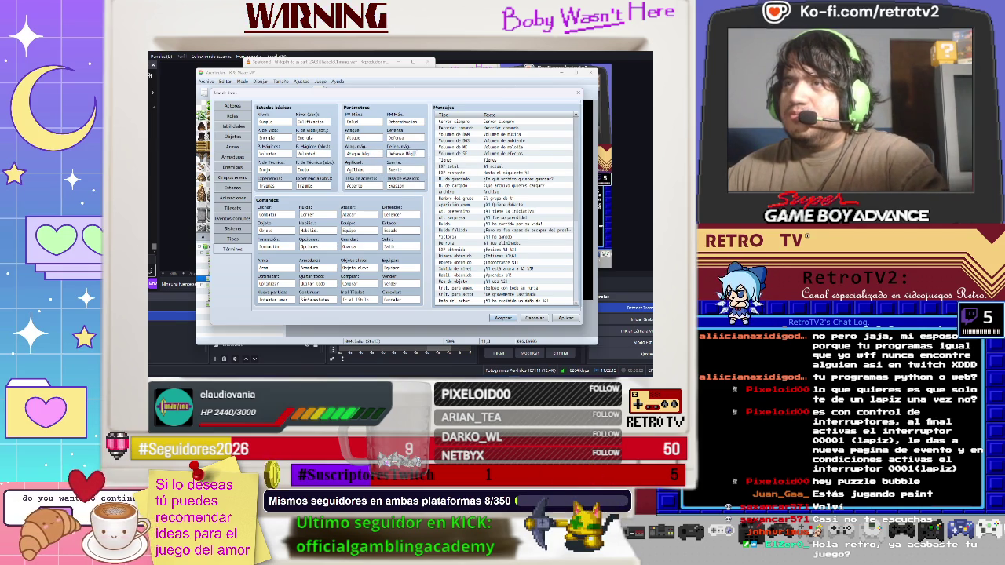
- Overwrite the magic defence and magic attack terms and rename Agilidad to 'Flexibilidad'
{"action": "type", "text": "Autoestima"}
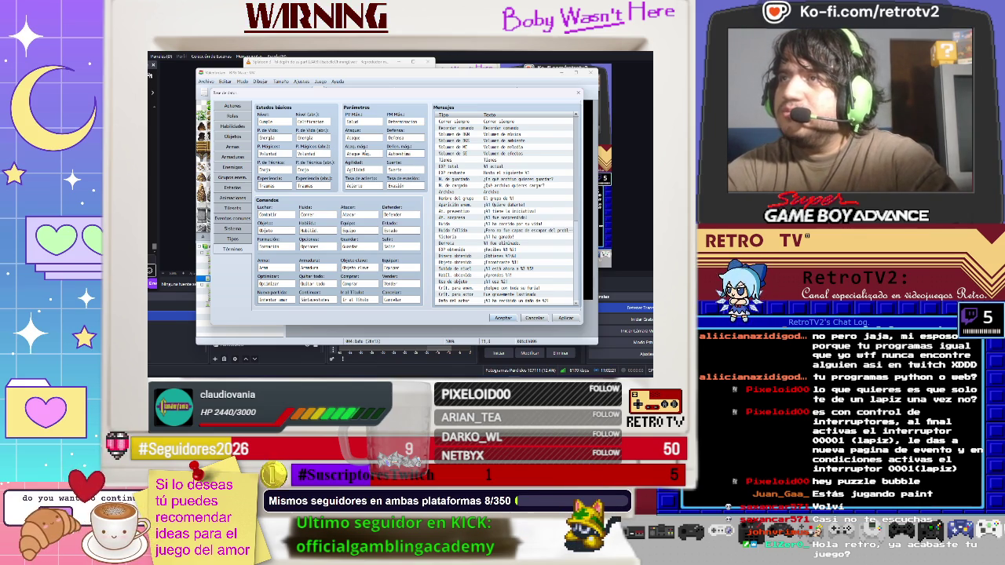
{"action": "key", "text": "shift+Tab"}
{"action": "key", "text": "ctrl+a"}
{"action": "key", "text": "BackSpace"}
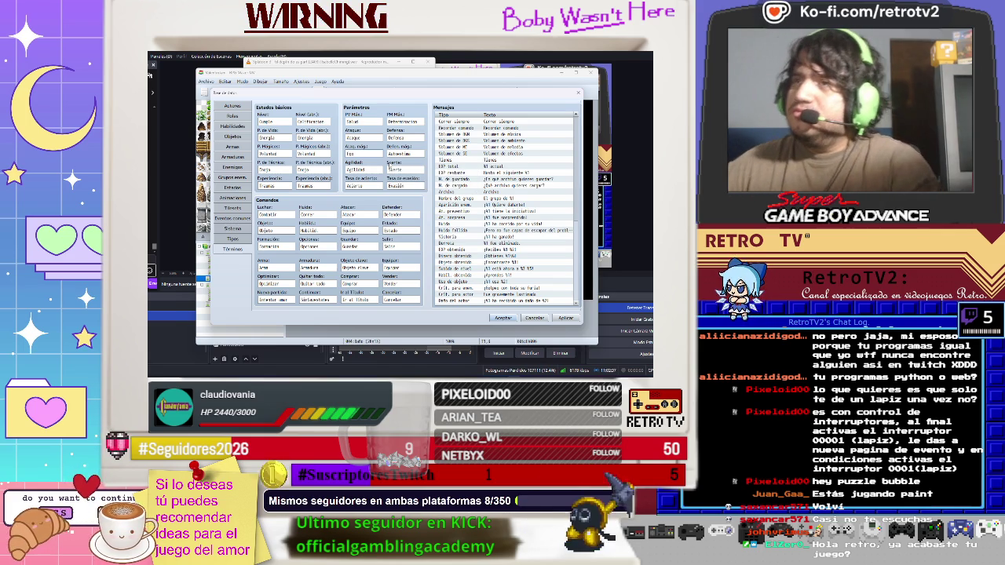
{"action": "key", "text": "Tab"}
{"action": "key", "text": "Tab"}
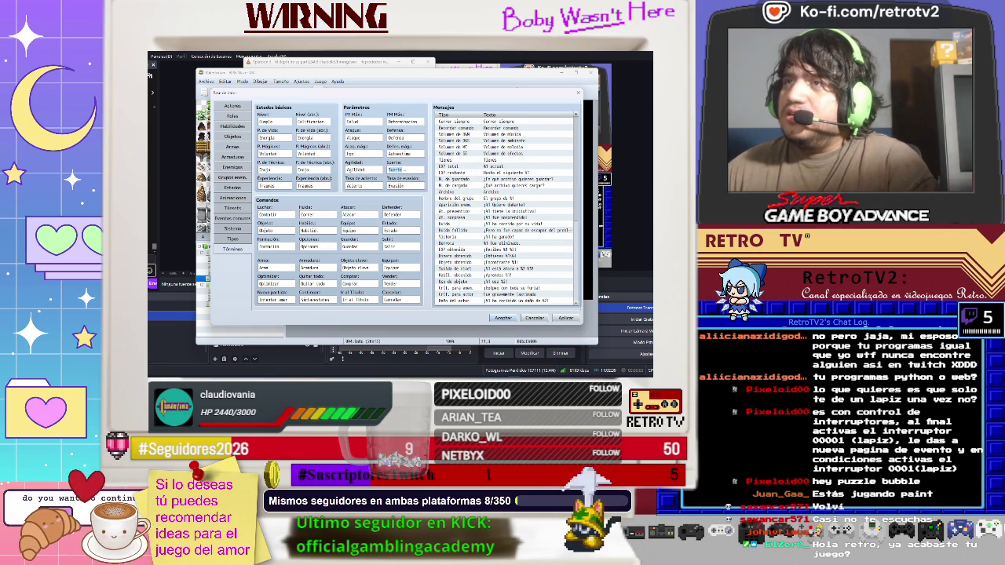
{"action": "key", "text": "shift+Tab"}
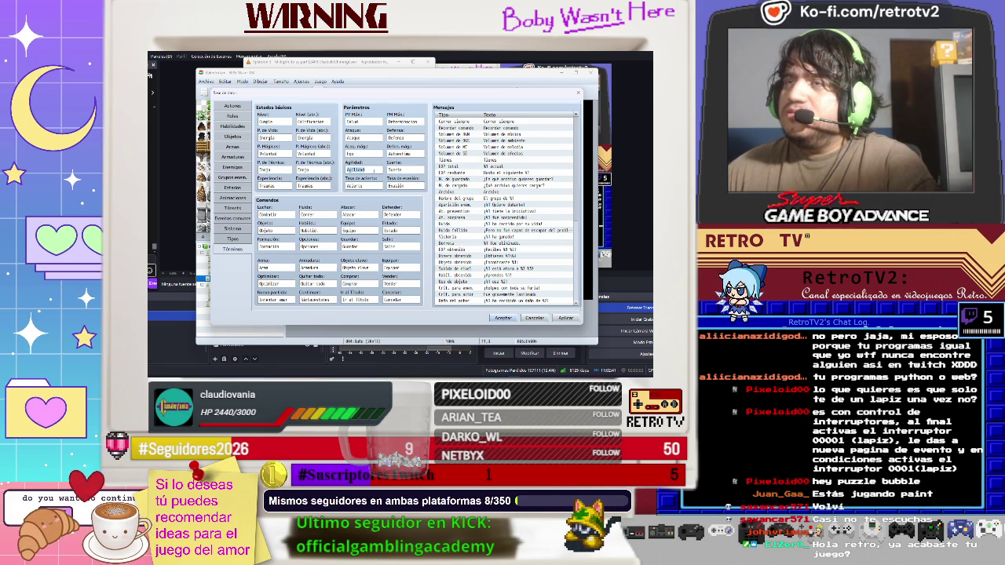
{"action": "type", "text": "F"}
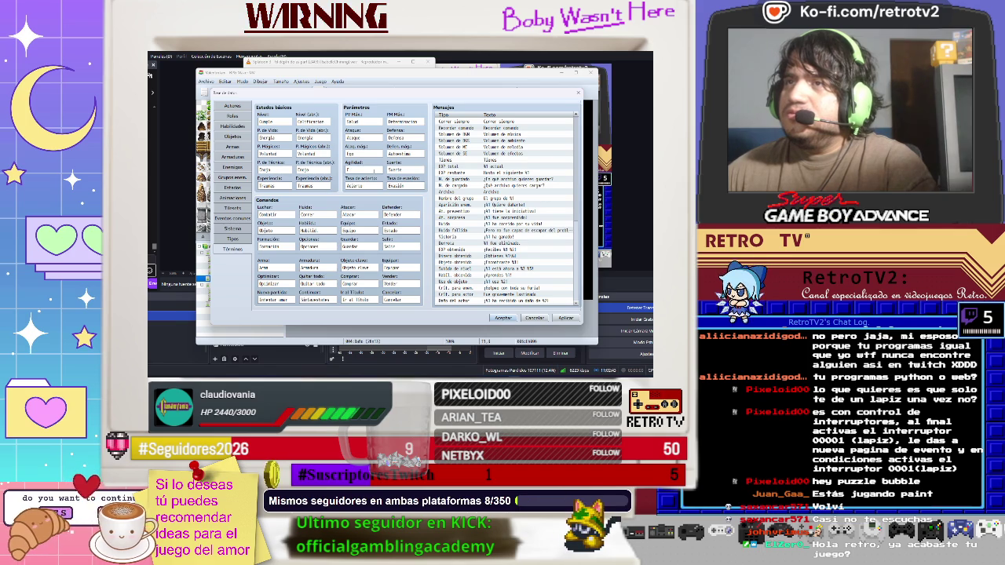
{"action": "type", "text": "le"}
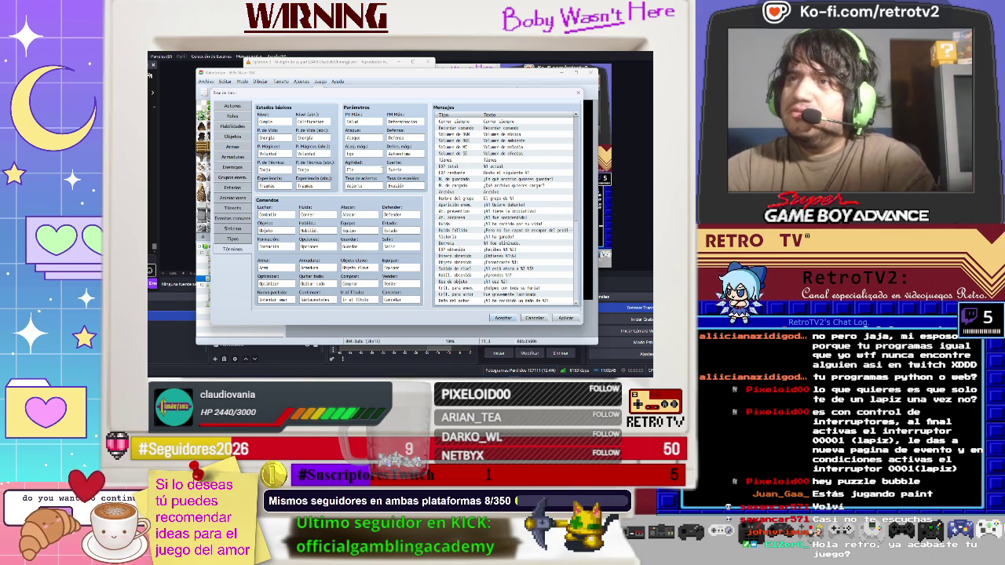
{"action": "type", "text": "xibilidad"}
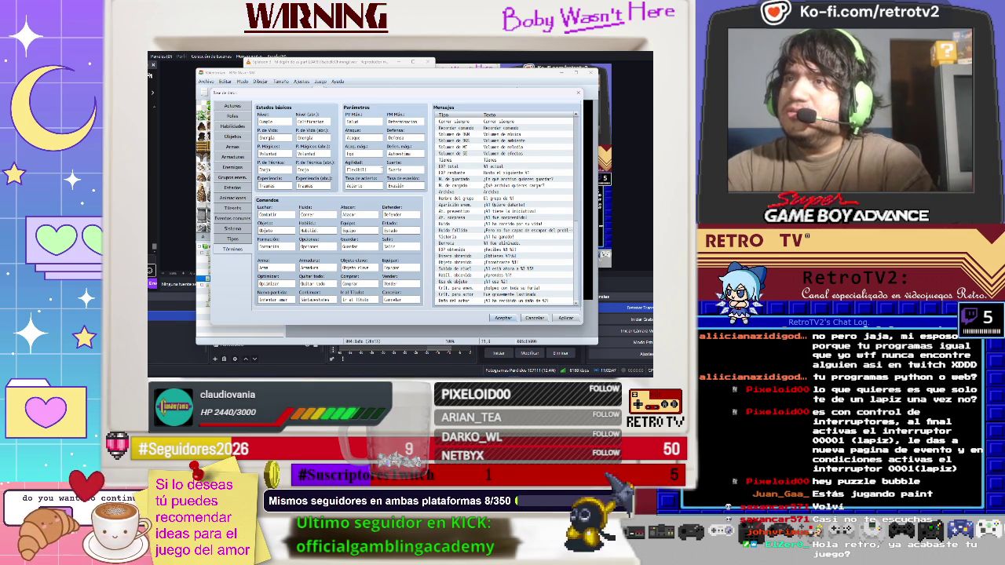
- Review the Suerte, Acierto and Evasión terms, leaving them unchanged
{"action": "double_click", "coordinate": [407, 169]}
{"action": "left_click", "coordinate": [406, 170]}
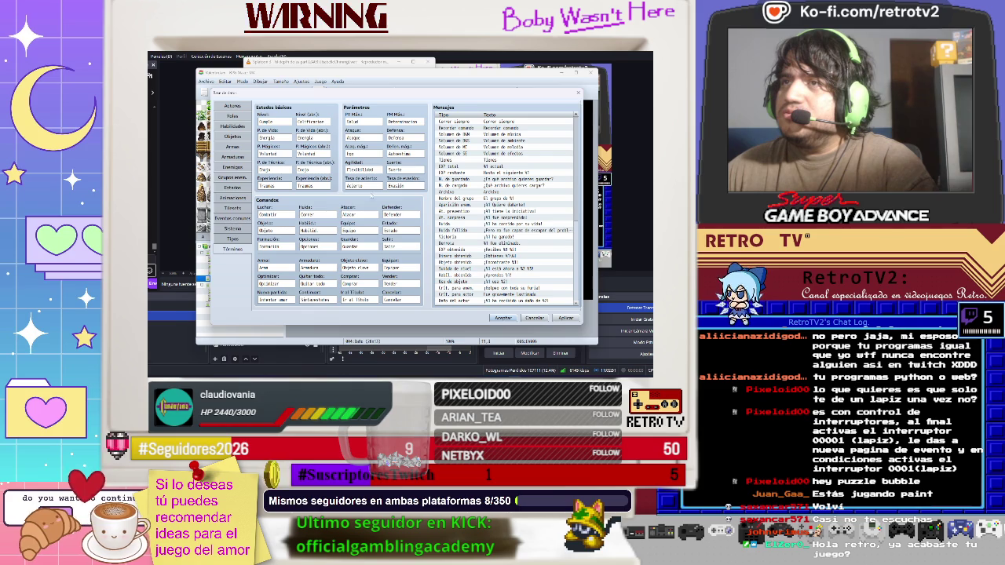
{"action": "double_click", "coordinate": [355, 186]}
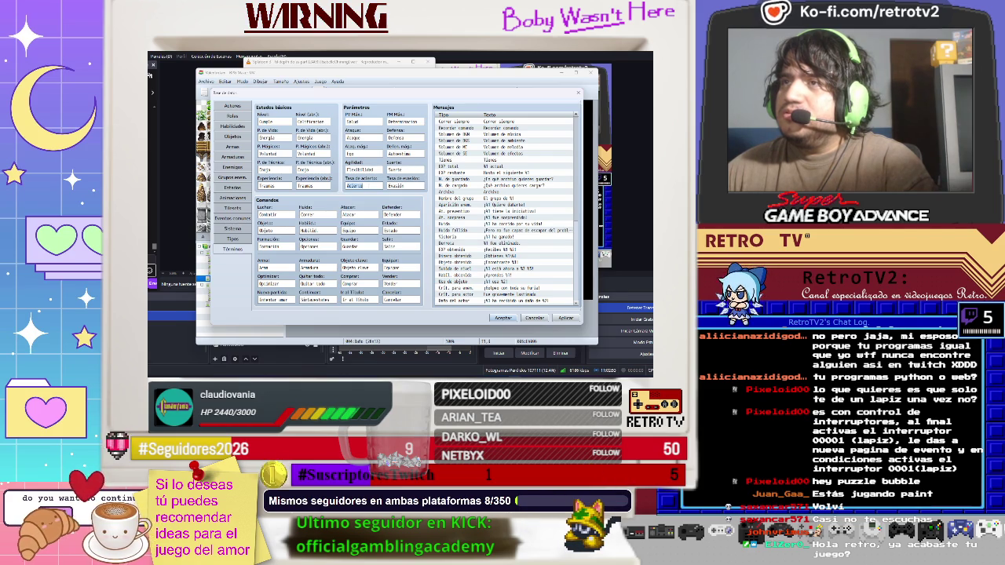
{"action": "double_click", "coordinate": [396, 186]}
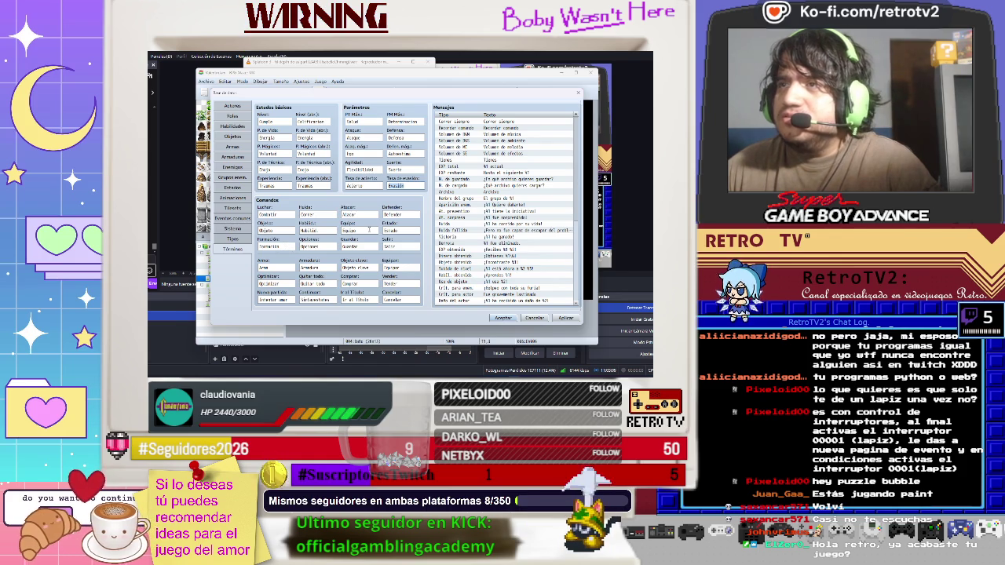
{"action": "left_click", "coordinate": [232, 239]}
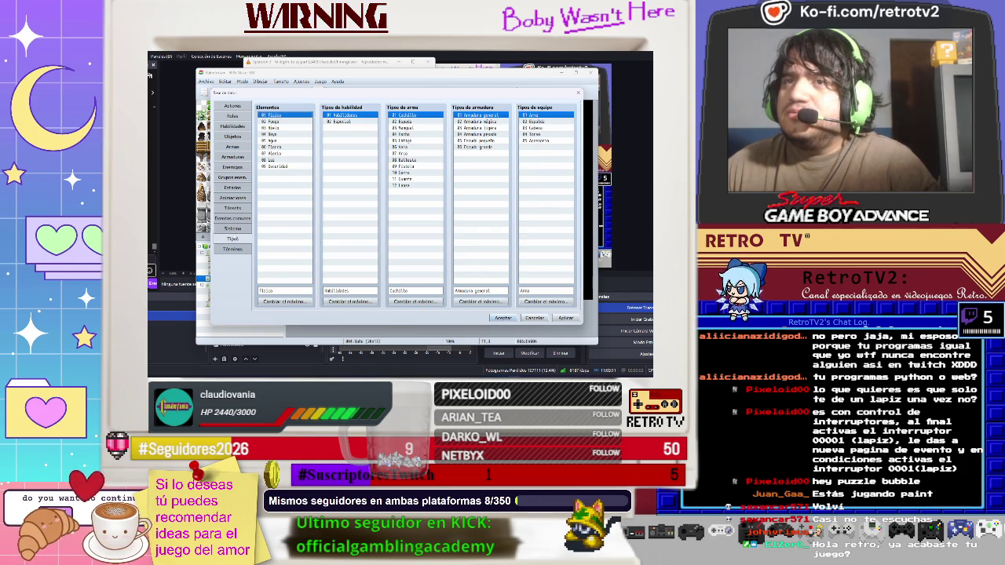
{"action": "left_click", "coordinate": [562, 319]}
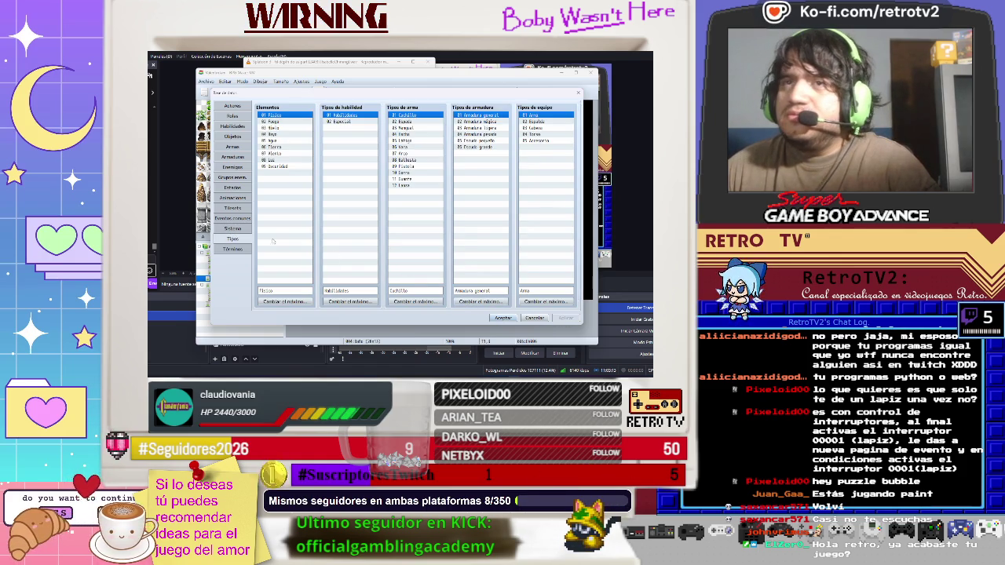
{"action": "left_click", "coordinate": [503, 317]}
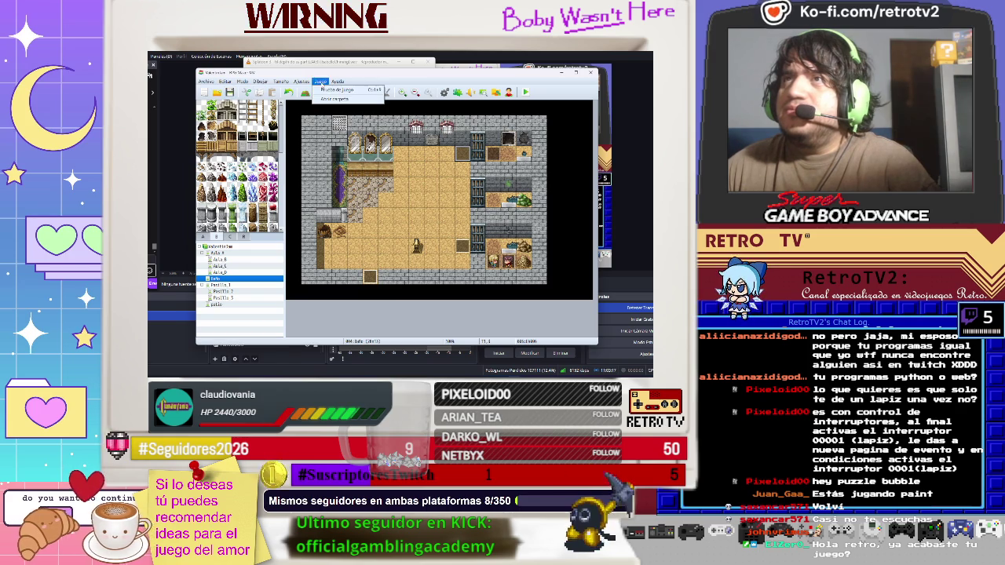
{"action": "key", "text": "ctrl+r"}
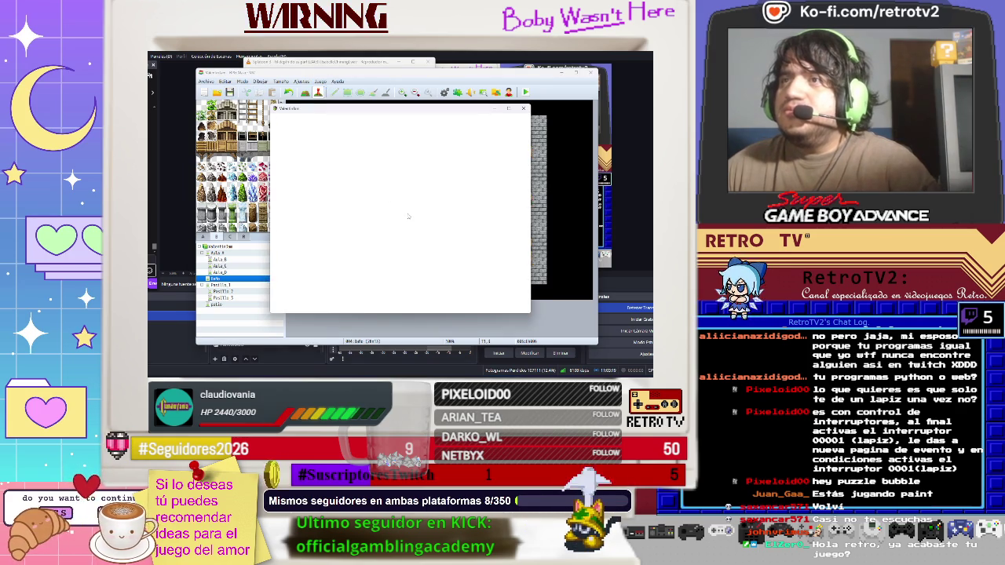
{"action": "key", "text": "Return"}
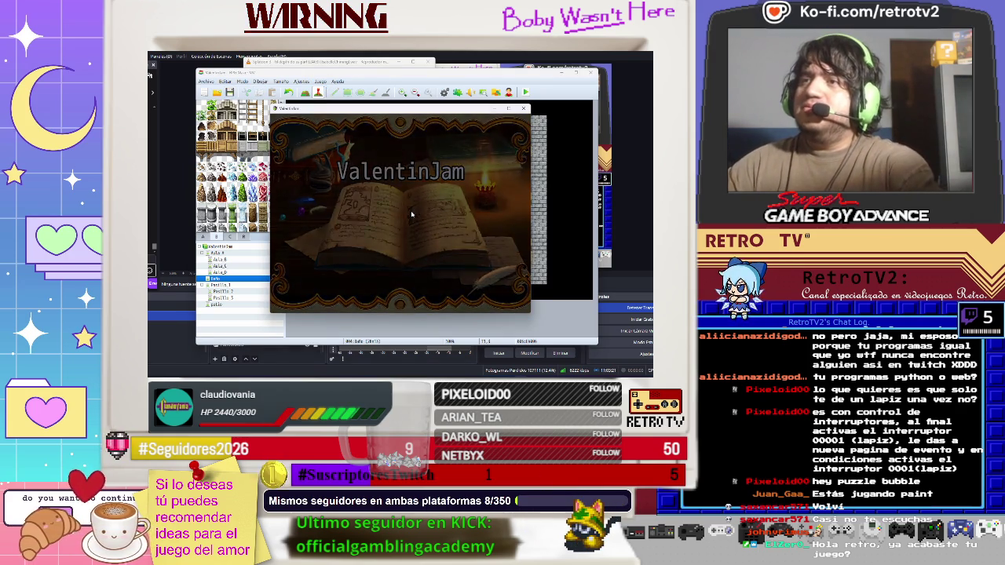
{"action": "key", "text": "Return"}
{"action": "key", "text": "Return"}
{"action": "key", "text": "Return"}
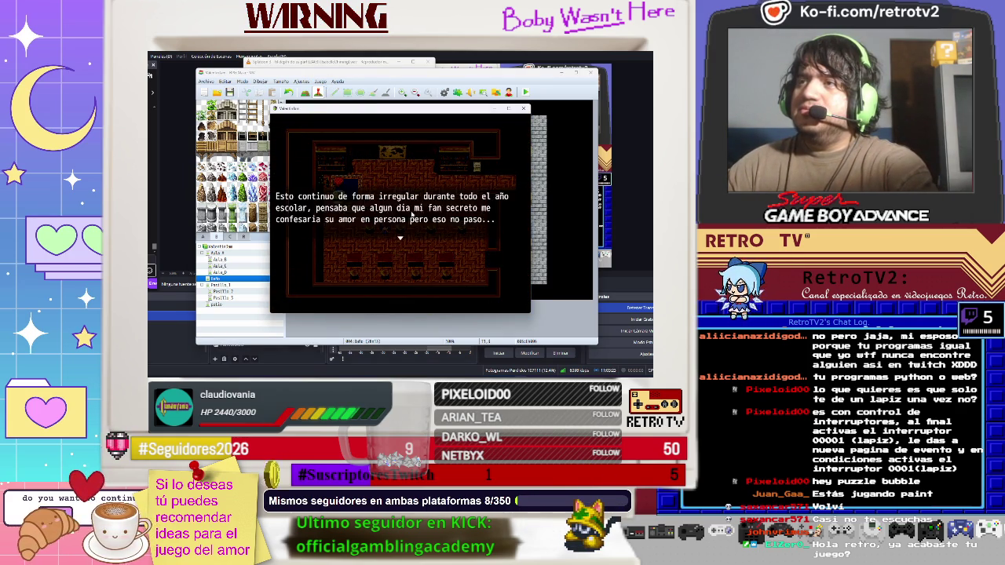
{"action": "key", "text": "Right"}
{"action": "key", "text": "Right"}
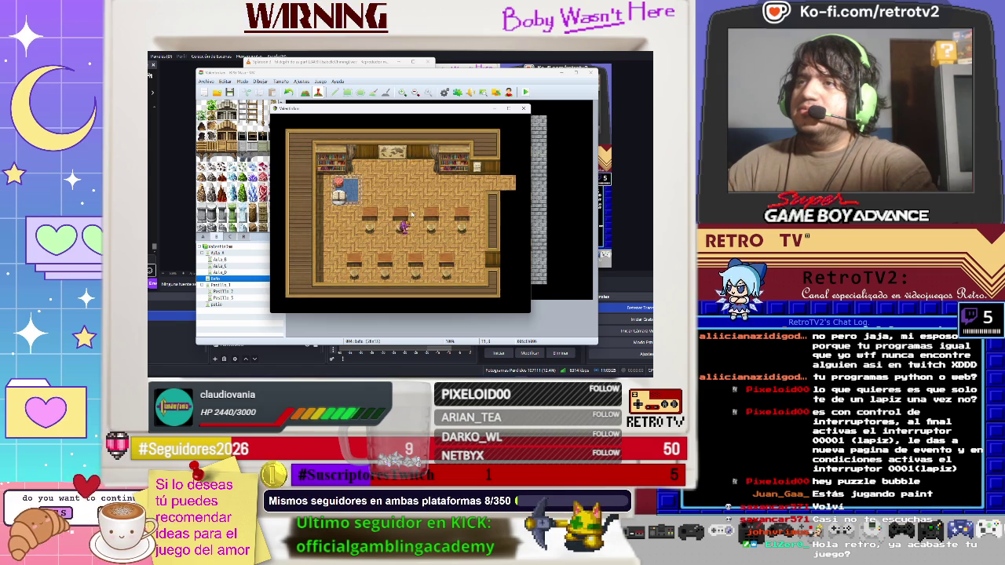
{"action": "key", "text": "Escape"}
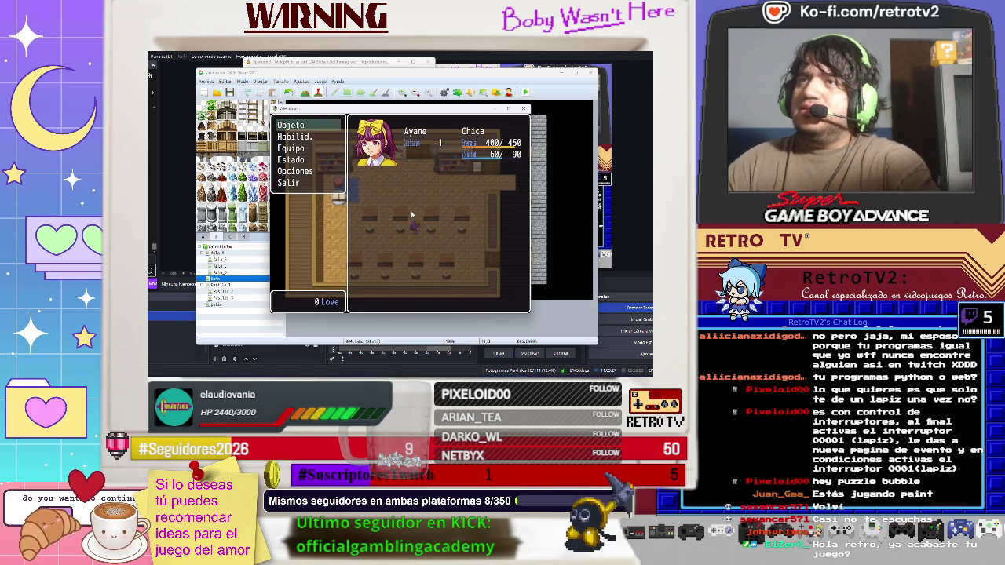
{"action": "key", "text": "Down"}
{"action": "key", "text": "Return"}
{"action": "key", "text": "Return"}
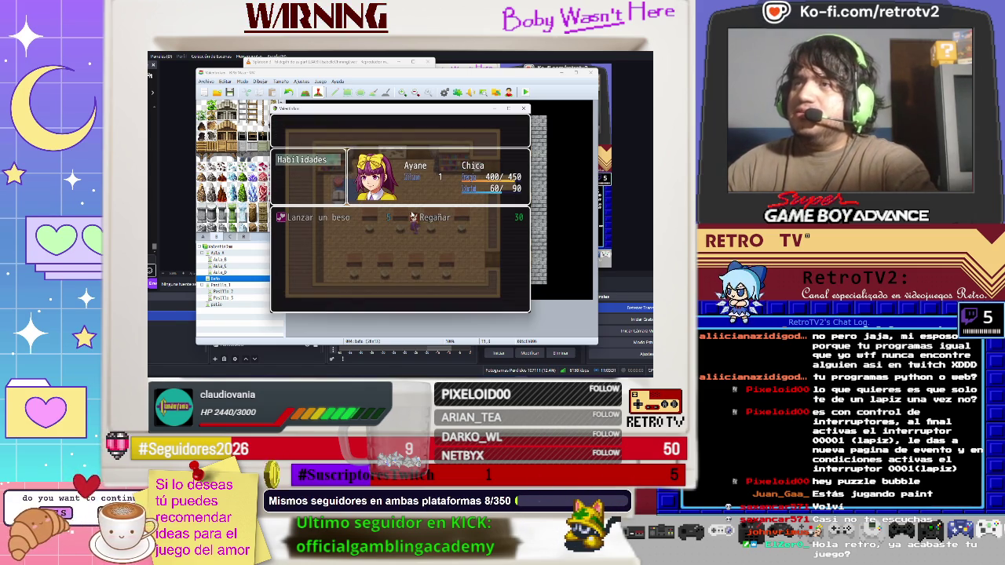
{"action": "key", "text": "Return"}
{"action": "key", "text": "Escape"}
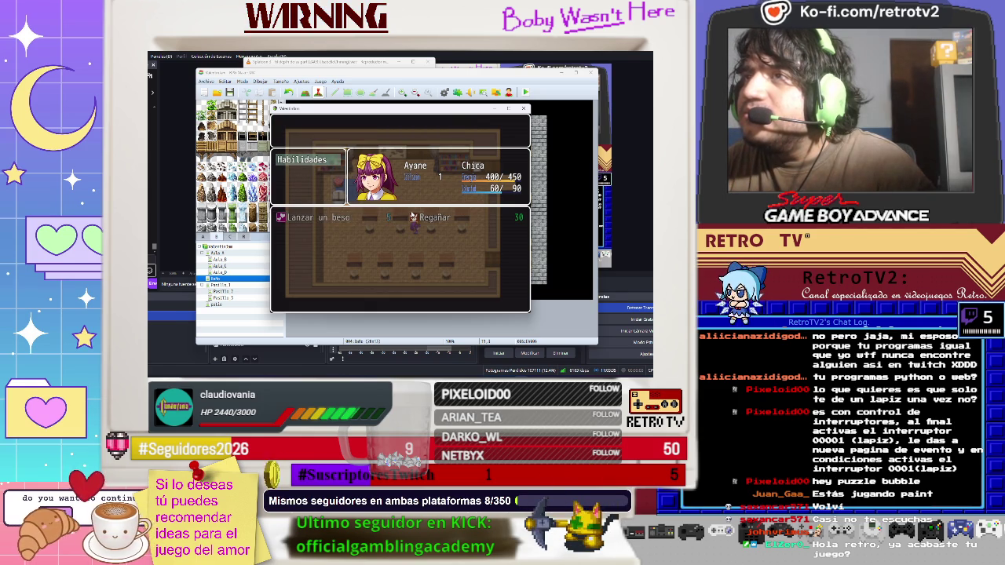
{"action": "key", "text": "Escape"}
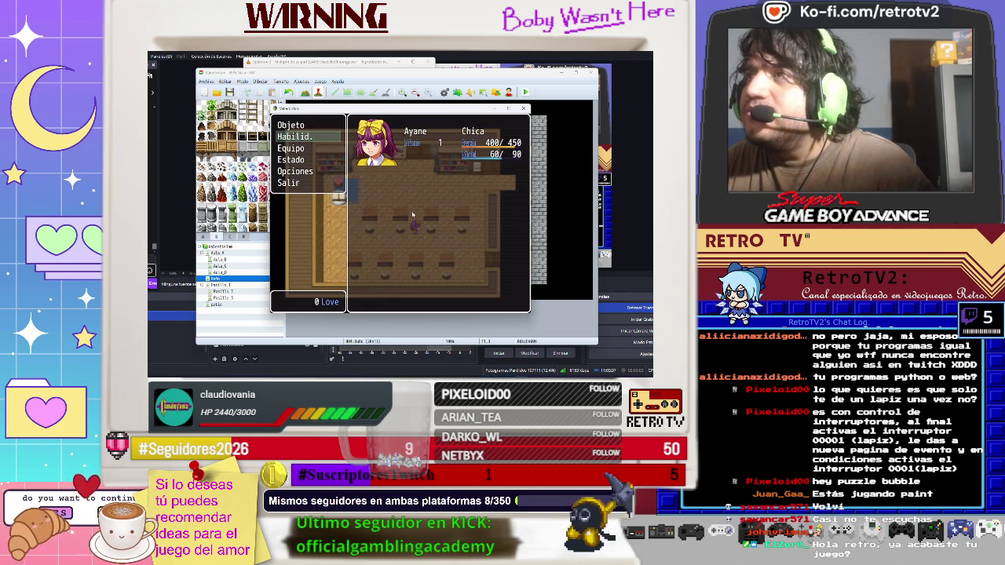
{"action": "key", "text": "Escape"}
{"action": "key", "text": "Right"}
{"action": "key", "text": "Right"}
{"action": "key", "text": "Escape"}
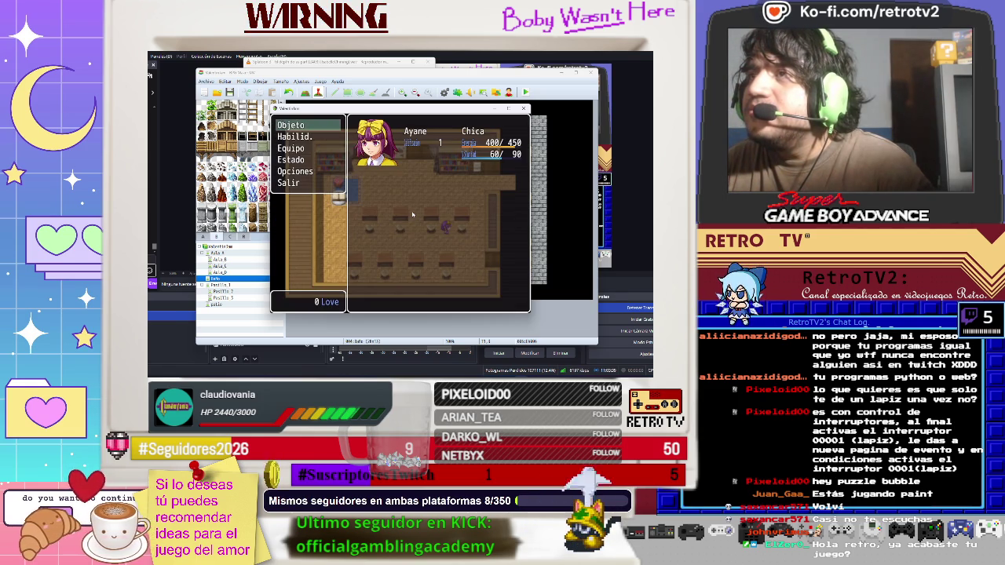
{"action": "key", "text": "Escape"}
{"action": "key", "text": "Right"}
{"action": "key", "text": "Escape"}
{"action": "key", "text": "Down"}
{"action": "key", "text": "Down"}
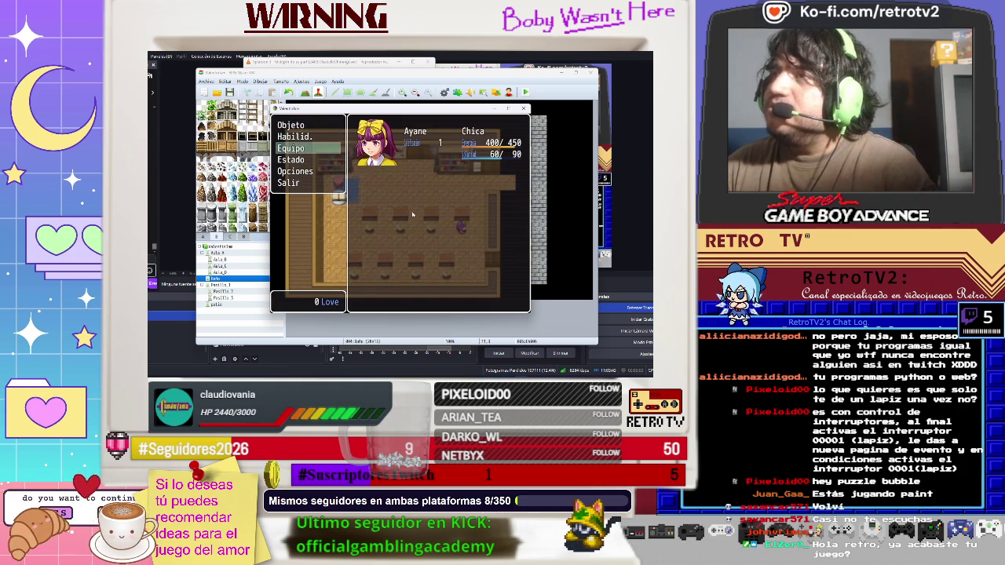
{"action": "key", "text": "Up"}
{"action": "key", "text": "Up"}
{"action": "key", "text": "Down"}
{"action": "key", "text": "Down"}
{"action": "key", "text": "Down"}
{"action": "key", "text": "Return"}
{"action": "key", "text": "Return"}
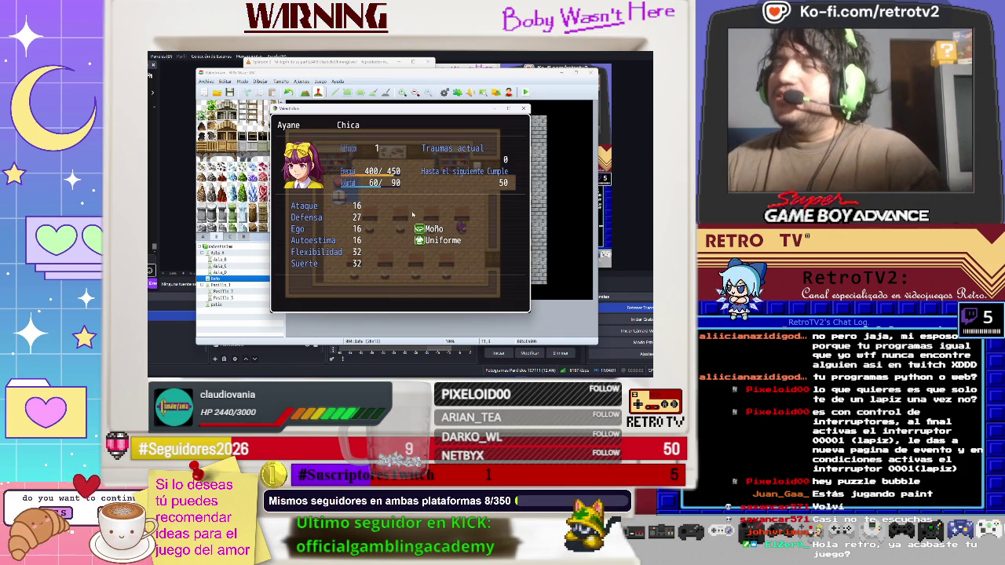
{"action": "key", "text": "Escape"}
{"action": "key", "text": "Down"}
{"action": "key", "text": "Return"}
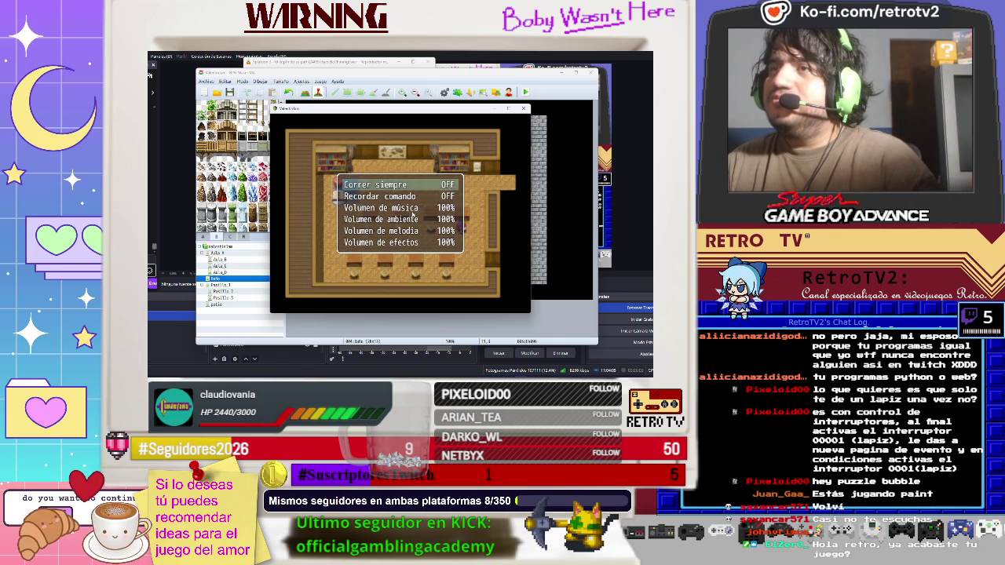
{"action": "key", "text": "Down"}
{"action": "key", "text": "Down"}
{"action": "key", "text": "Down"}
{"action": "key", "text": "Up"}
{"action": "key", "text": "Up"}
{"action": "key", "text": "Up"}
{"action": "key", "text": "Up"}
{"action": "key", "text": "Up"}
{"action": "key", "text": "Up"}
{"action": "key", "text": "Return"}
{"action": "key", "text": "Down"}
{"action": "key", "text": "Down"}
{"action": "key", "text": "Down"}
{"action": "key", "text": "Down"}
{"action": "key", "text": "Escape"}
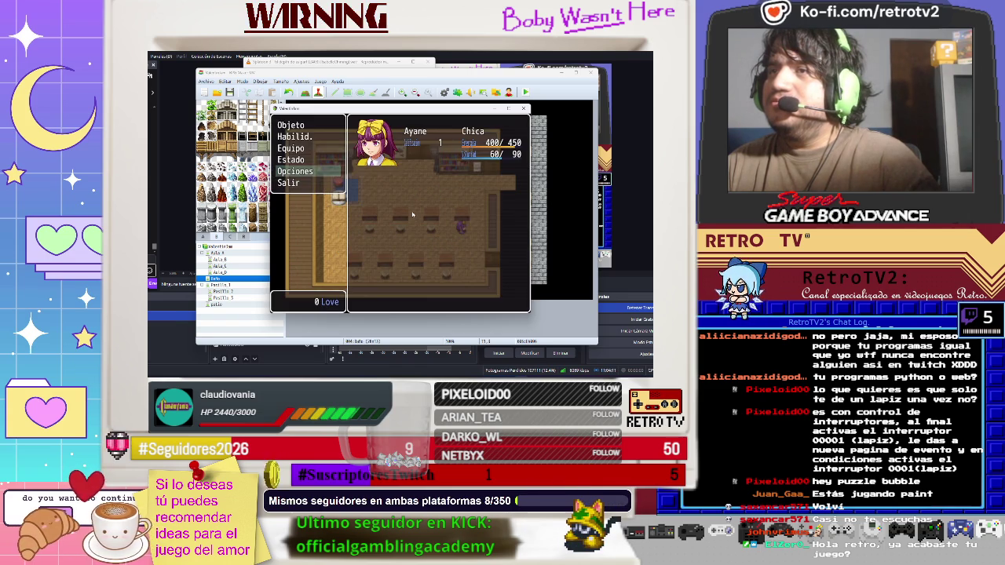
{"action": "key", "text": "Escape"}
{"action": "key", "text": "Right"}
{"action": "key", "text": "Up"}
{"action": "key", "text": "Up"}
{"action": "key", "text": "Left"}
{"action": "key", "text": "Escape"}
{"action": "key", "text": "Down"}
{"action": "key", "text": "Down"}
{"action": "key", "text": "Down"}
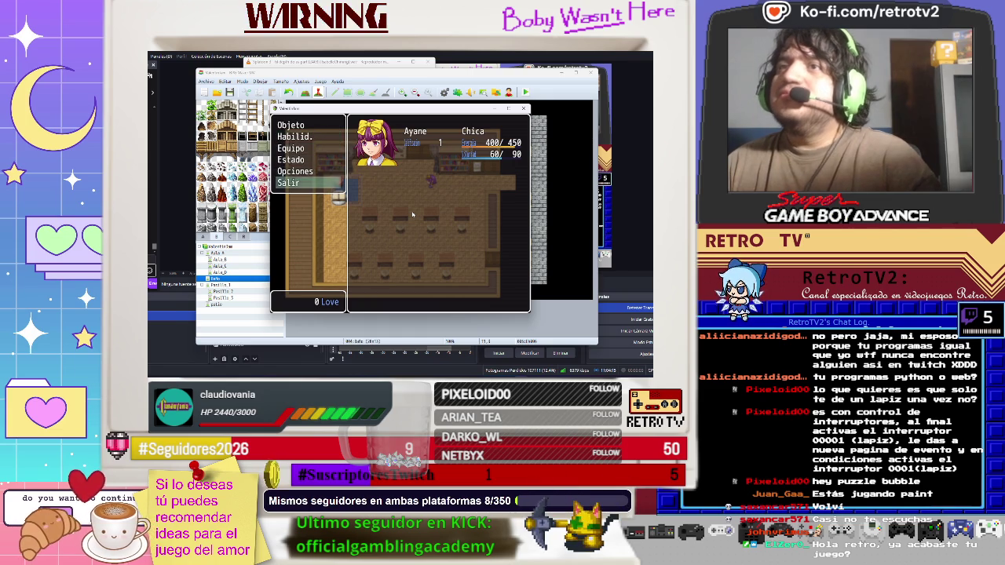
{"action": "key", "text": "Up"}
{"action": "key", "text": "Return"}
{"action": "key", "text": "Return"}
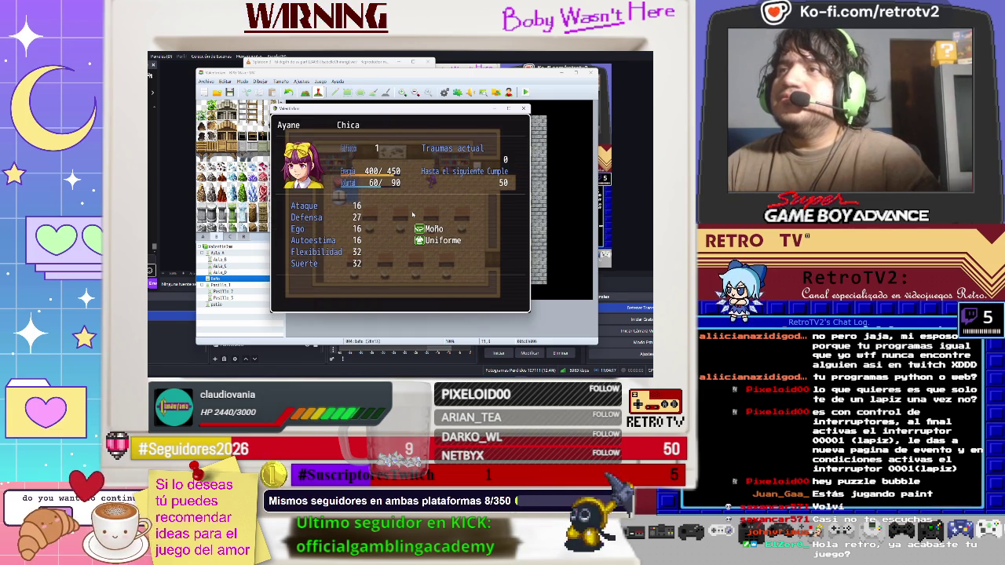
{"action": "key", "text": "Escape"}
{"action": "key", "text": "Up"}
{"action": "key", "text": "Return"}
{"action": "key", "text": "Return"}
{"action": "key", "text": "Escape"}
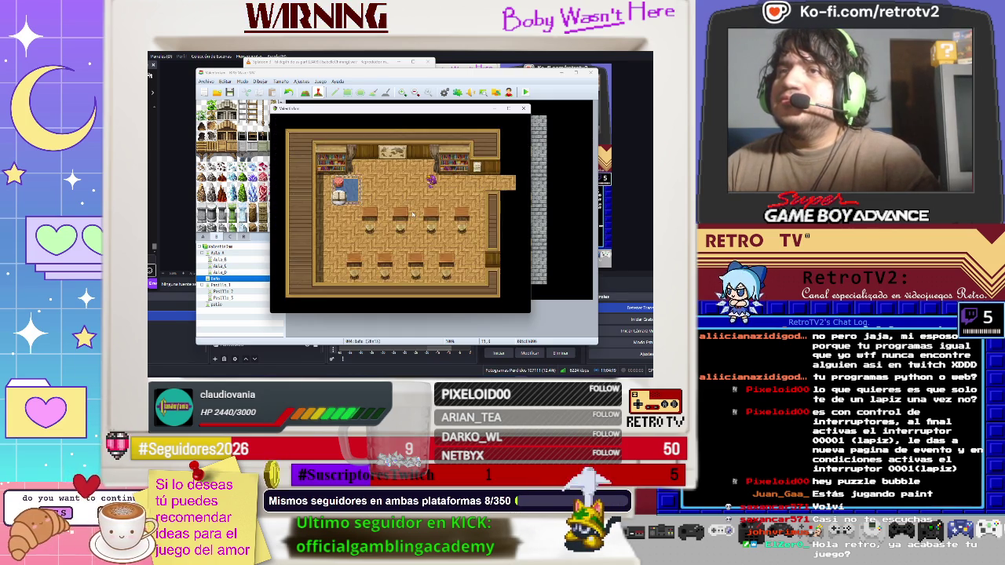
{"action": "key", "text": "Up"}
{"action": "key", "text": "Return"}
{"action": "key", "text": "Return"}
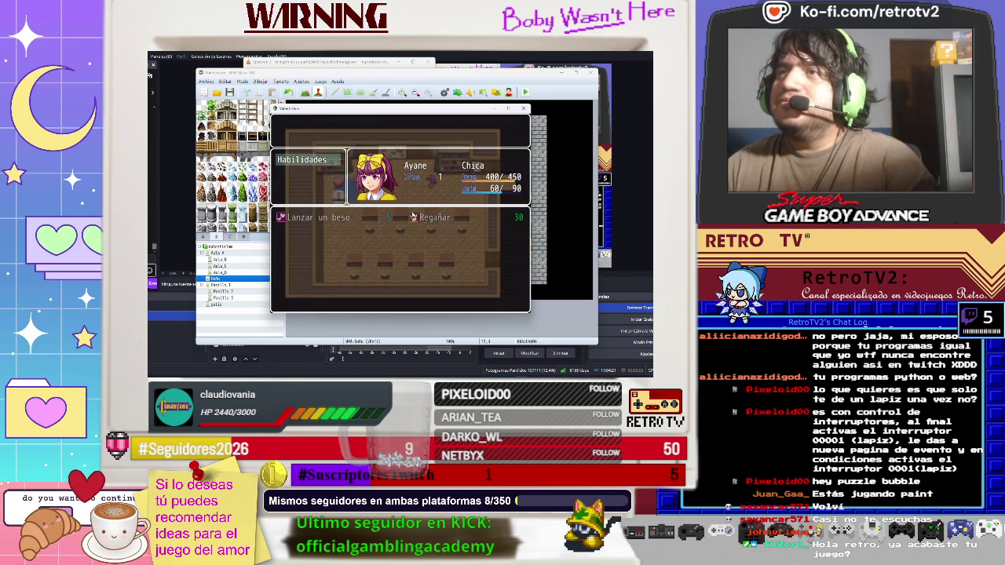
{"action": "key", "text": "Escape"}
{"action": "key", "text": "Down"}
{"action": "key", "text": "Up"}
{"action": "key", "text": "Up"}
{"action": "key", "text": "Escape"}
{"action": "key", "text": "Escape"}
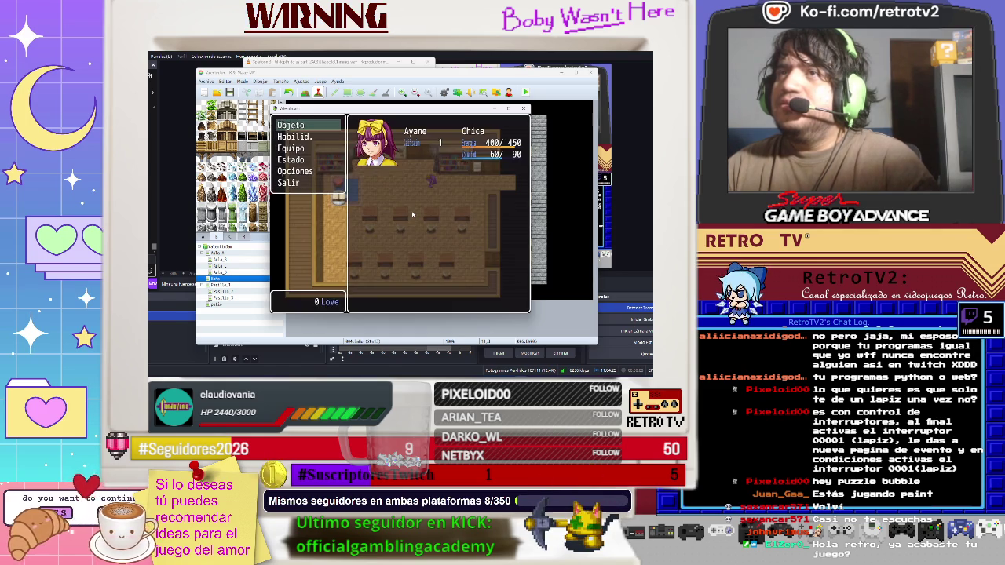
{"action": "key", "text": "Return"}
{"action": "key", "text": "Right"}
{"action": "key", "text": "Left"}
{"action": "key", "text": "Left"}
{"action": "key", "text": "Right"}
{"action": "key", "text": "Left"}
{"action": "key", "text": "Right"}
{"action": "key", "text": "Left"}
{"action": "key", "text": "Escape"}
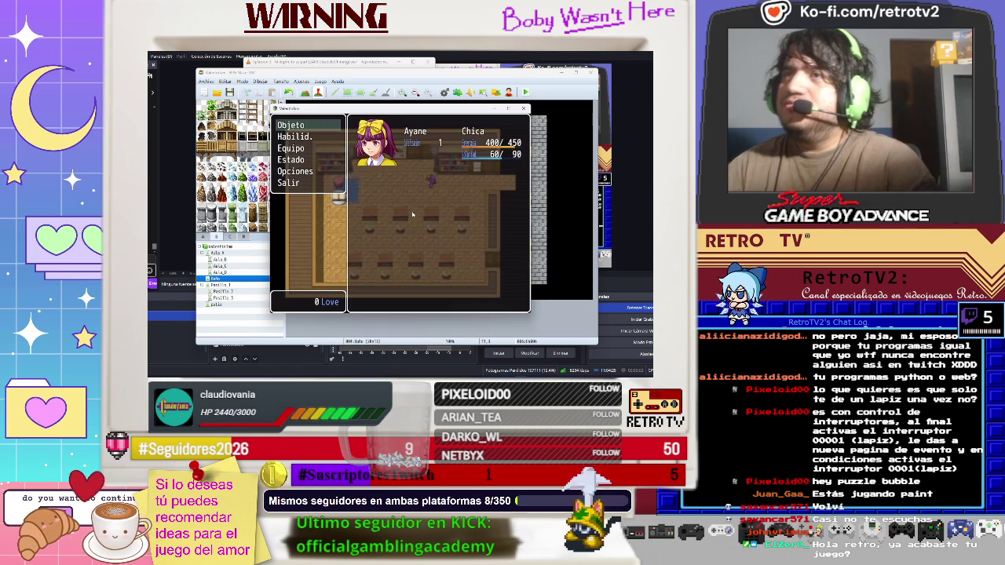
{"action": "left_click", "coordinate": [522, 108]}
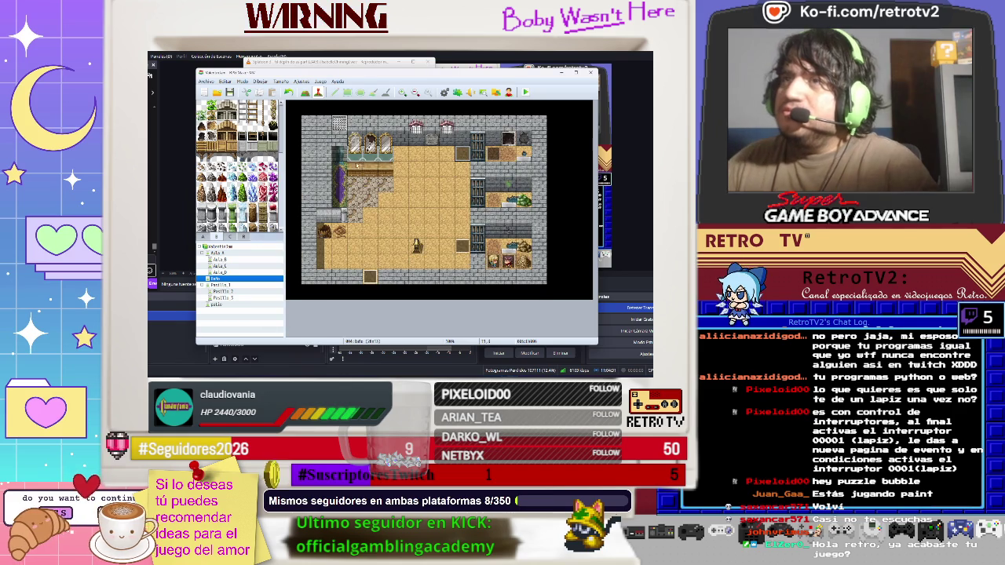
- Run a playtest of the game, then close it and reopen the Database
{"action": "left_click", "coordinate": [321, 81]}
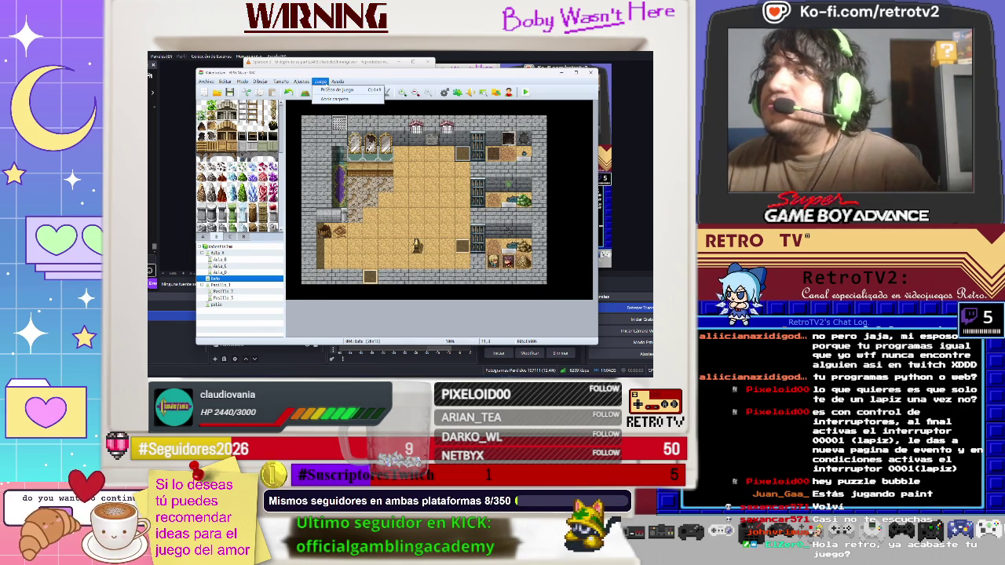
{"action": "left_click", "coordinate": [337, 90]}
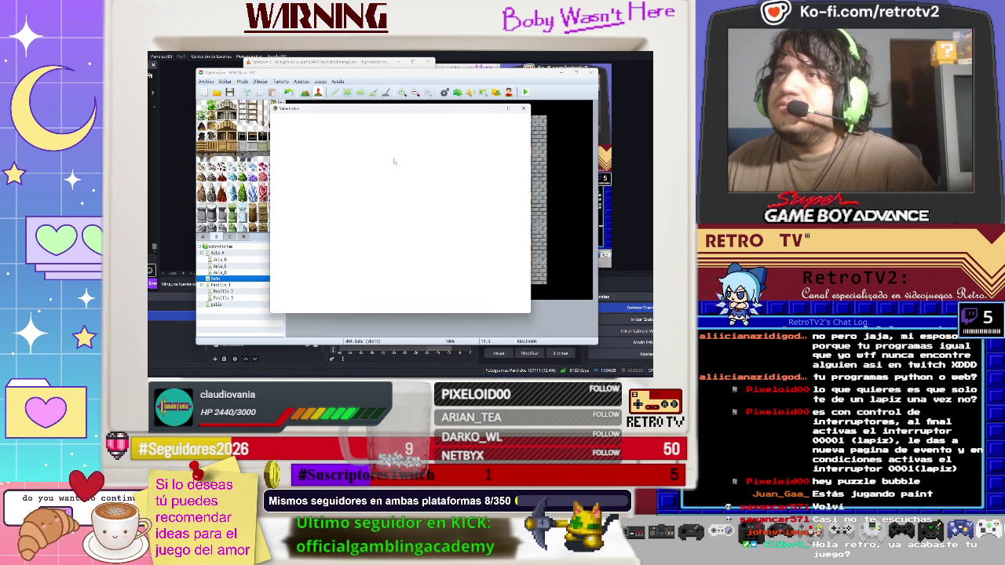
{"action": "left_click", "coordinate": [524, 108]}
{"action": "left_click", "coordinate": [301, 82]}
{"action": "left_click", "coordinate": [317, 107]}
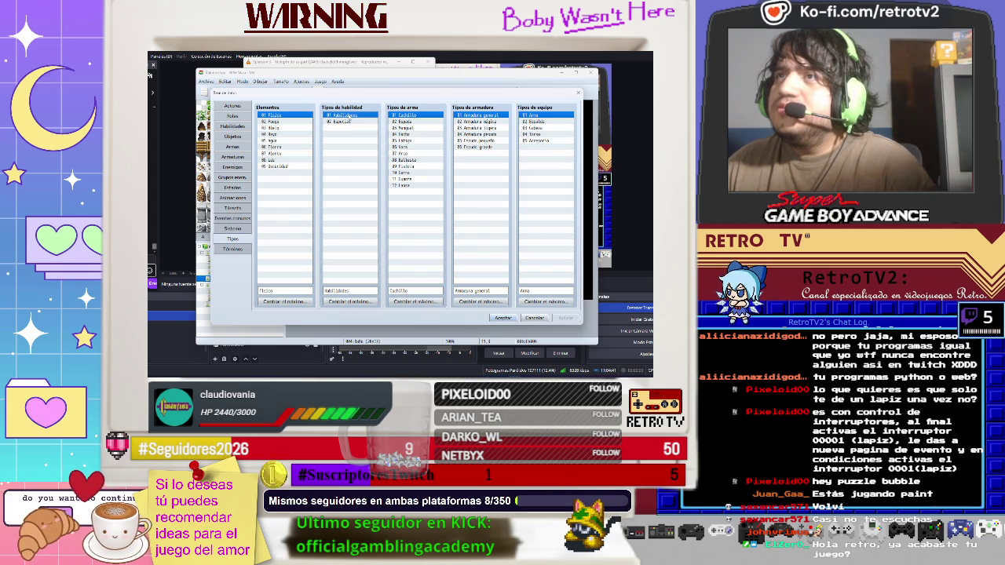
- Browse the Tipos, Animaciones, Estados and Habilidades pages, ending on Sistema
{"action": "left_click", "coordinate": [348, 121]}
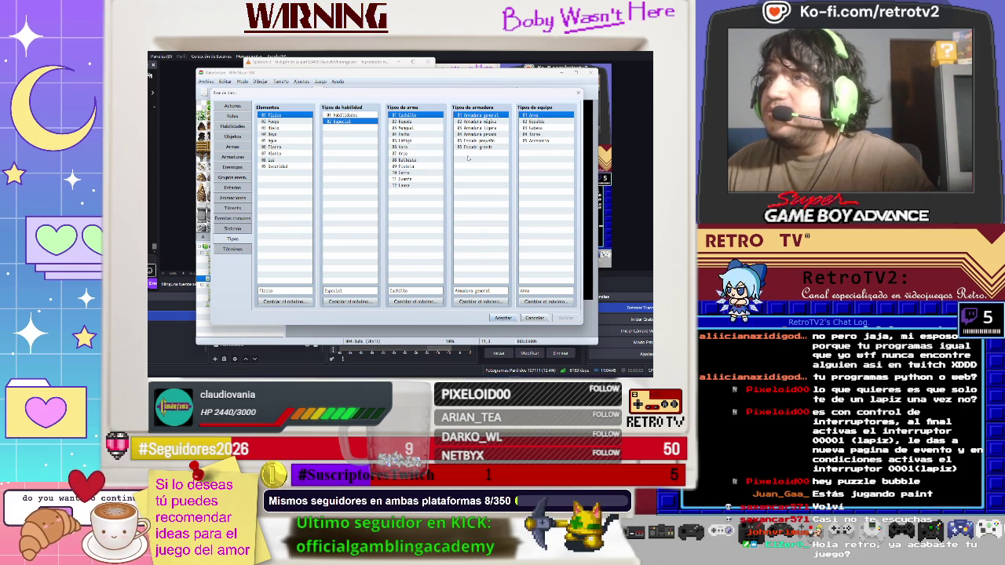
{"action": "left_click", "coordinate": [235, 228]}
{"action": "left_click", "coordinate": [233, 198]}
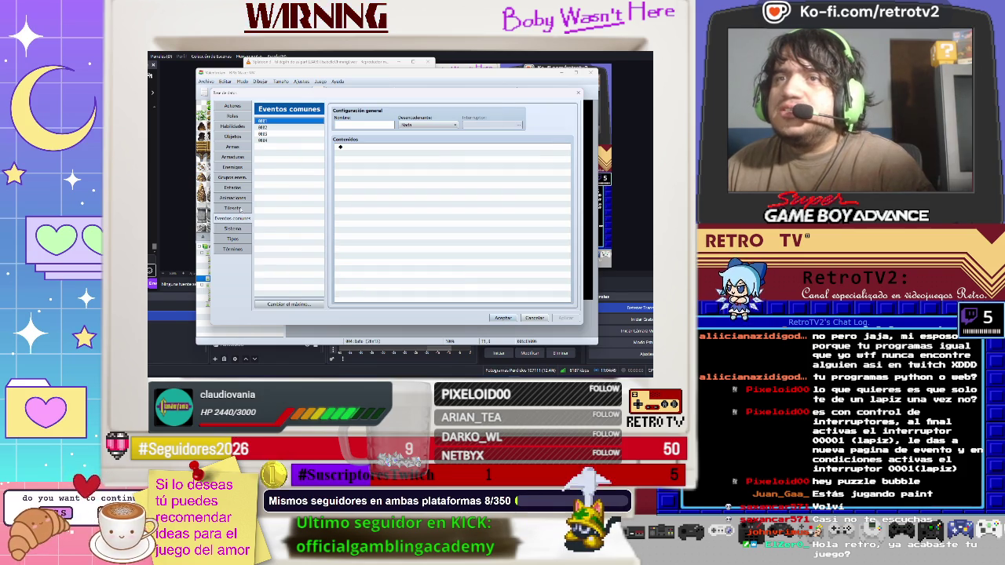
{"action": "left_click", "coordinate": [240, 188]}
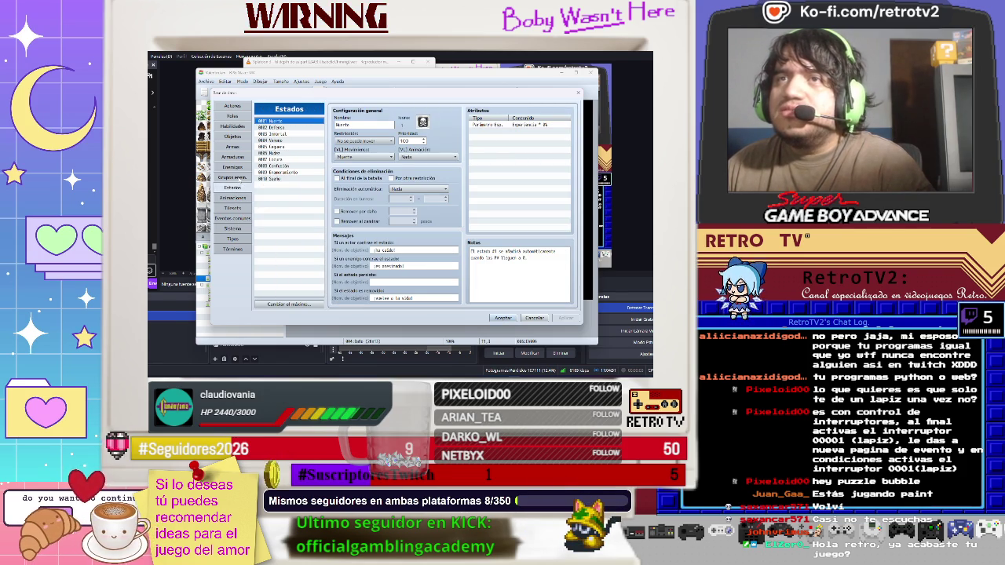
{"action": "left_click", "coordinate": [241, 126]}
{"action": "left_click", "coordinate": [233, 239]}
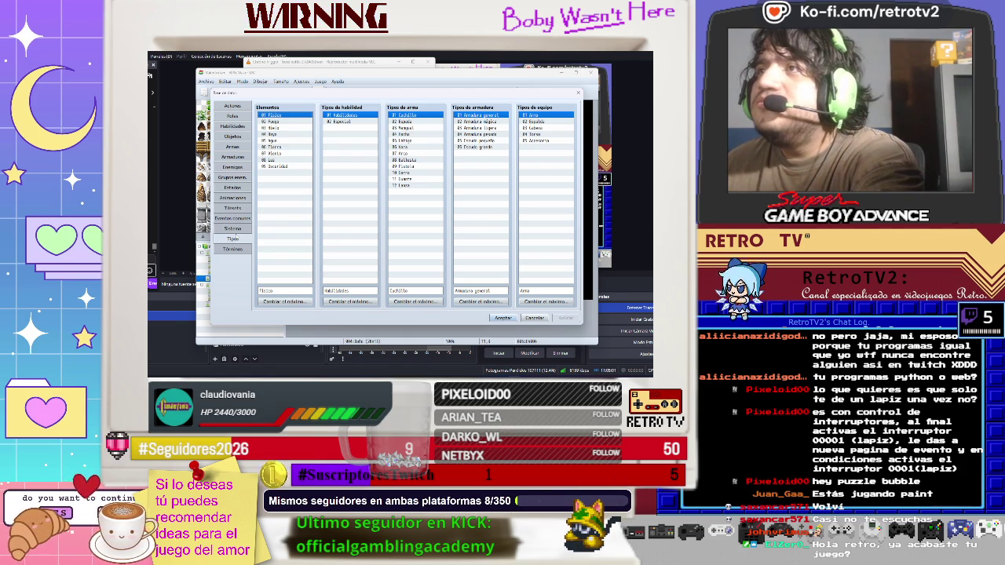
{"action": "left_click", "coordinate": [234, 230]}
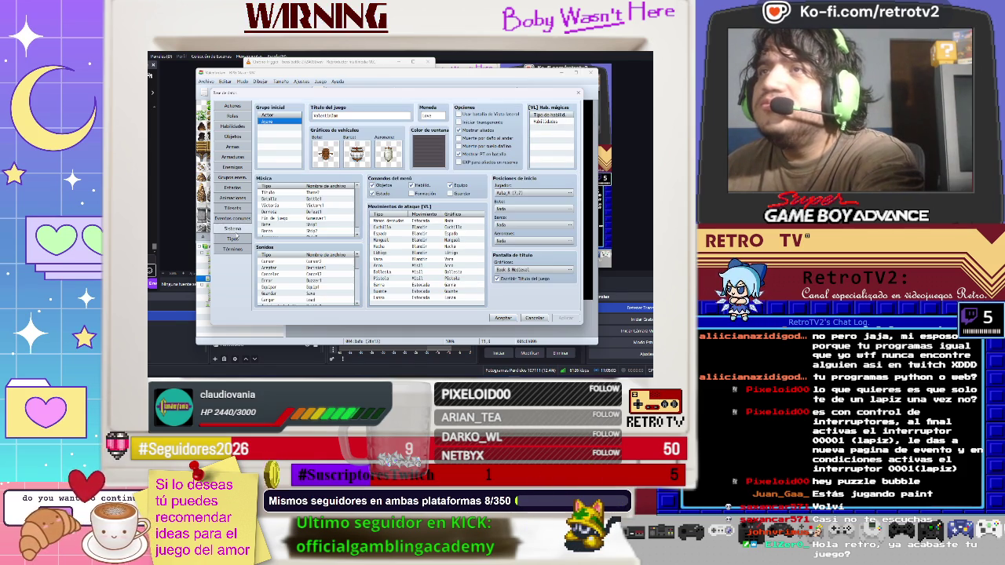
- Remove the Habilid. command from the game menu and inspect the Habilidades skill type unchanged
{"action": "scroll", "coordinate": [306, 212], "scroll_direction": "down", "scroll_amount": 1}
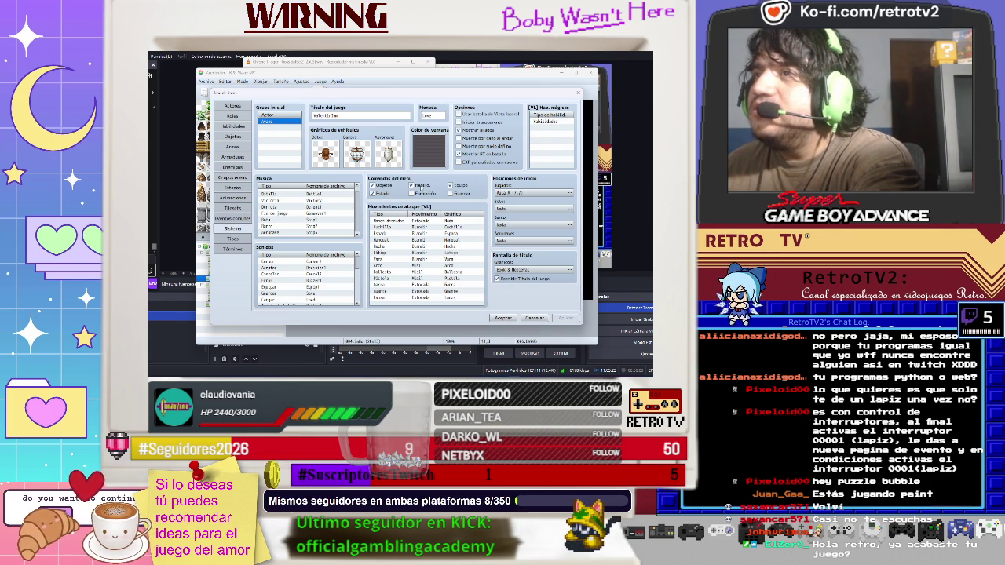
{"action": "left_click", "coordinate": [422, 187]}
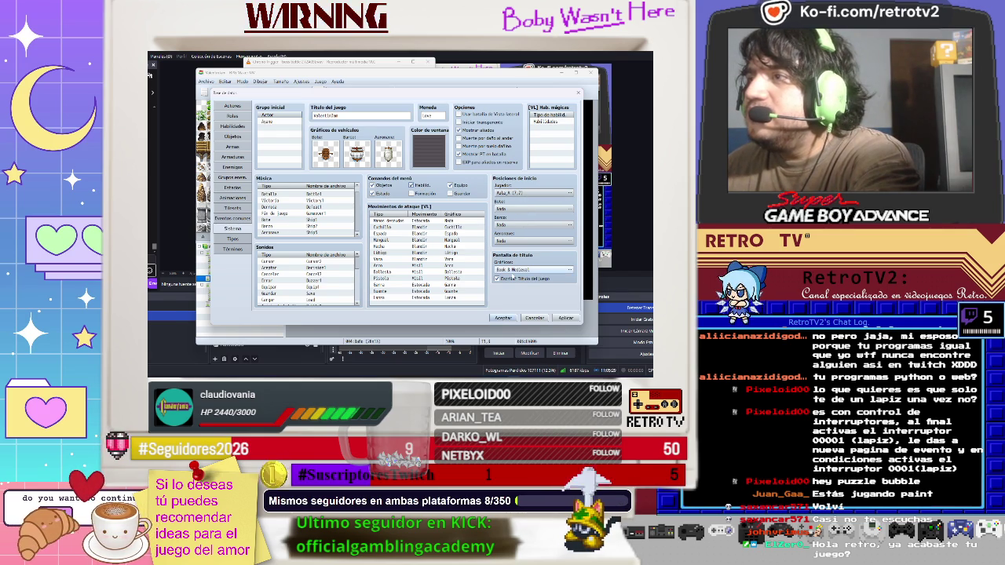
{"action": "left_click", "coordinate": [553, 122]}
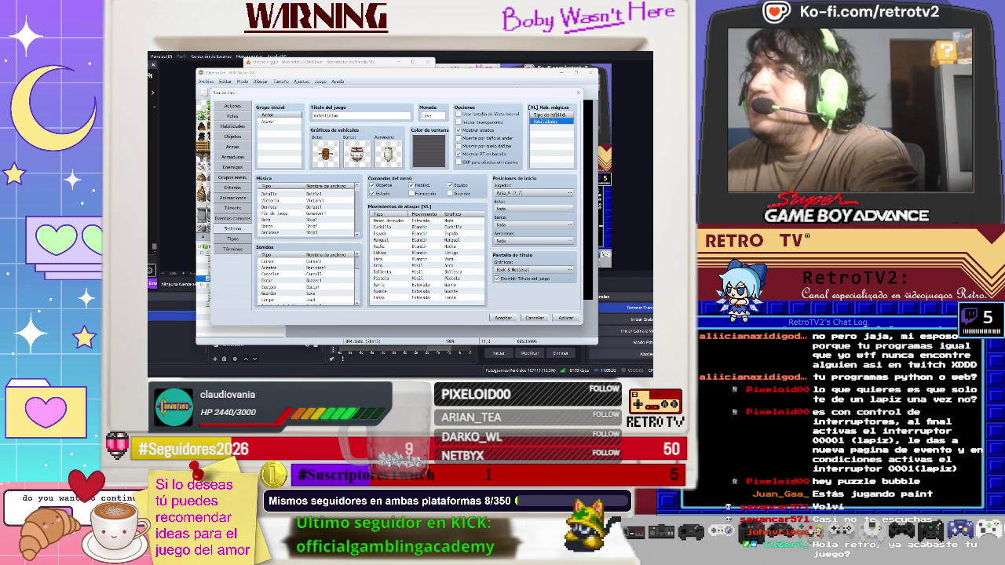
{"action": "double_click", "coordinate": [555, 128]}
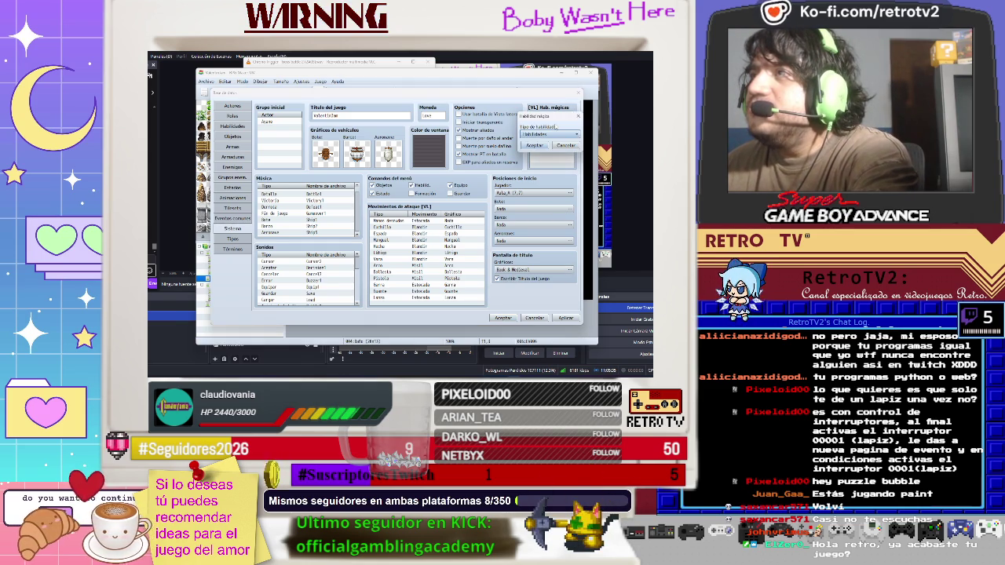
{"action": "left_click", "coordinate": [550, 134]}
{"action": "left_click", "coordinate": [552, 145]}
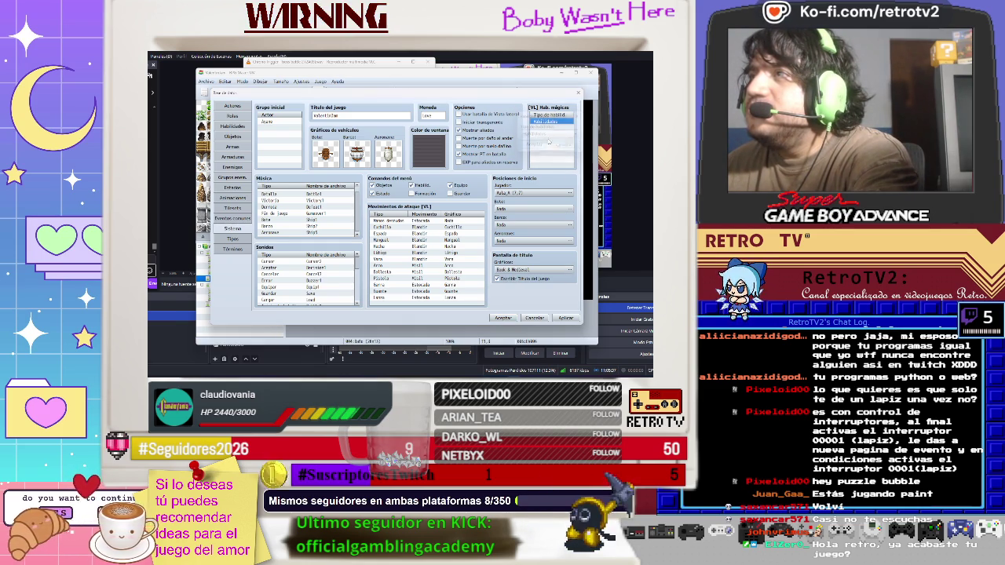
{"action": "left_click", "coordinate": [578, 116]}
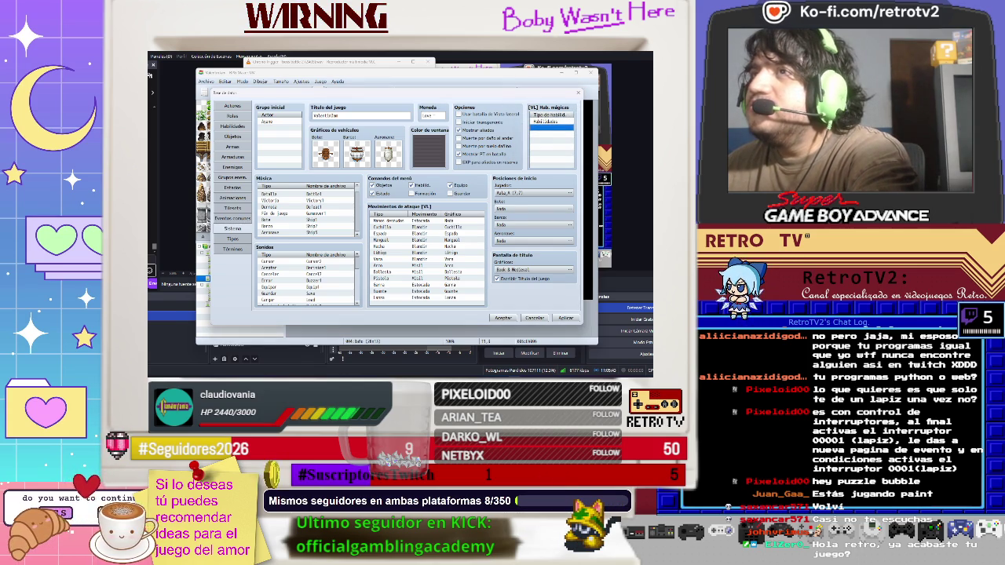
- Enable 'Usar batalla de Vista lateral' and apply the system settings
{"action": "left_click", "coordinate": [433, 116]}
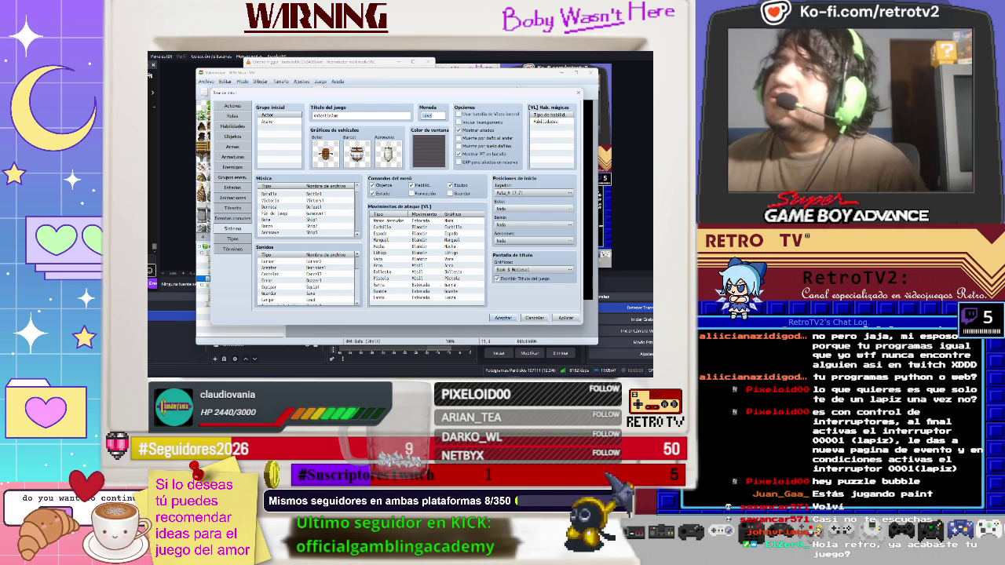
{"action": "left_click", "coordinate": [326, 115]}
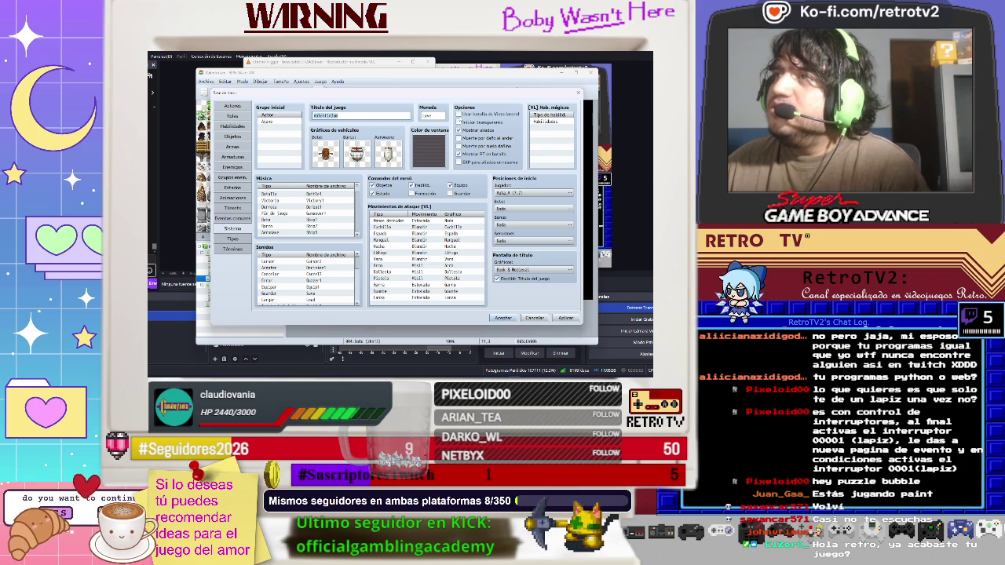
{"action": "left_click", "coordinate": [457, 114]}
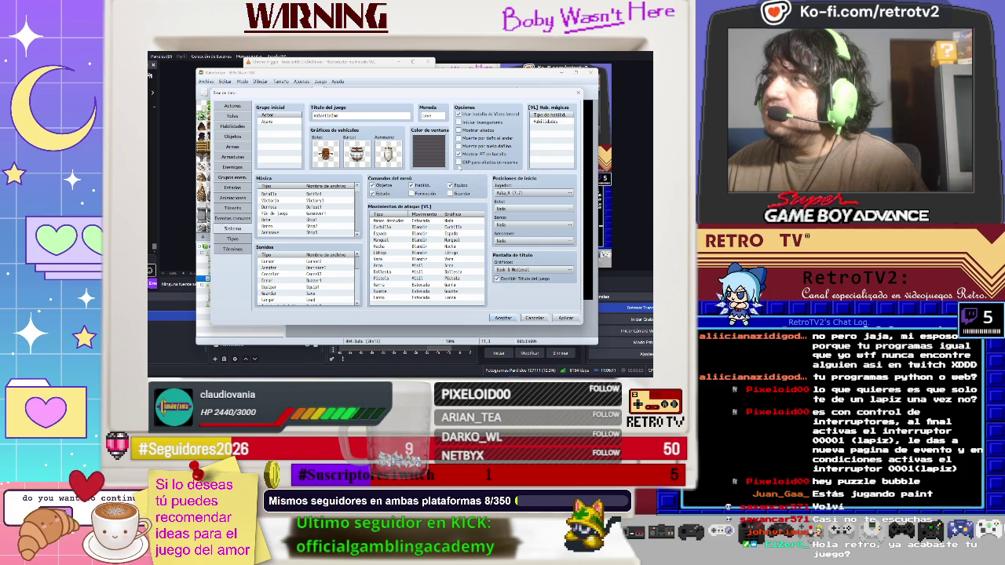
{"action": "mouse_move", "coordinate": [460, 167]}
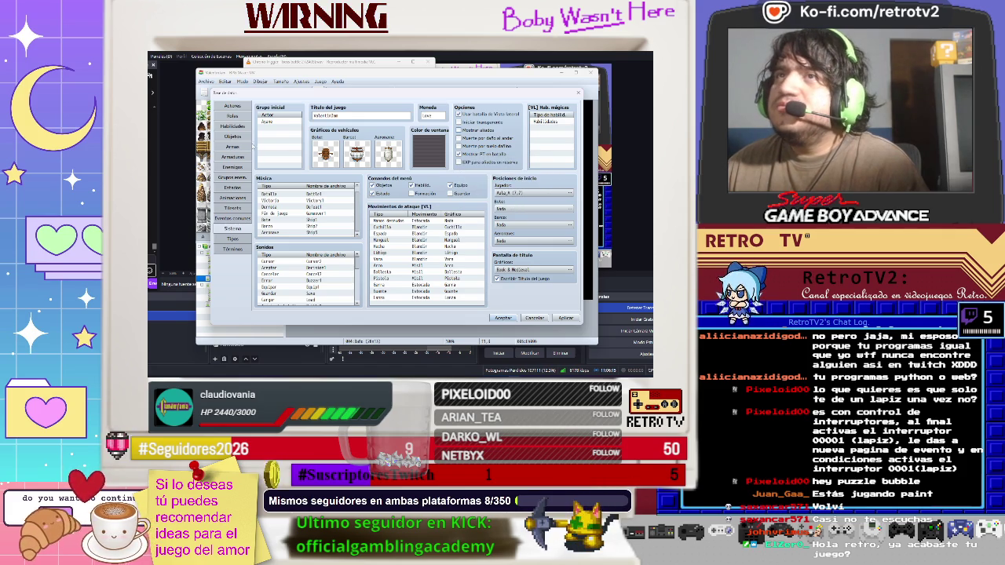
{"action": "left_click", "coordinate": [567, 318]}
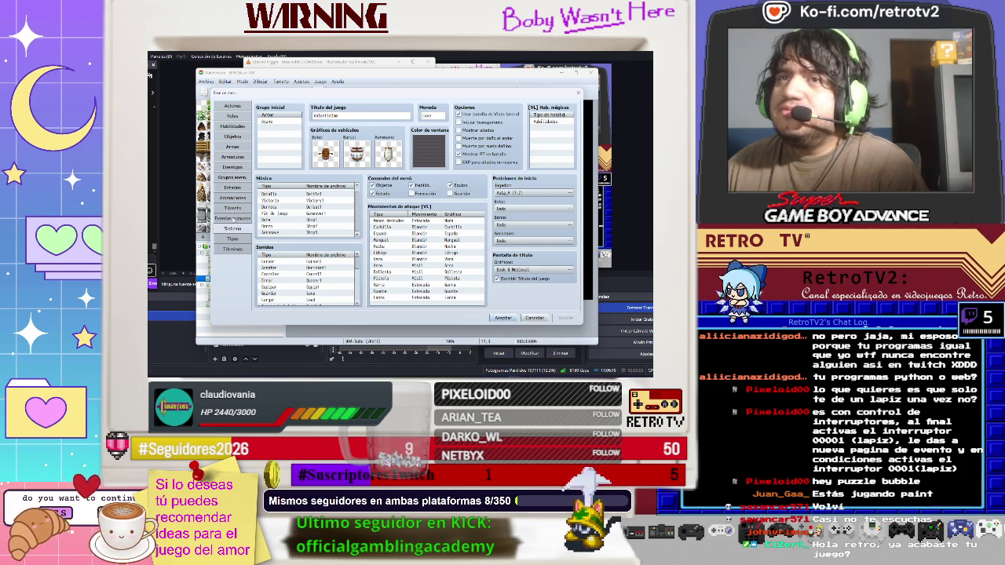
- Move through the Common Events and Types pages to the Términos page
{"action": "left_click", "coordinate": [231, 218]}
{"action": "left_click", "coordinate": [231, 238]}
{"action": "left_click", "coordinate": [231, 249]}
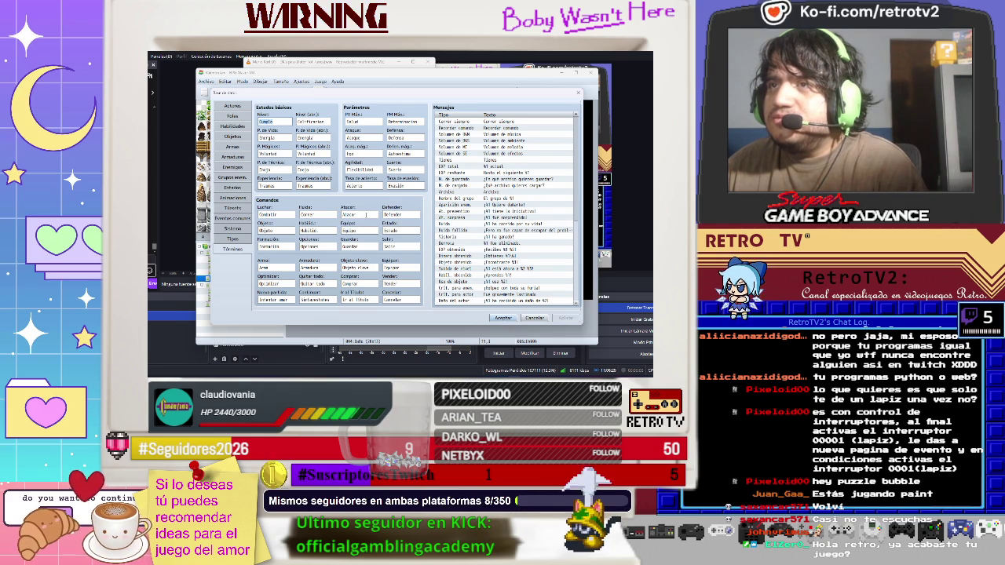
- Rename Atacar to 'Pelear' and Defender to 'Protagonista', then clear the Habilidad command name
{"action": "double_click", "coordinate": [366, 215]}
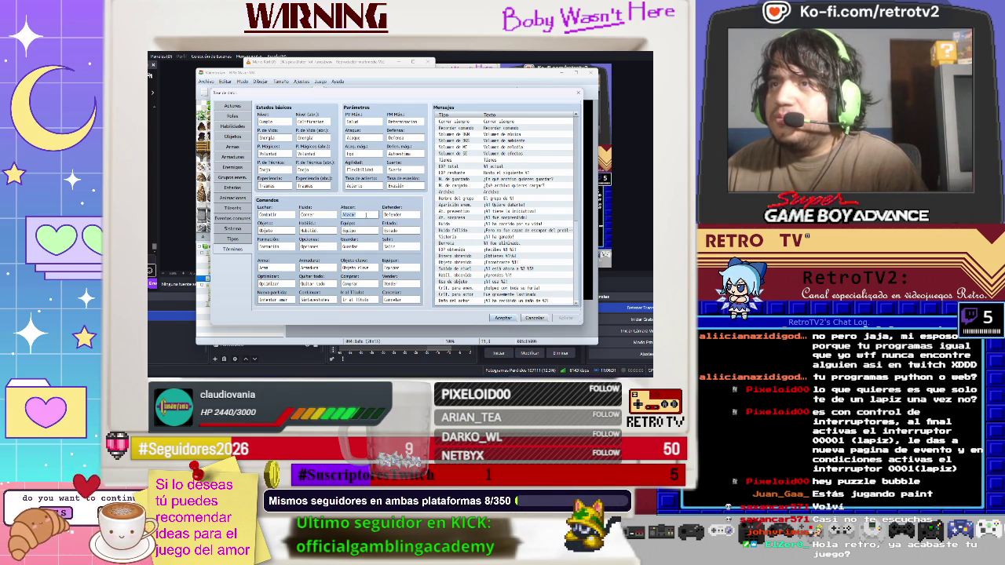
{"action": "type", "text": "Pelear"}
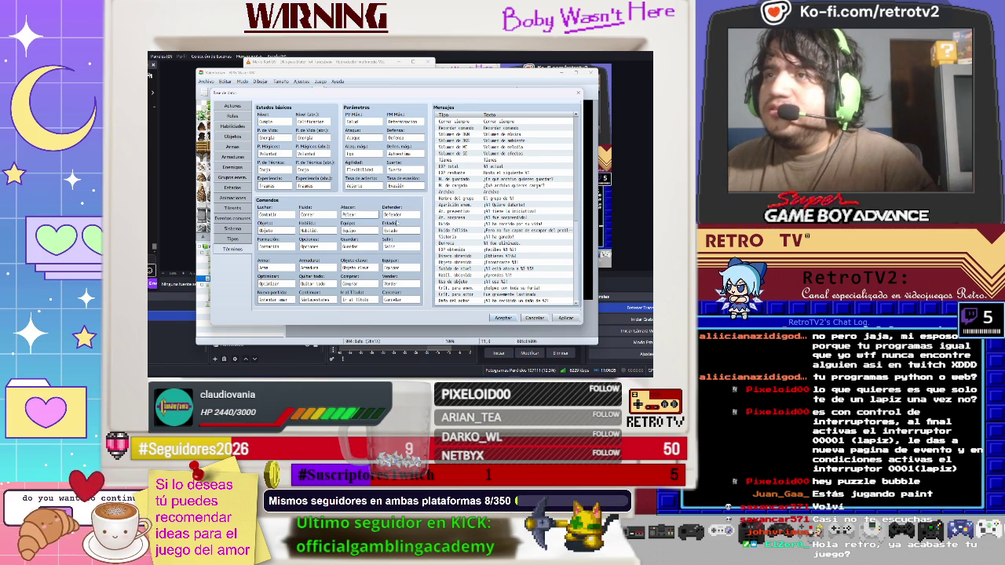
{"action": "key", "text": "Tab"}
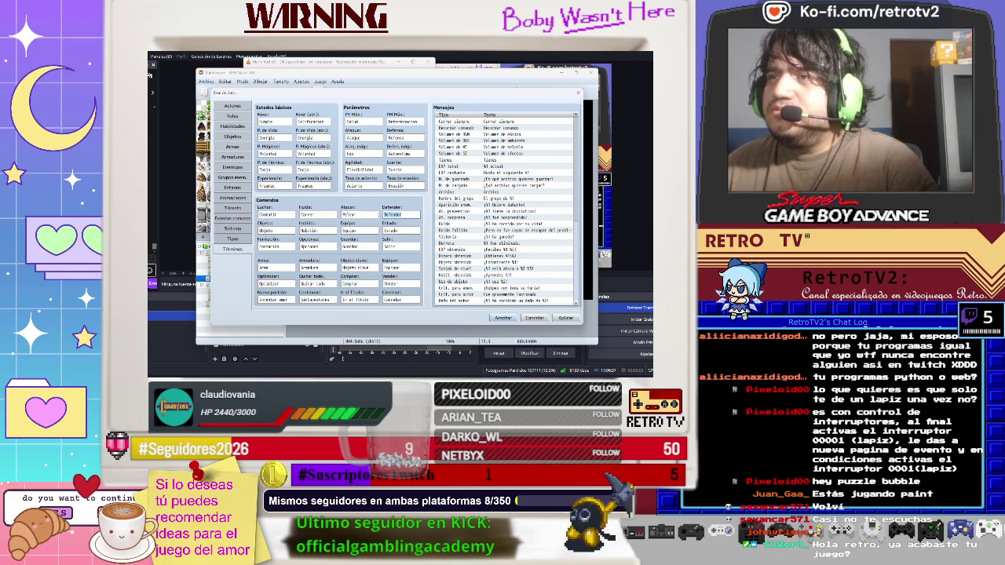
{"action": "type", "text": "Protegerse"}
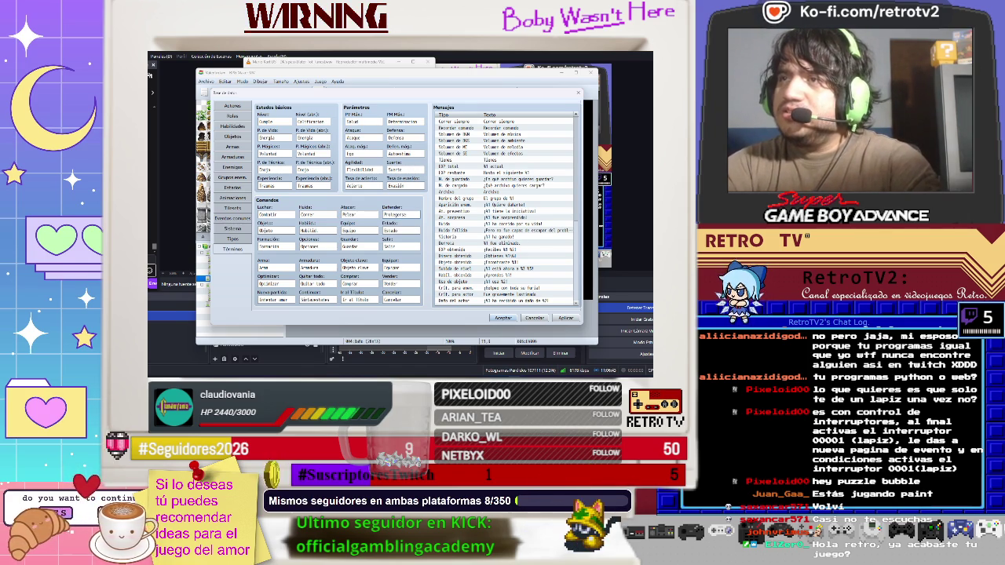
{"action": "double_click", "coordinate": [279, 231]}
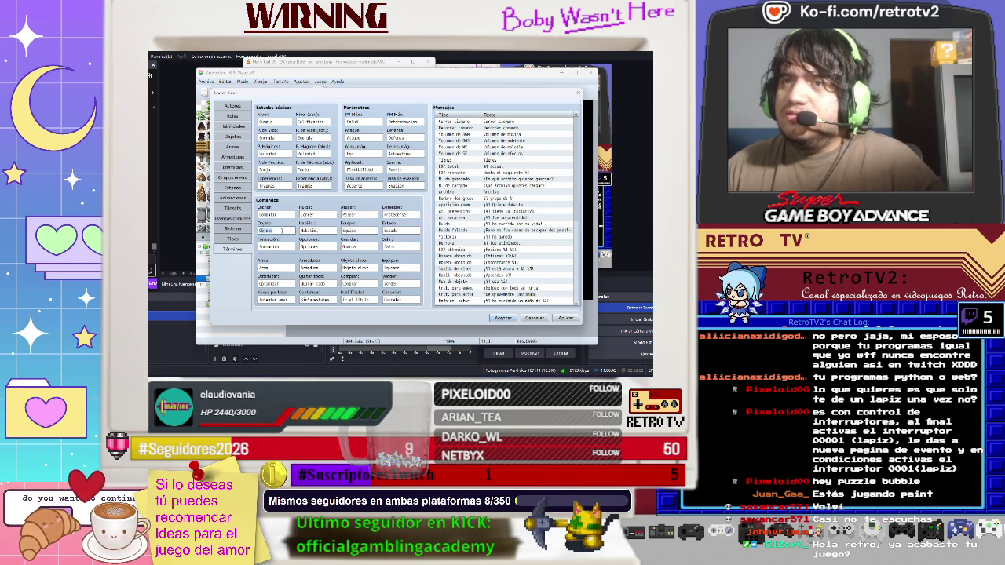
{"action": "double_click", "coordinate": [319, 231]}
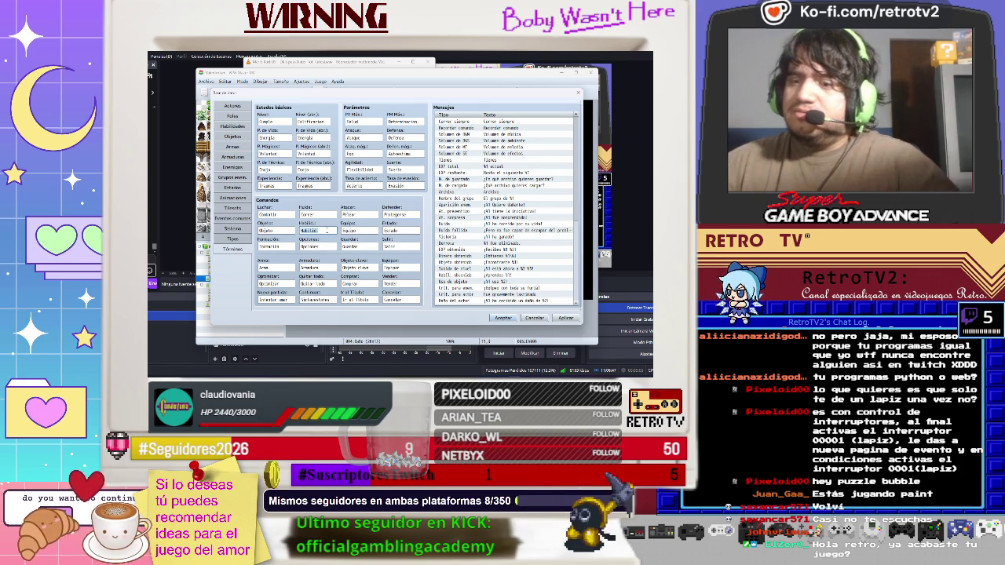
{"action": "key", "text": "BackSpace"}
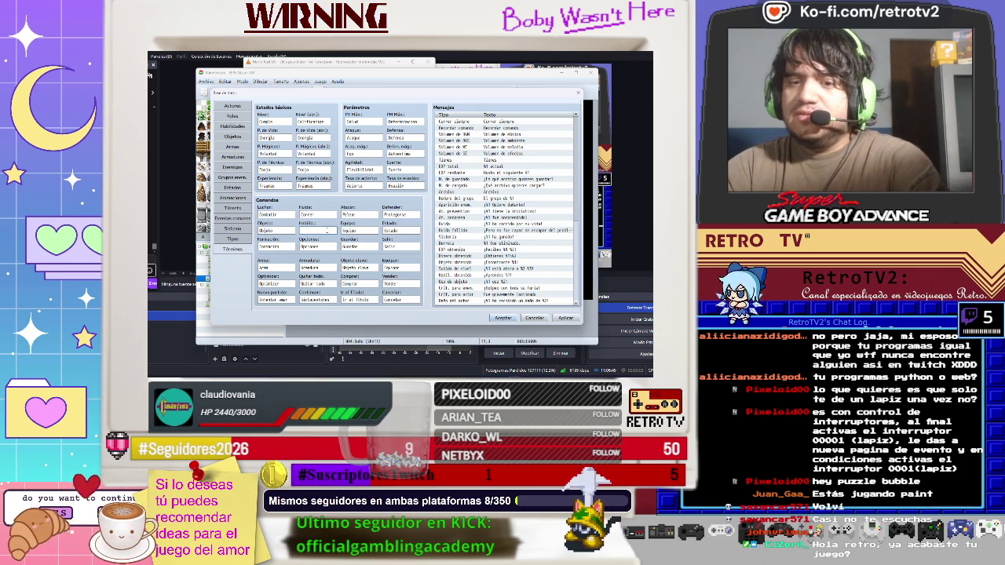
{"action": "key", "text": "alt+Tab"}
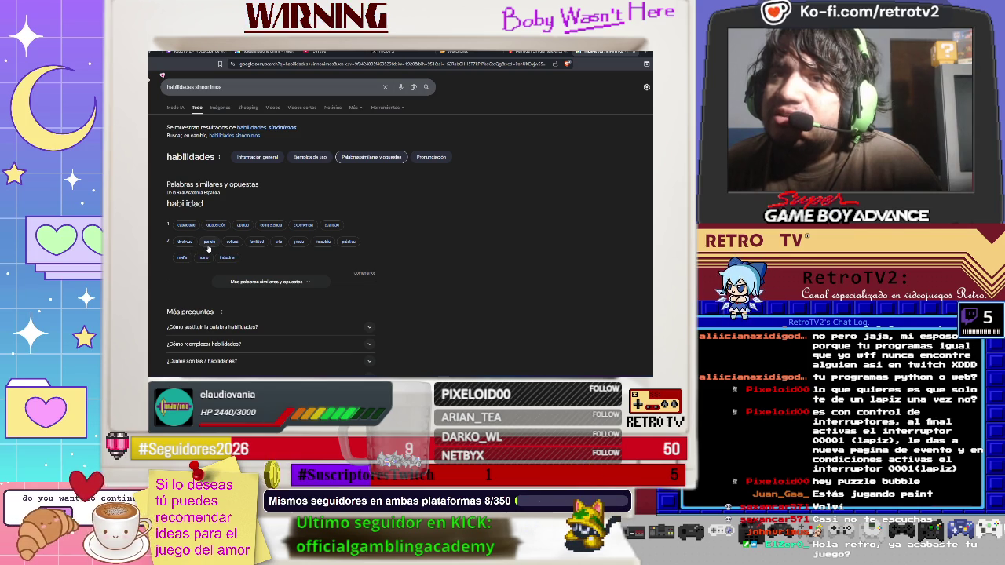
- Scroll through the Google synonyms for 'habilidades', then return to the RPG Maker database
{"action": "scroll", "coordinate": [208, 248], "scroll_direction": "down", "scroll_amount": 1}
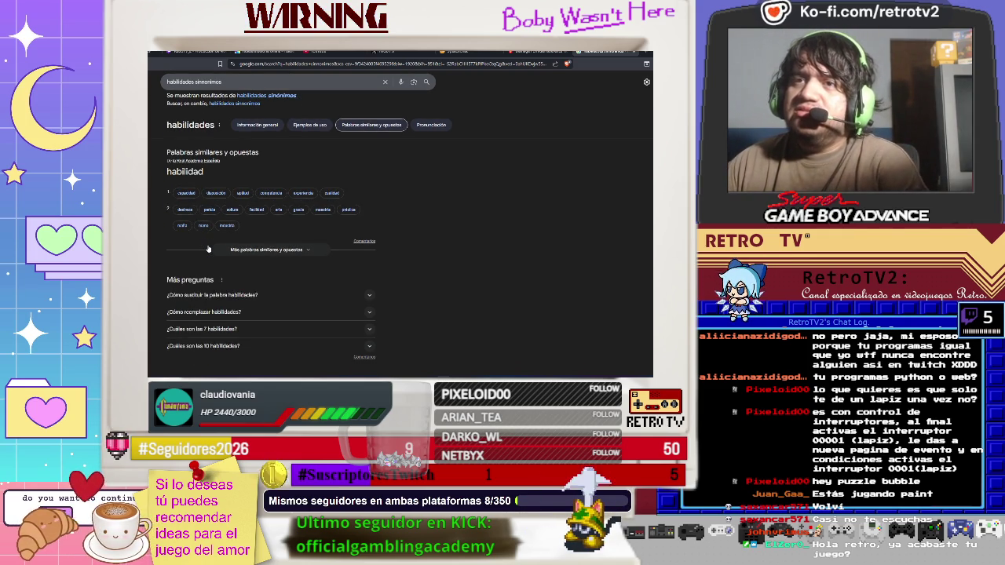
{"action": "scroll", "coordinate": [208, 250], "scroll_direction": "down", "scroll_amount": 2}
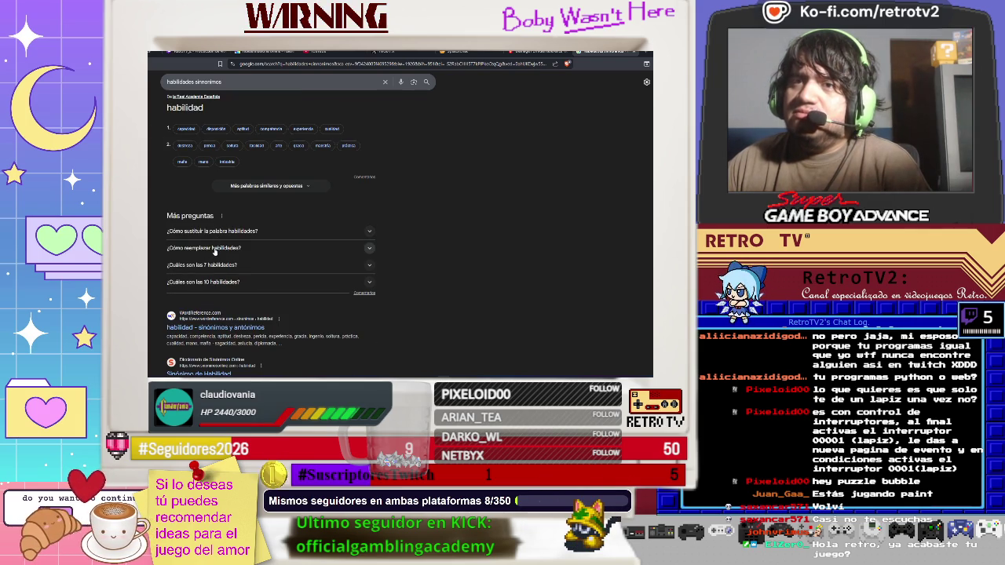
{"action": "scroll", "coordinate": [199, 278], "scroll_direction": "down", "scroll_amount": 3}
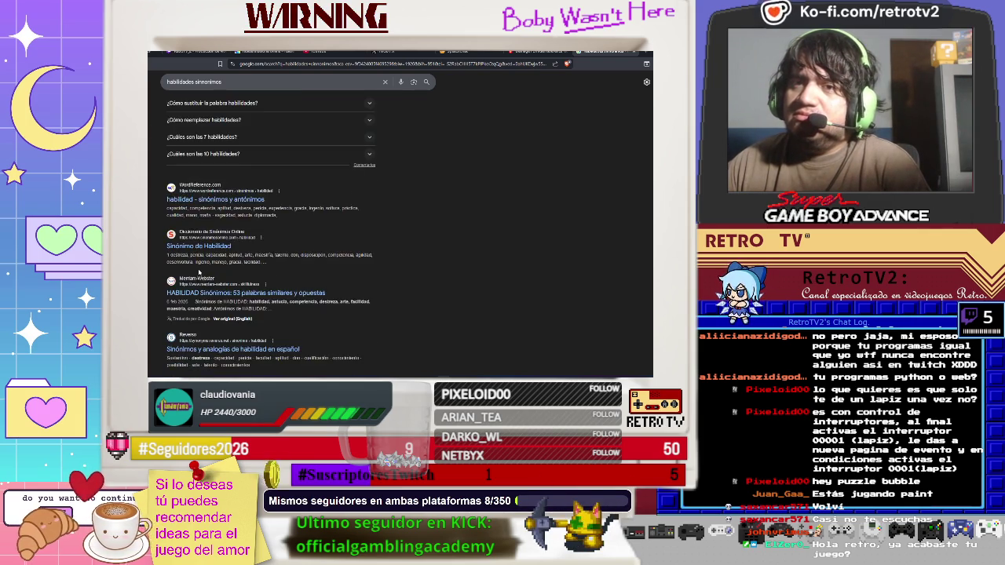
{"action": "scroll", "coordinate": [223, 230], "scroll_direction": "up", "scroll_amount": 5}
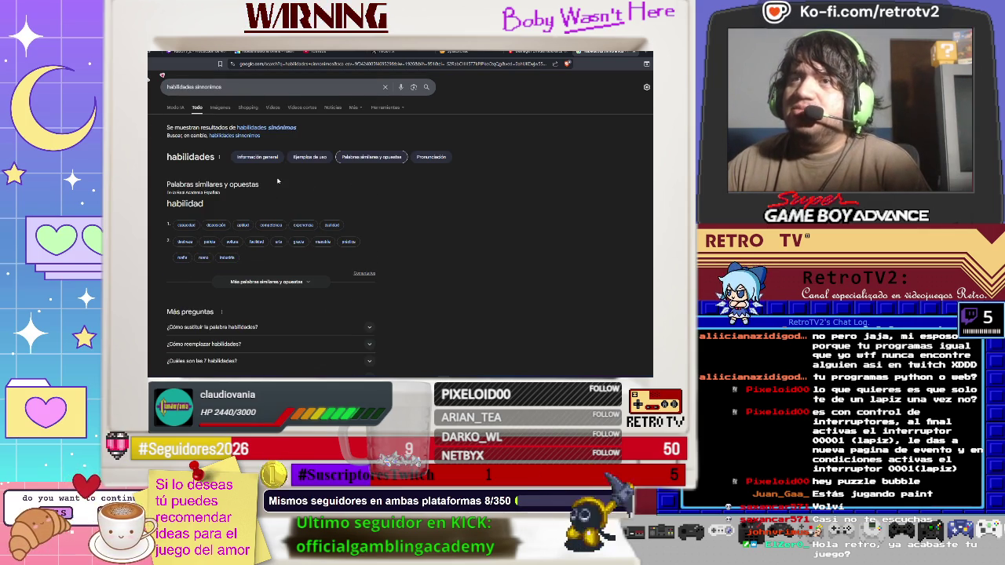
{"action": "key", "text": "alt+Tab"}
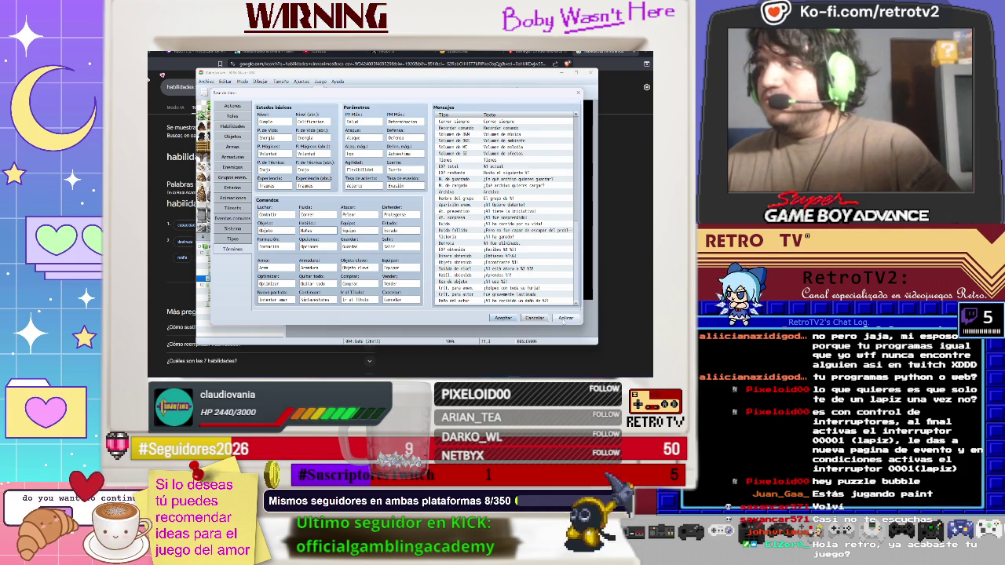
- Confirm the Database with Aceptar, then start an F12 playtest and bring its game window forward
{"action": "left_click", "coordinate": [512, 318]}
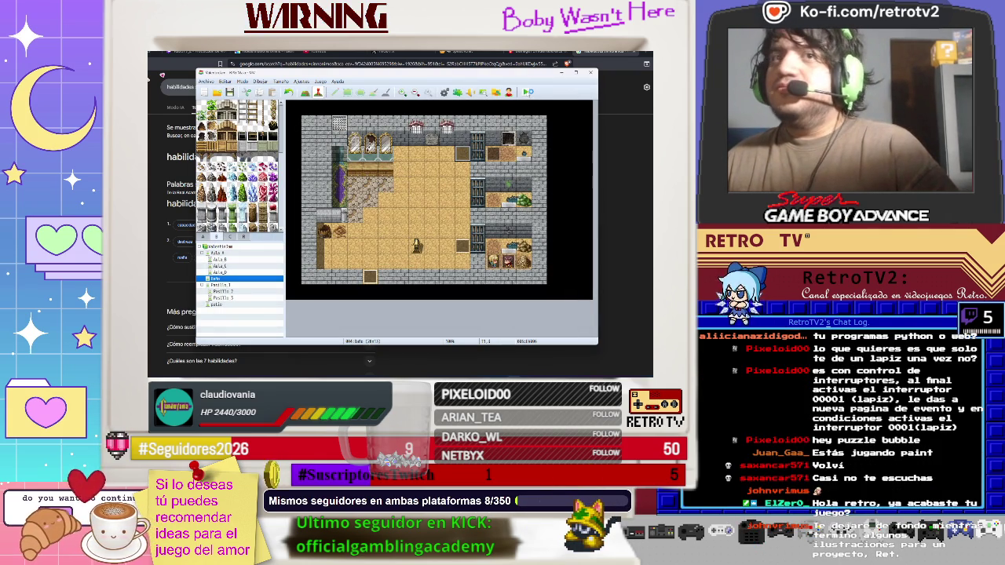
{"action": "key", "text": "F12"}
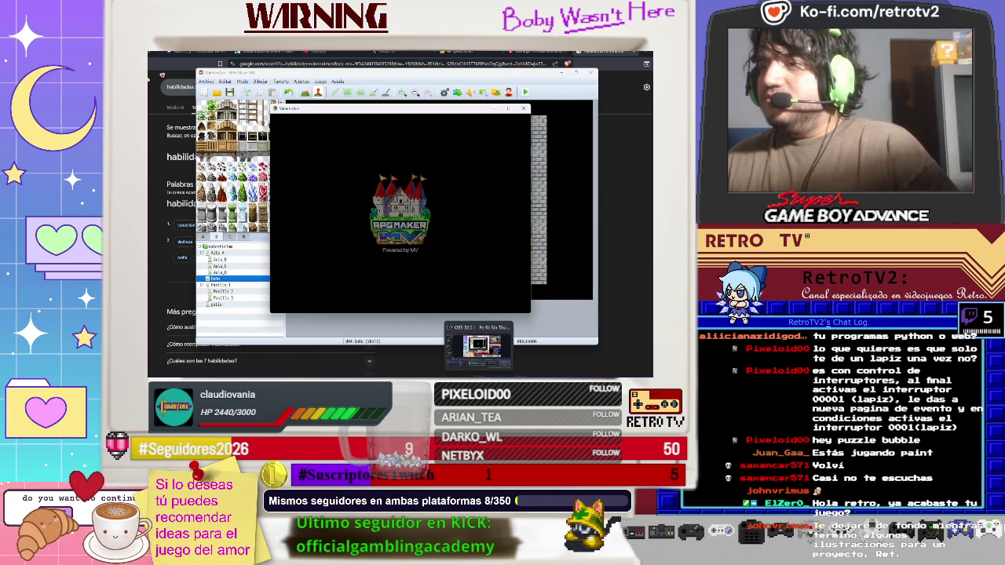
{"action": "key", "text": "alt+Tab"}
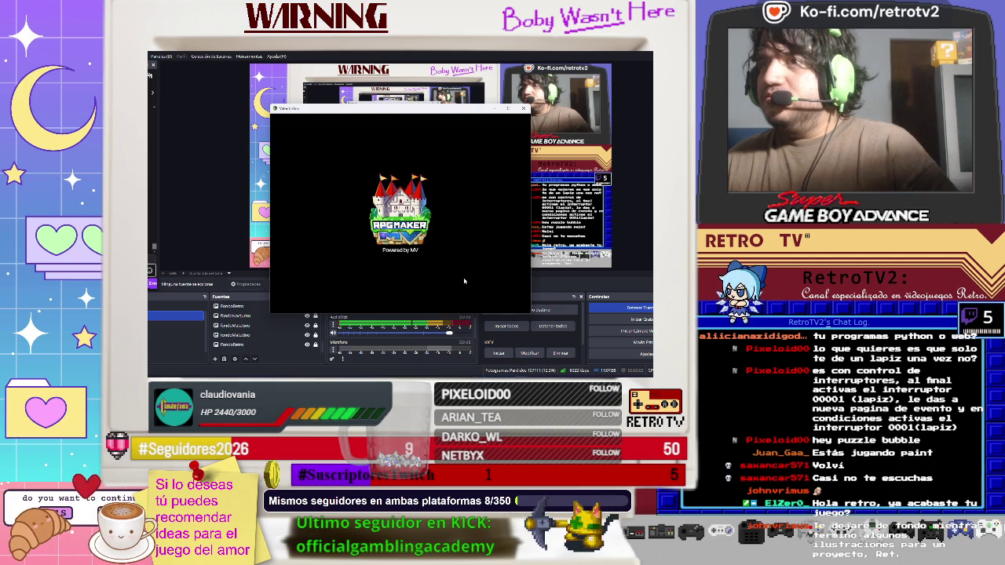
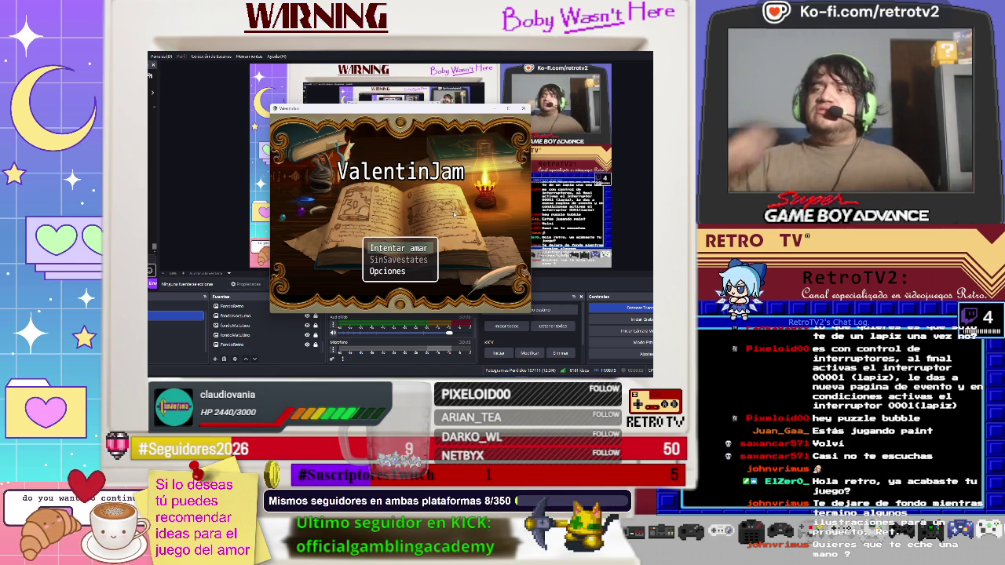
- Start a new game with Intentar amar, skip the intro, and walk the heroine out of the classroom
{"action": "key", "text": "Return"}
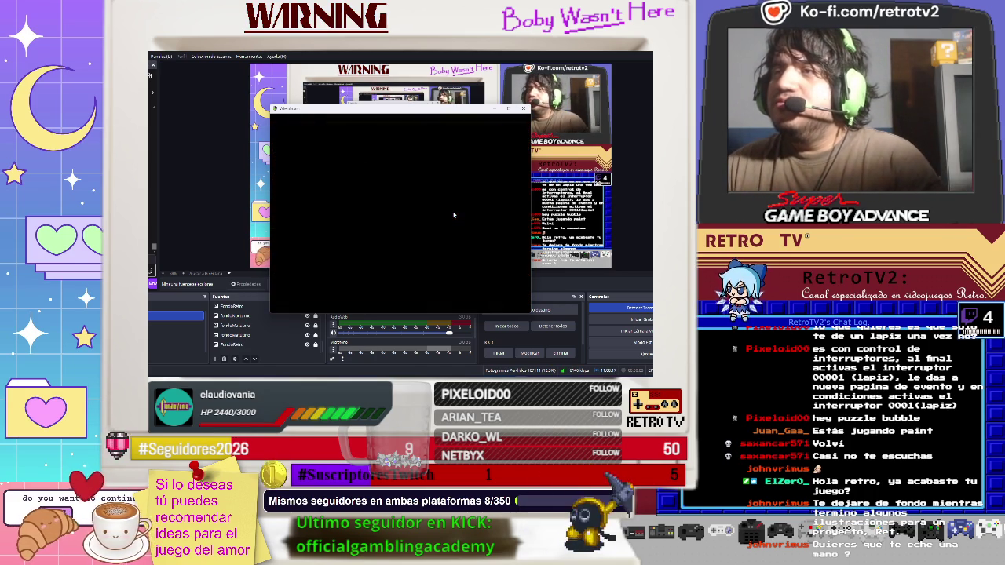
{"action": "key", "text": "Return"}
{"action": "key", "text": "Return"}
{"action": "key", "text": "Return"}
{"action": "key", "text": "Up"}
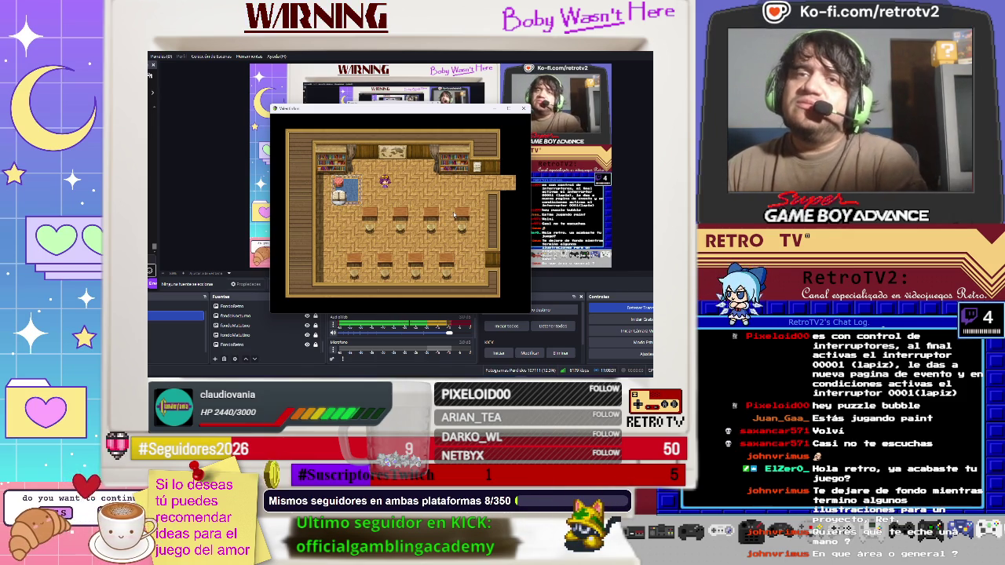
{"action": "key", "text": "Right"}
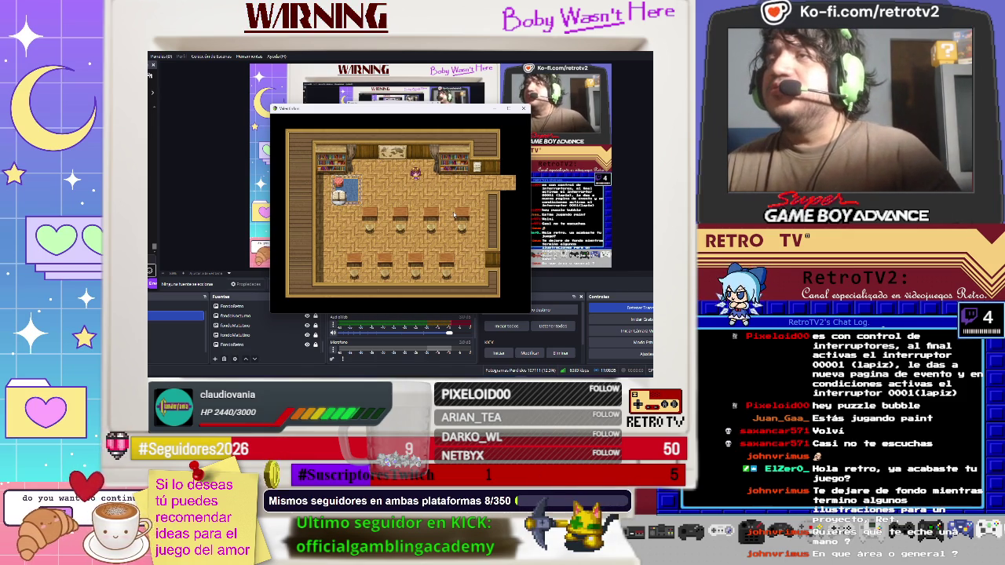
{"action": "key", "text": "Right"}
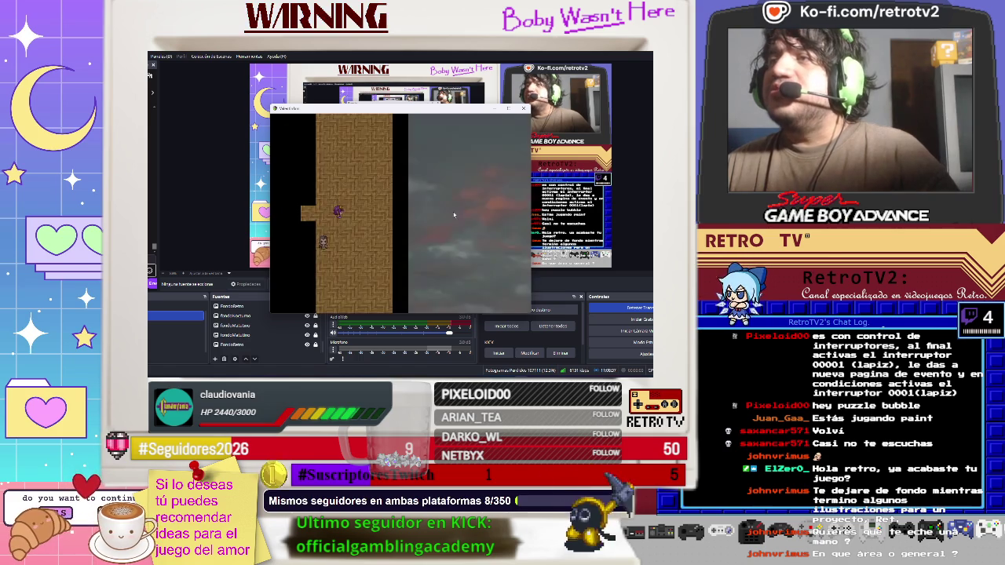
- Walk through the corridor and rooms into the next map, then open the game menu
{"action": "key", "text": "Up"}
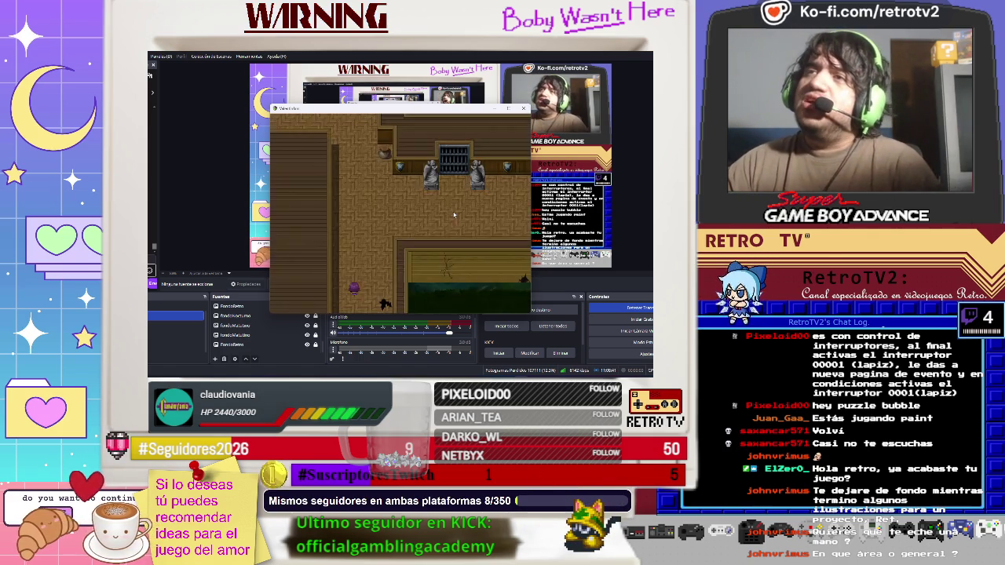
{"action": "key", "text": "Up"}
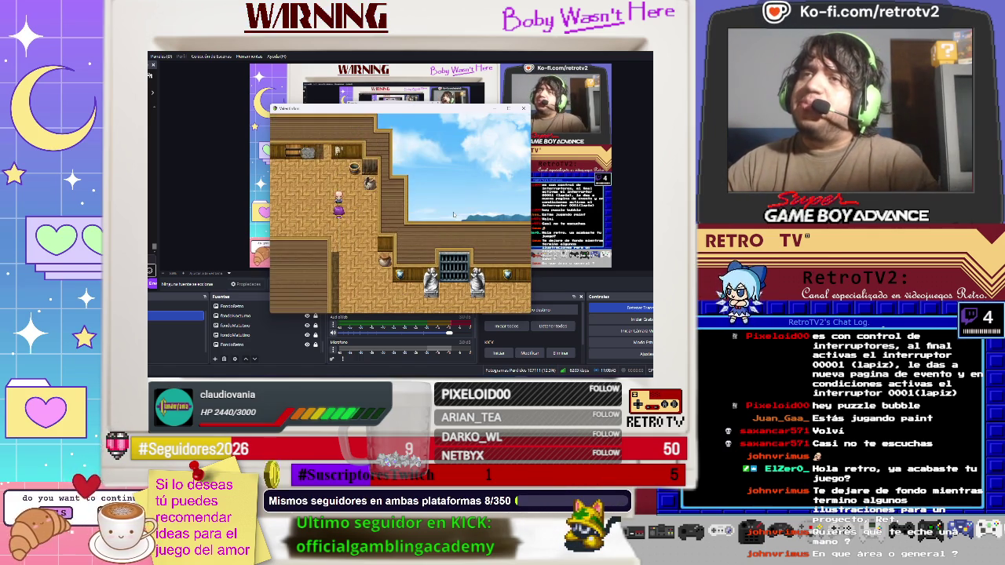
{"action": "key", "text": "Up"}
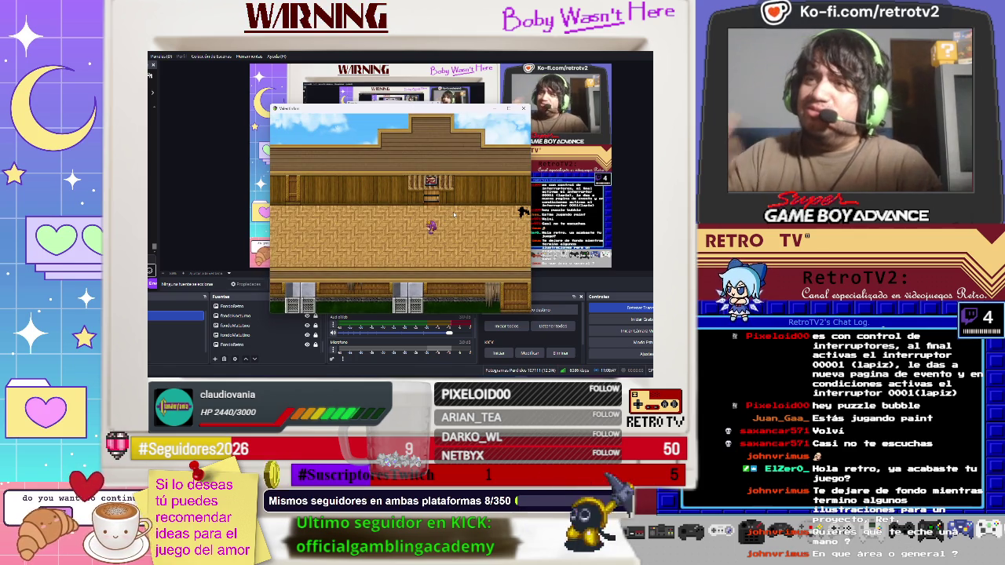
{"action": "key", "text": "Left"}
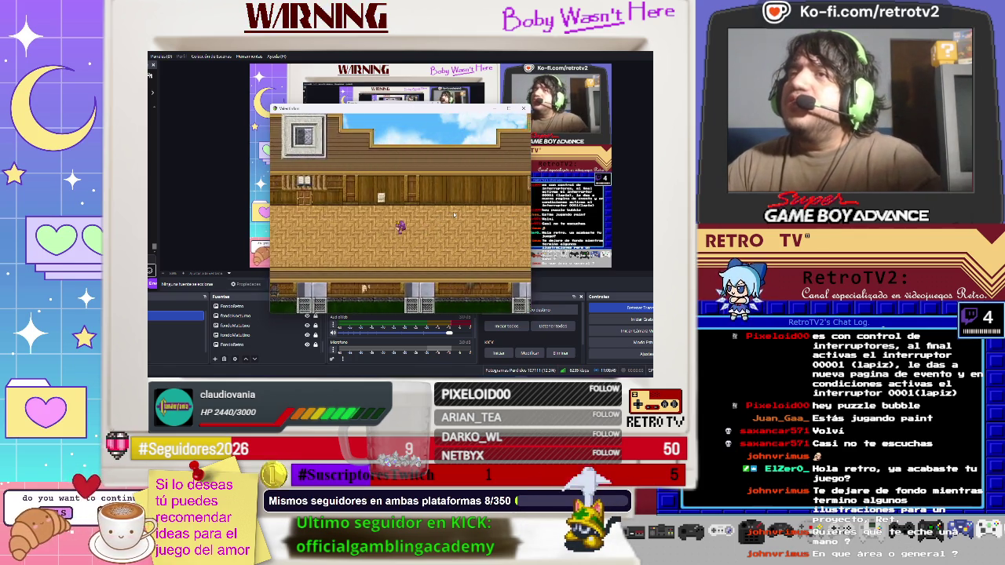
{"action": "key", "text": "Right"}
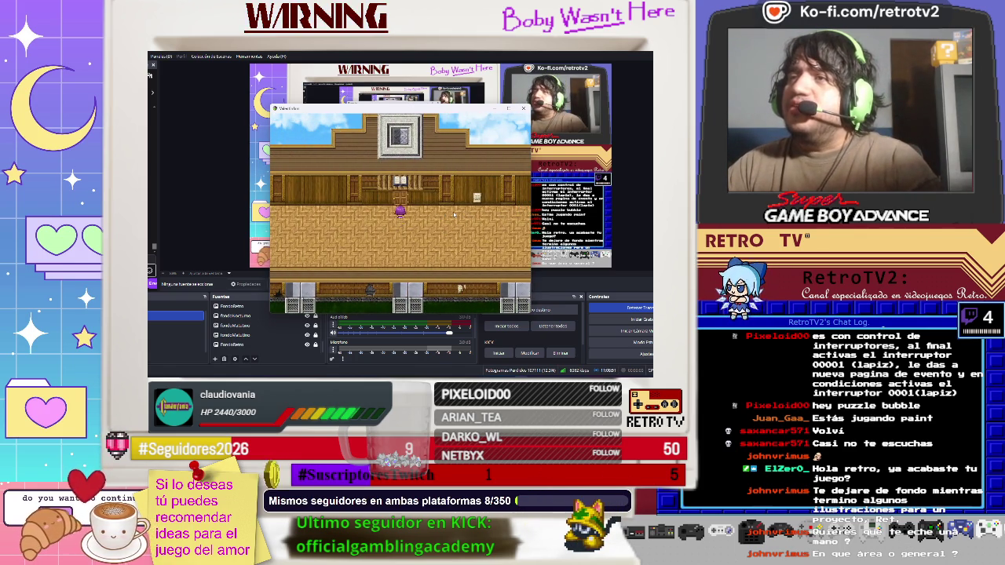
{"action": "key", "text": "Left"}
{"action": "key", "text": "Right"}
{"action": "key", "text": "Down"}
{"action": "key", "text": "Right"}
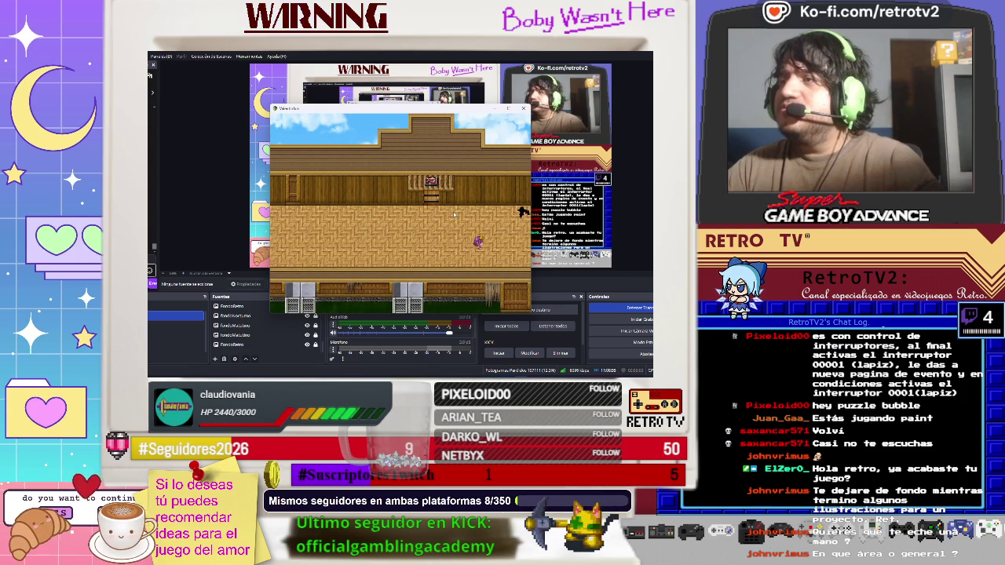
{"action": "key", "text": "Right"}
{"action": "key", "text": "Escape"}
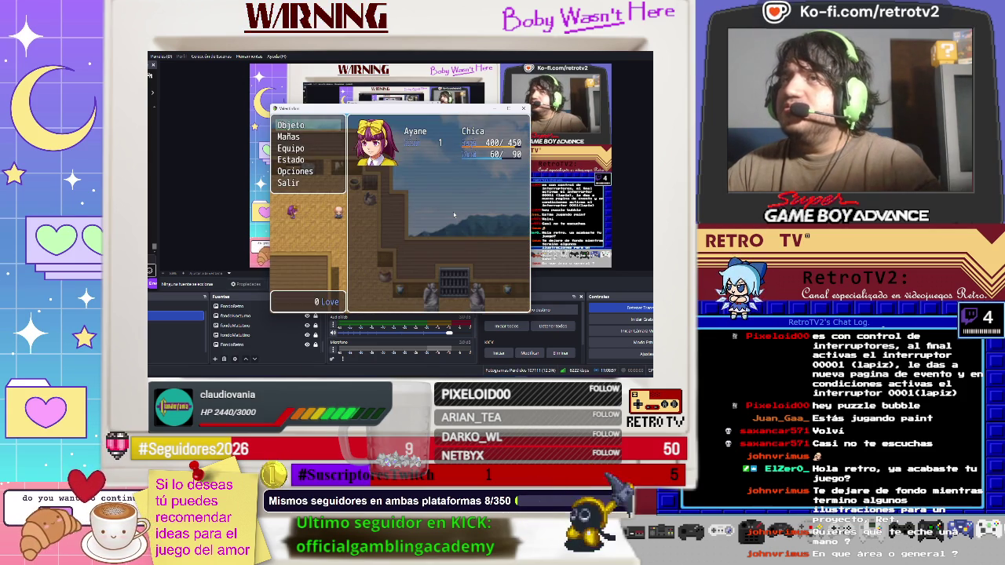
{"action": "key", "text": "Down"}
{"action": "key", "text": "Return"}
{"action": "key", "text": "Return"}
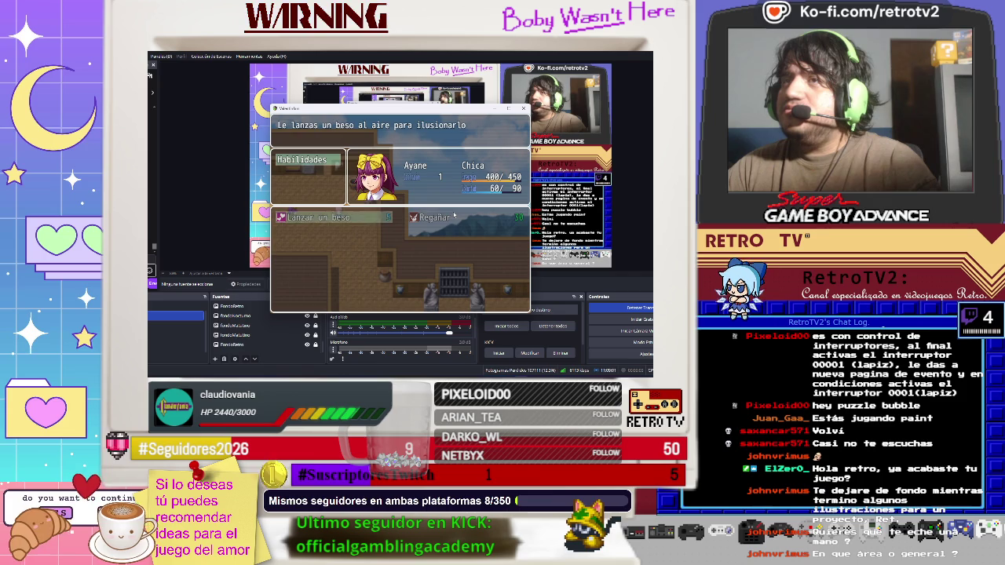
{"action": "key", "text": "Return"}
{"action": "key", "text": "Right"}
{"action": "key", "text": "Left"}
{"action": "key", "text": "Escape"}
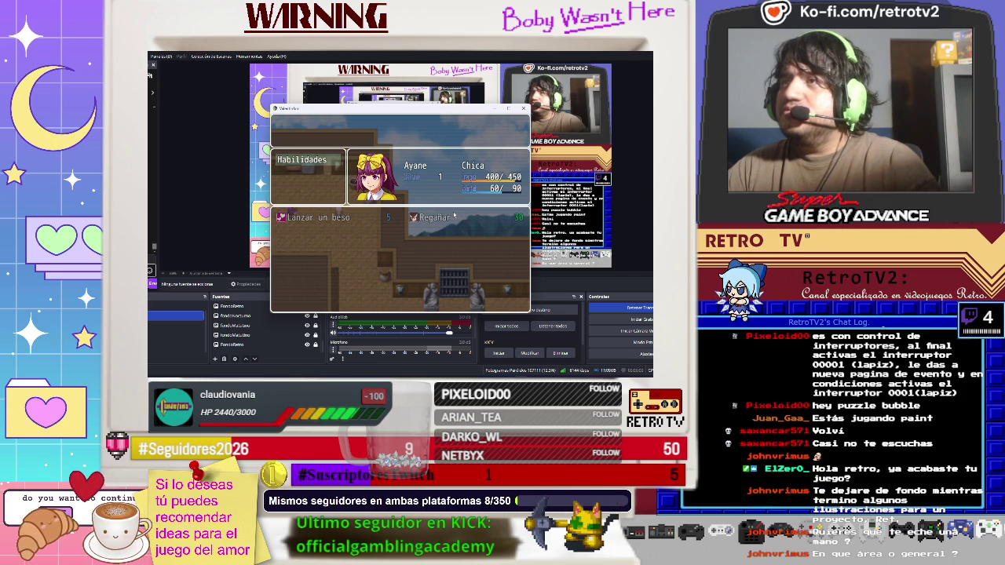
{"action": "key", "text": "Escape"}
{"action": "key", "text": "Down"}
{"action": "key", "text": "Return"}
{"action": "key", "text": "Return"}
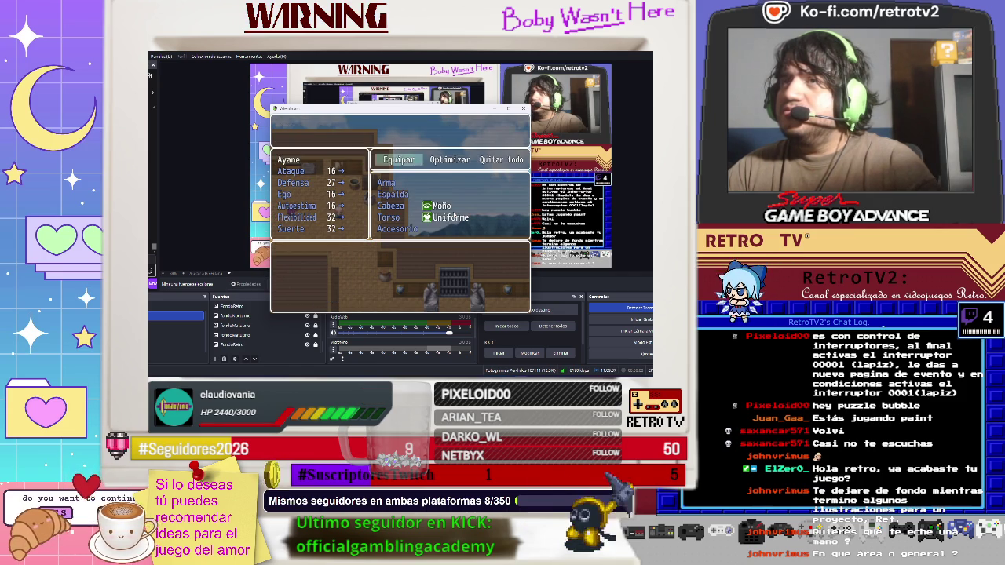
{"action": "key", "text": "Return"}
{"action": "key", "text": "Down"}
{"action": "key", "text": "Down"}
{"action": "key", "text": "Down"}
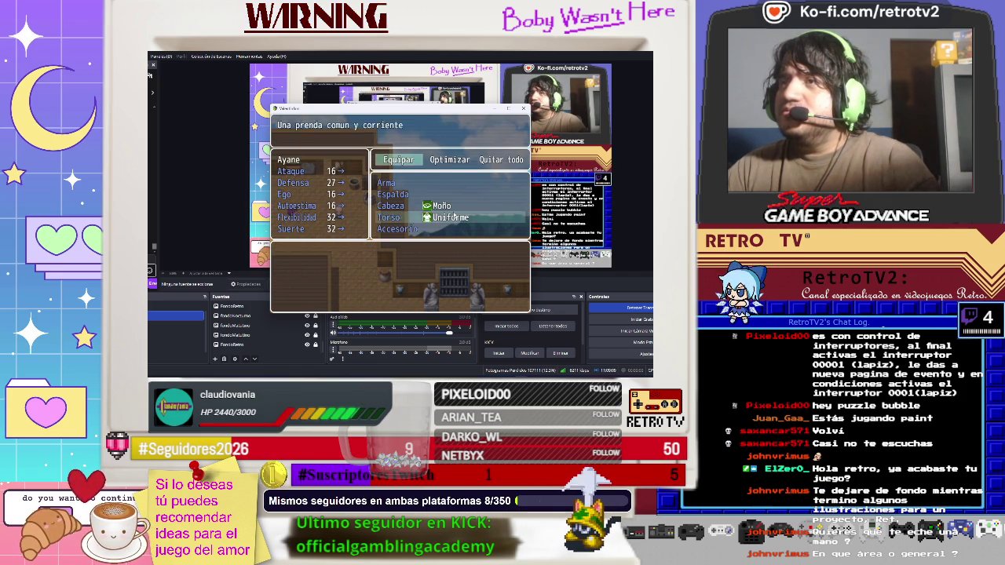
{"action": "key", "text": "Escape"}
{"action": "key", "text": "Escape"}
{"action": "key", "text": "Up"}
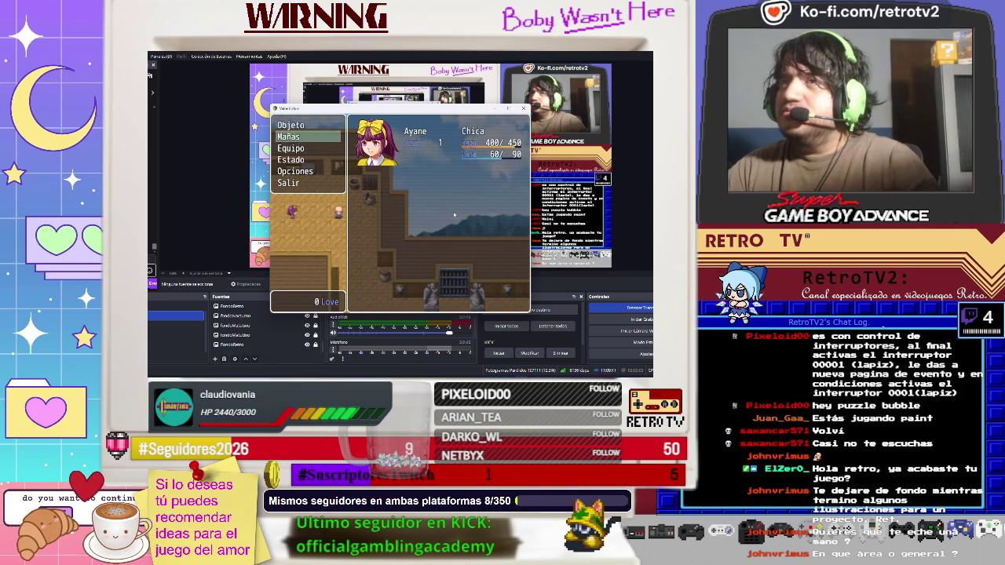
{"action": "key", "text": "Return"}
{"action": "key", "text": "Escape"}
{"action": "key", "text": "Up"}
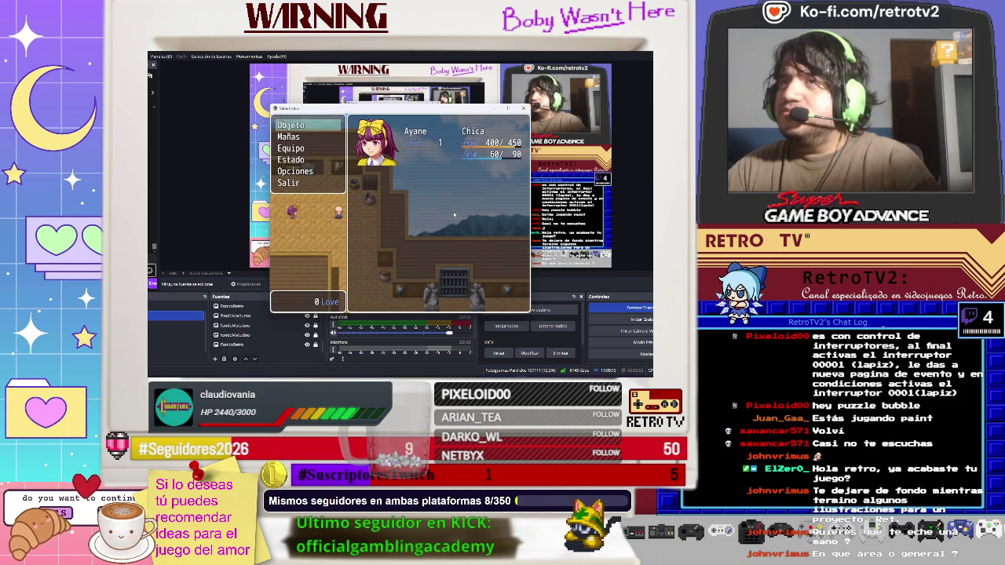
{"action": "key", "text": "Down"}
{"action": "key", "text": "Return"}
{"action": "key", "text": "Escape"}
{"action": "key", "text": "Return"}
{"action": "key", "text": "Return"}
{"action": "key", "text": "Escape"}
{"action": "key", "text": "Escape"}
{"action": "key", "text": "Escape"}
{"action": "key", "text": "Up"}
{"action": "key", "text": "Up"}
{"action": "key", "text": "Return"}
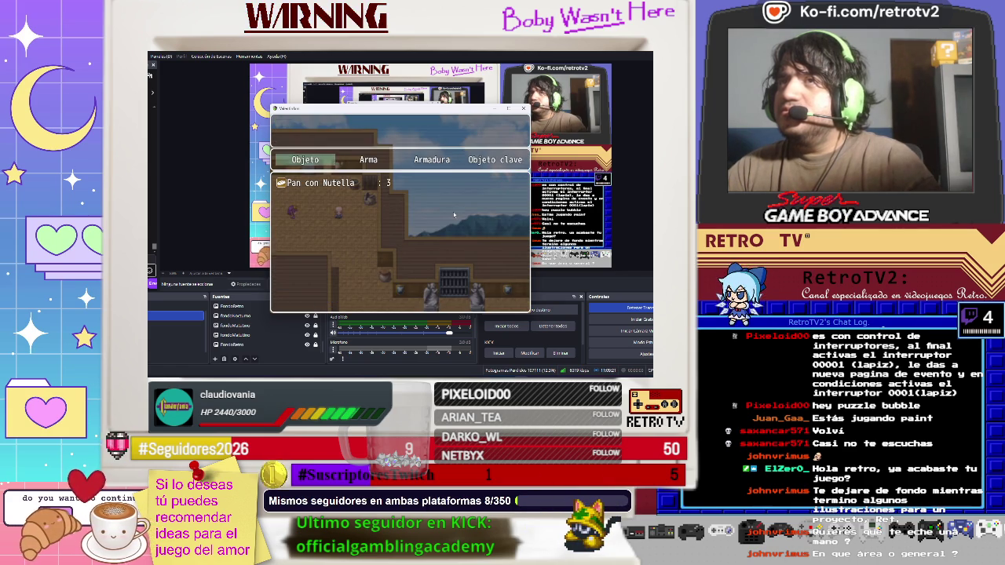
{"action": "key", "text": "Right"}
{"action": "key", "text": "Left"}
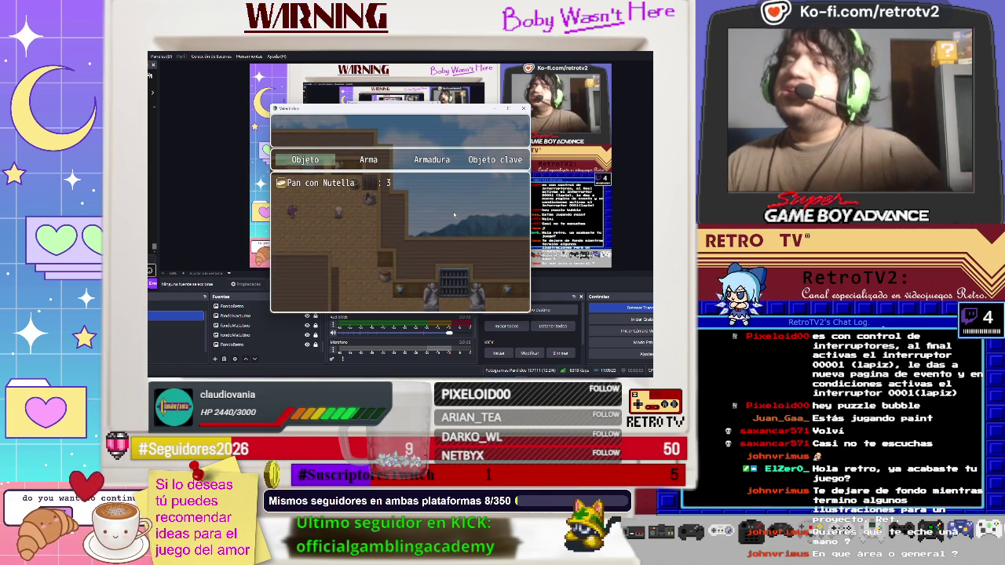
{"action": "key", "text": "Escape"}
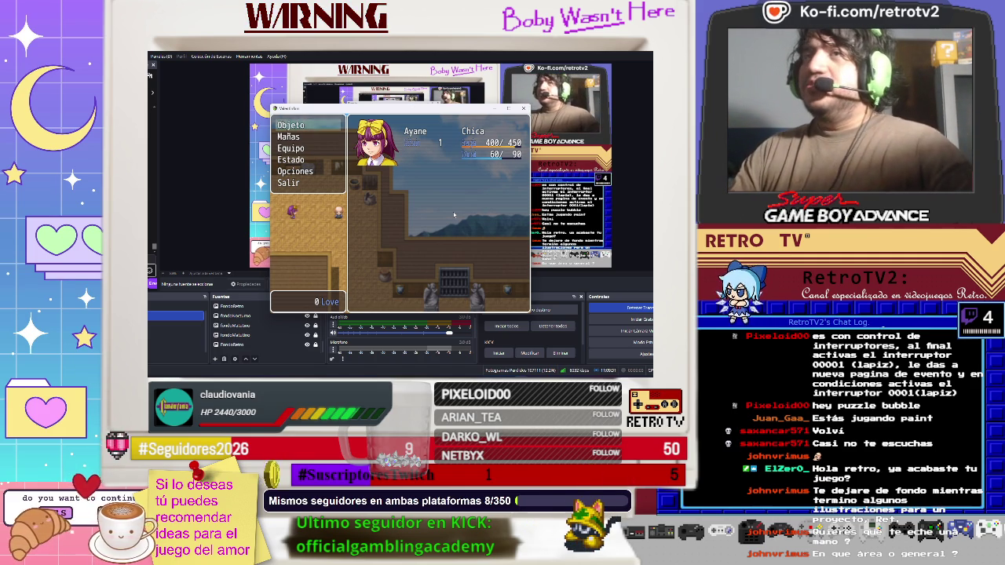
- Close the menu and collect the Lapiz from the chest in the wooden corridor
{"action": "key", "text": "Escape"}
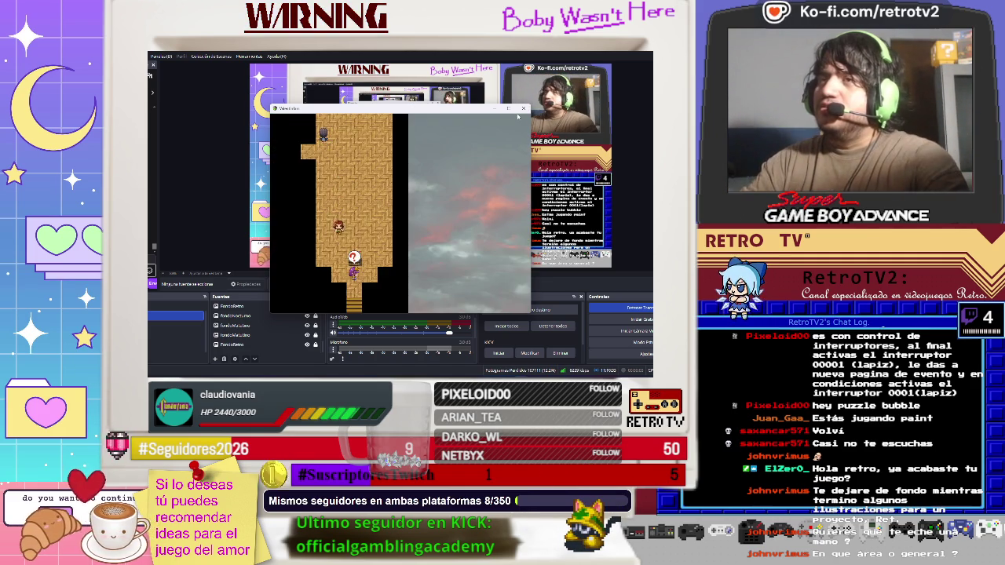
{"action": "key", "text": "Return"}
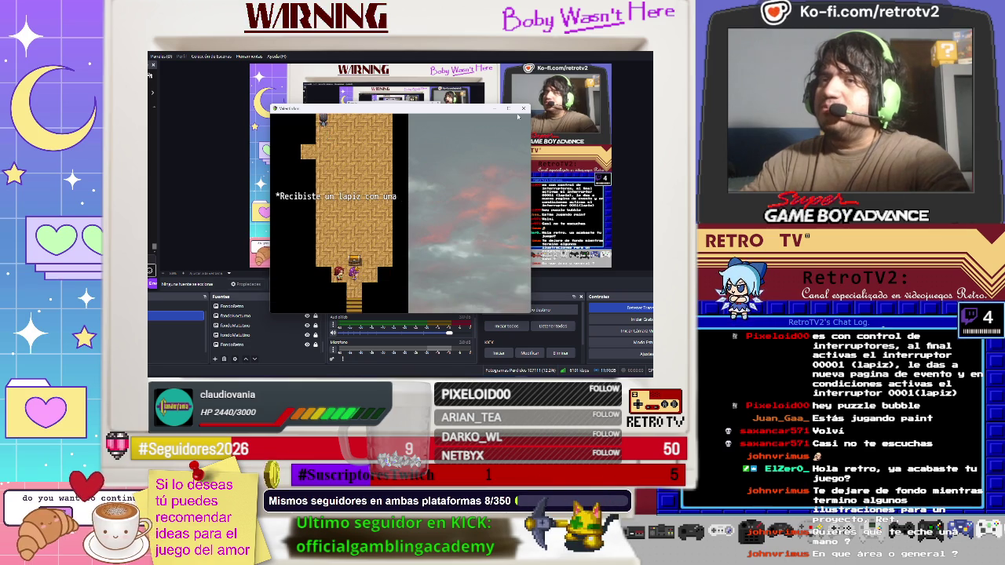
{"action": "key", "text": "Return"}
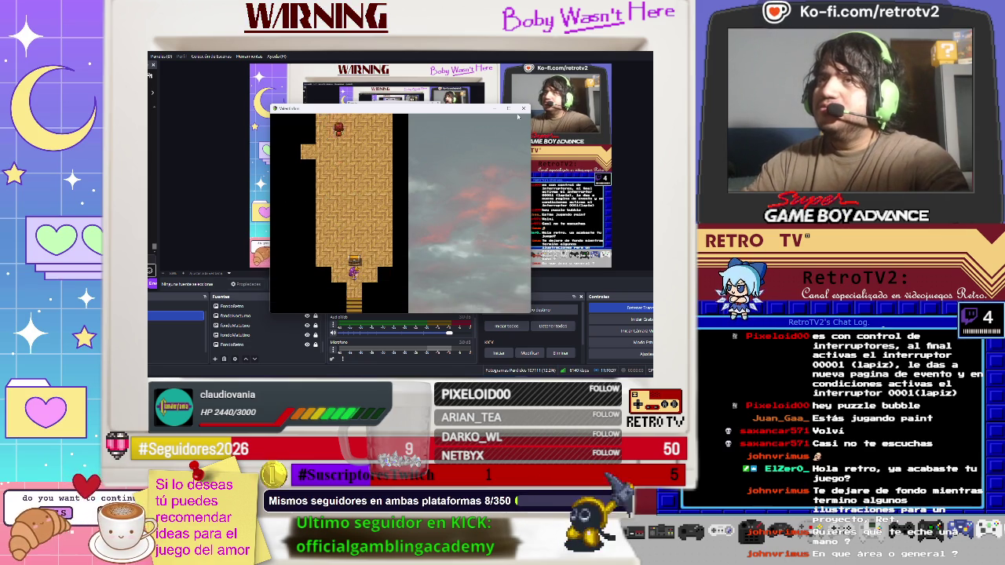
- Check the heroine's Equipo screen, then dismiss the chest message
{"action": "key", "text": "Escape"}
{"action": "key", "text": "Down"}
{"action": "key", "text": "Down"}
{"action": "key", "text": "Return"}
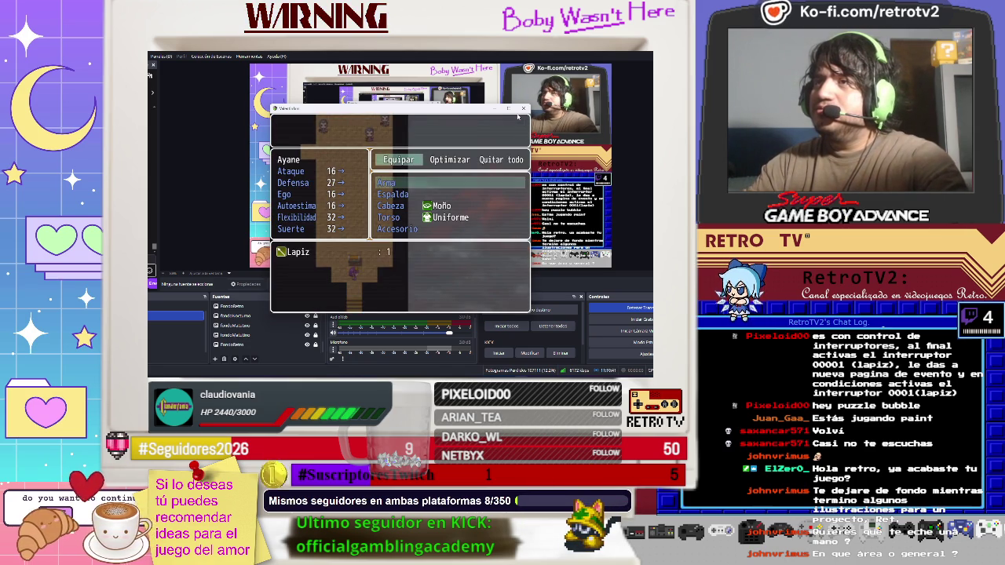
{"action": "key", "text": "Escape"}
{"action": "key", "text": "Escape"}
{"action": "key", "text": "Escape"}
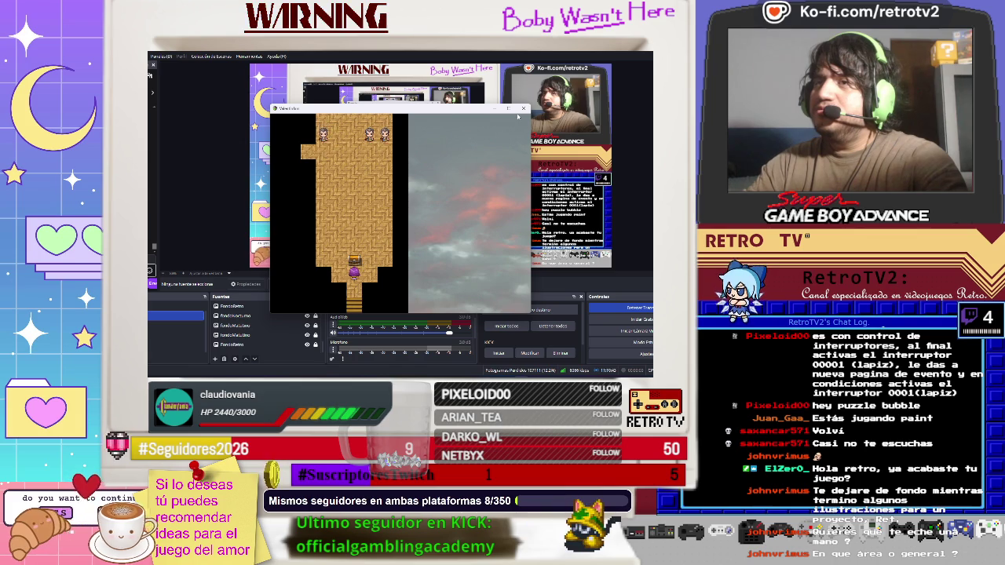
{"action": "key", "text": "Return"}
- Go to the town map, review the Espalda equipment slot, and inspect the sealed package
{"action": "key", "text": "Down"}
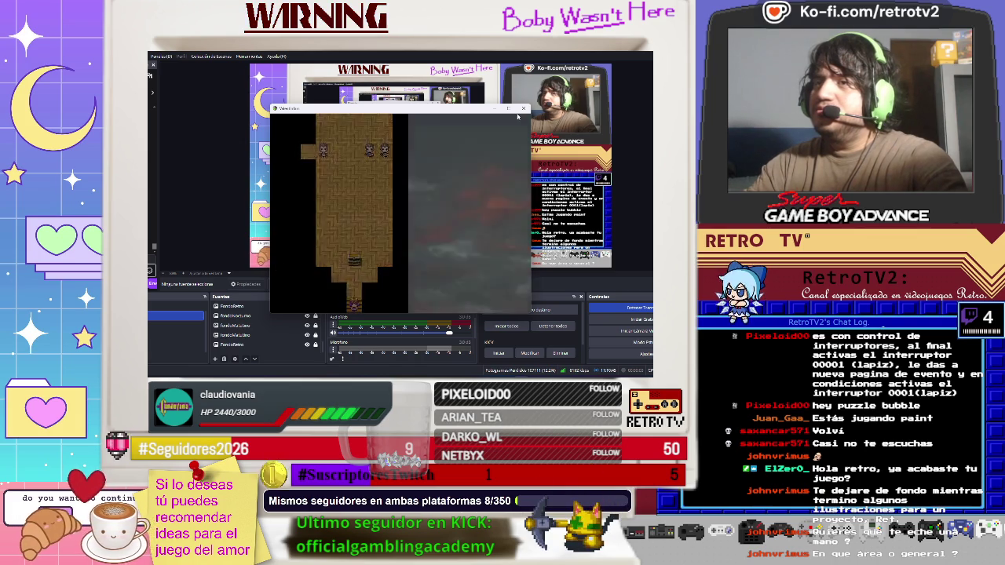
{"action": "key", "text": "Escape"}
{"action": "key", "text": "Down"}
{"action": "key", "text": "Down"}
{"action": "key", "text": "Return"}
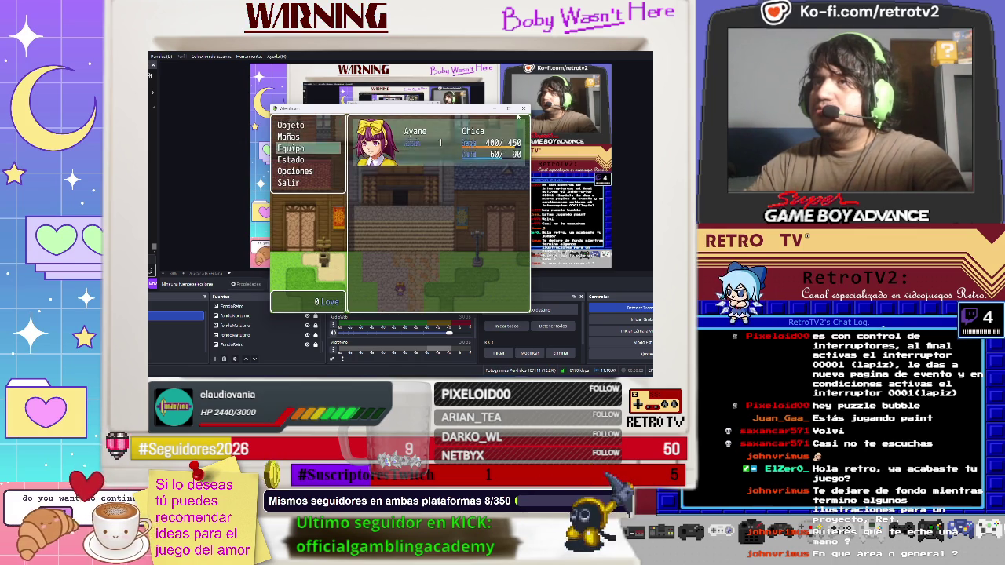
{"action": "key", "text": "Return"}
{"action": "key", "text": "Return"}
{"action": "key", "text": "Down"}
{"action": "key", "text": "Escape"}
{"action": "key", "text": "Escape"}
{"action": "key", "text": "Escape"}
{"action": "key", "text": "Up"}
{"action": "key", "text": "Return"}
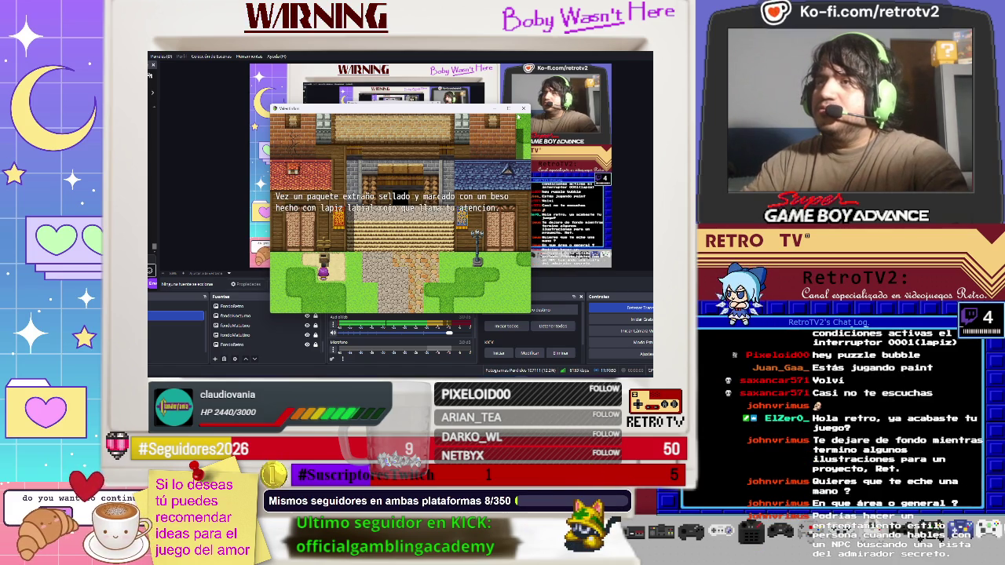
- Read through the package and Buzon Maldito dialogue until the battle begins
{"action": "key", "text": "Return"}
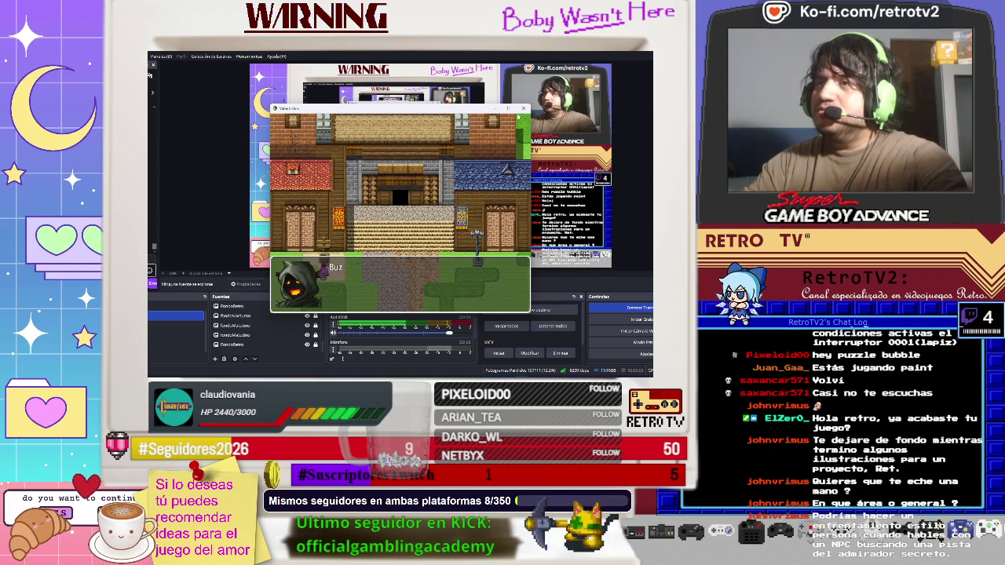
{"action": "key", "text": "Return"}
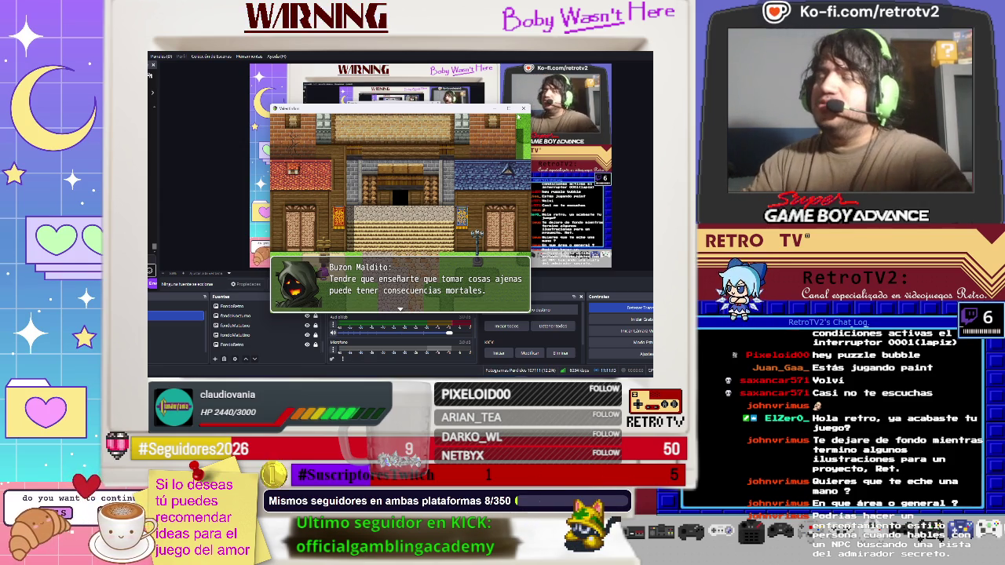
{"action": "key", "text": "Return"}
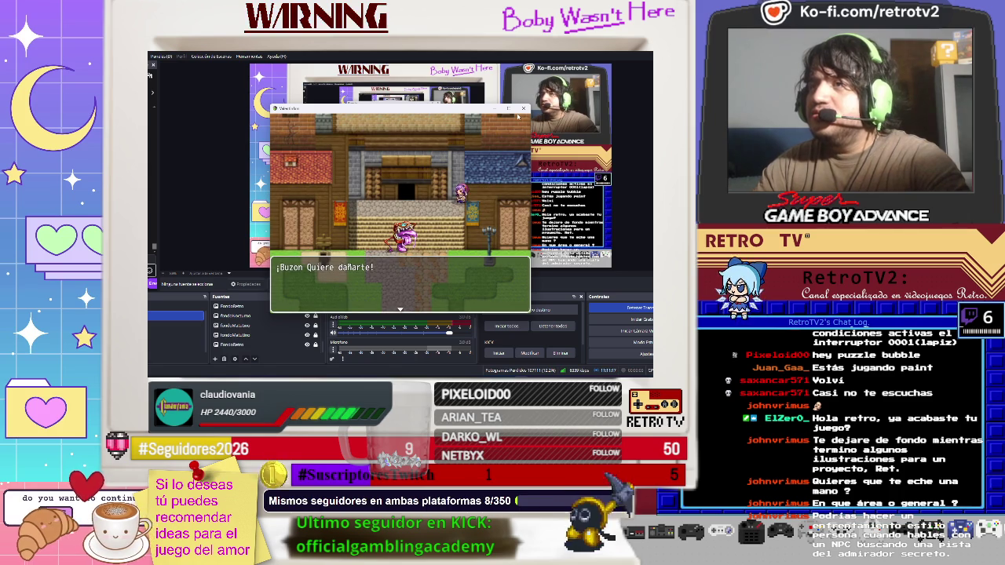
{"action": "key", "text": "Return"}
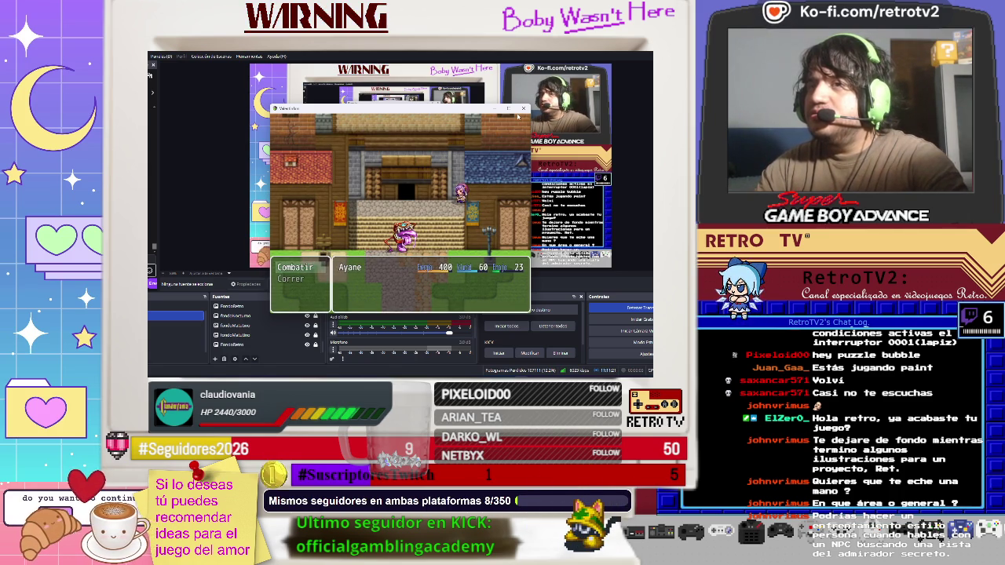
- Choose Combatir and an action for one turn, then close the playtest window
{"action": "key", "text": "Return"}
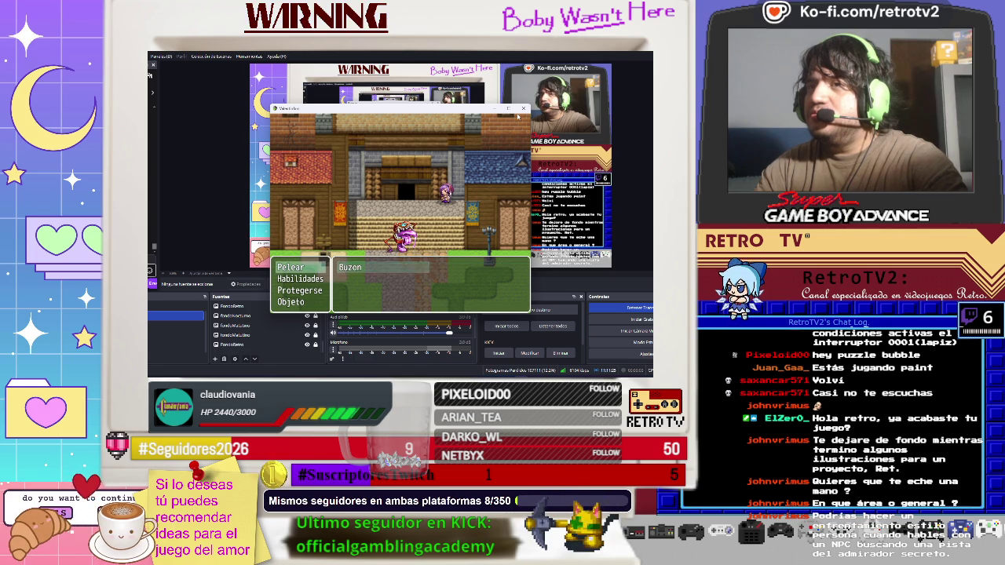
{"action": "key", "text": "Return"}
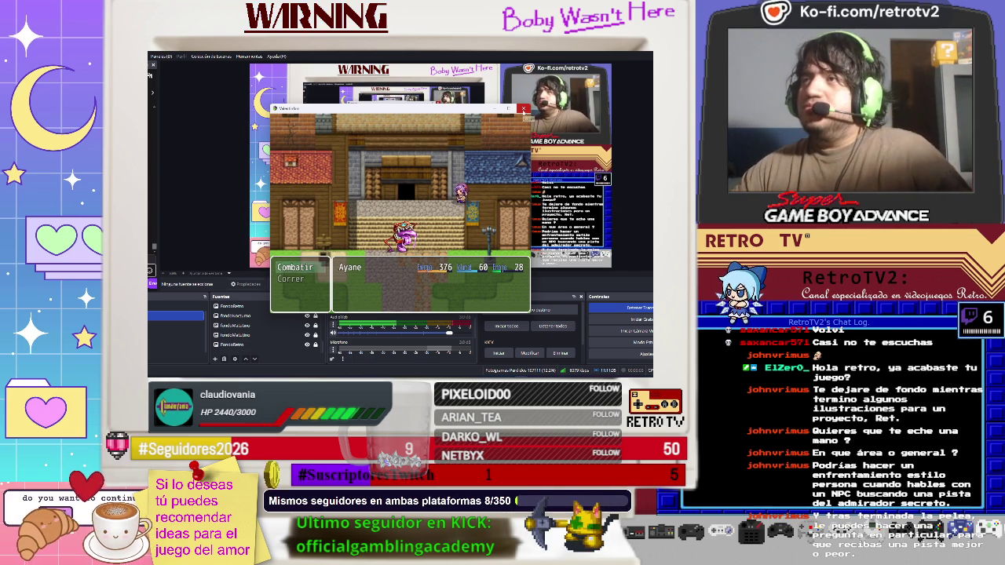
{"action": "left_click", "coordinate": [524, 109]}
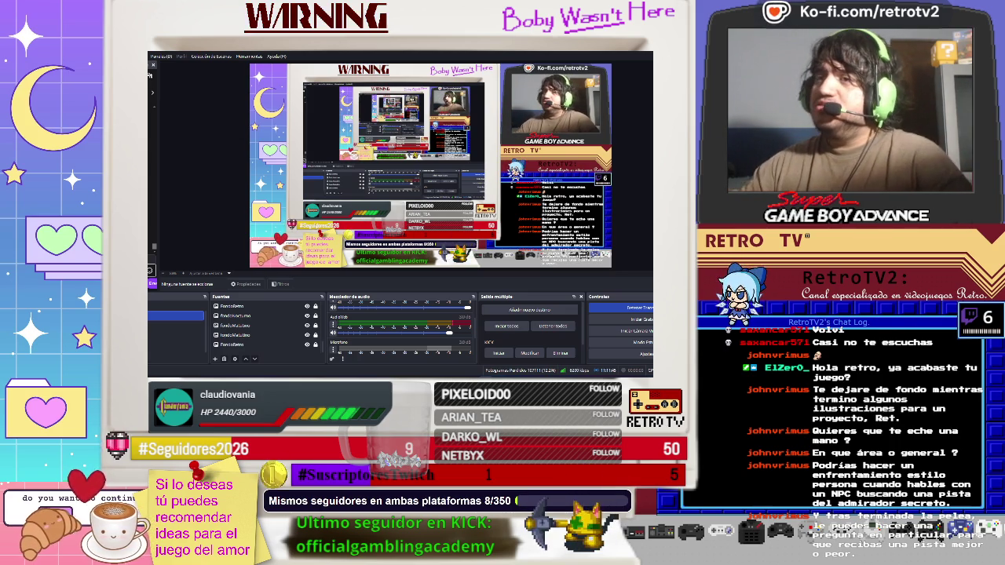
{"action": "key", "text": "alt+Tab"}
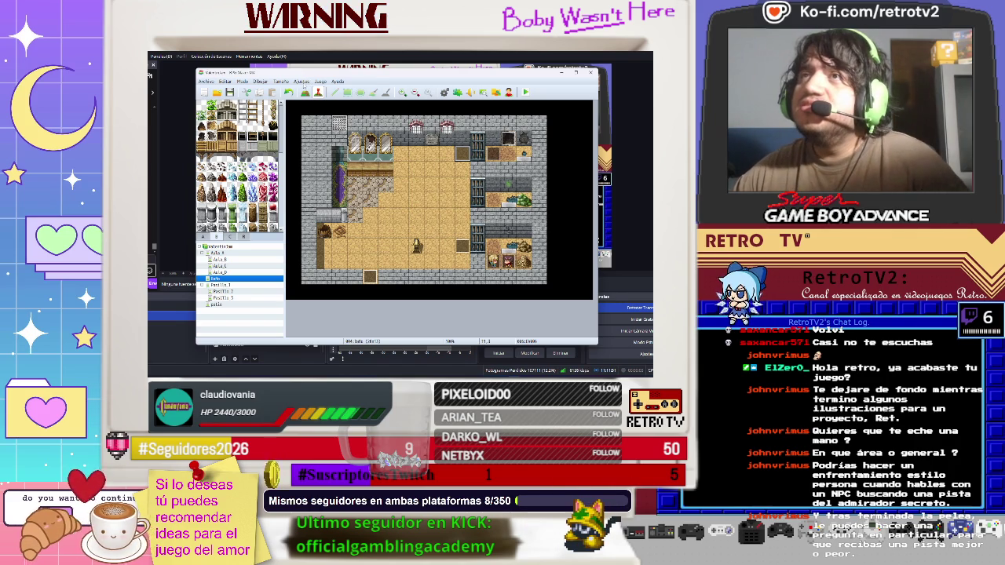
- In the database's Grupos enem. page, reposition the left monster in the Batalla 2 troop
{"action": "left_click", "coordinate": [302, 81]}
{"action": "left_click", "coordinate": [314, 90]}
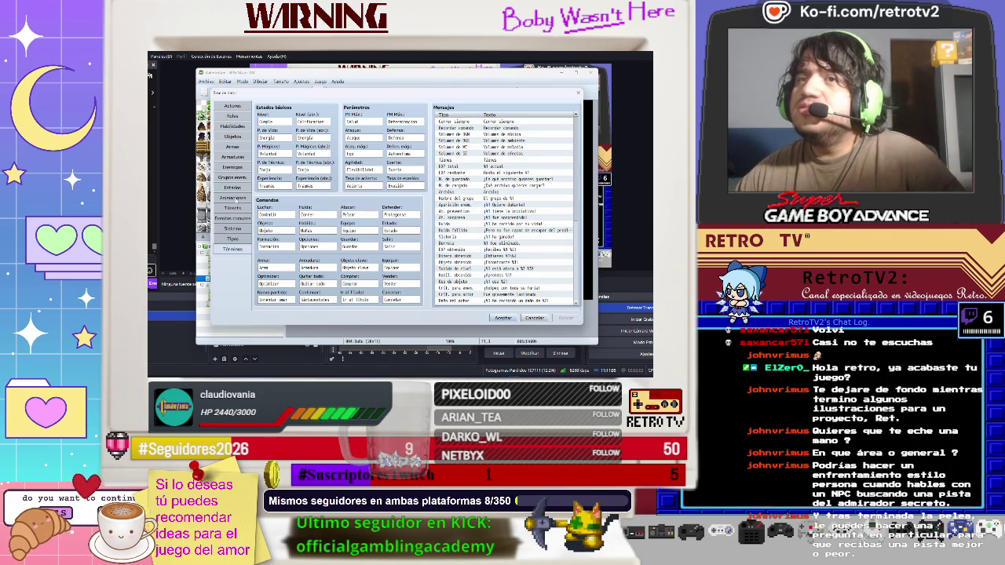
{"action": "left_click", "coordinate": [234, 178]}
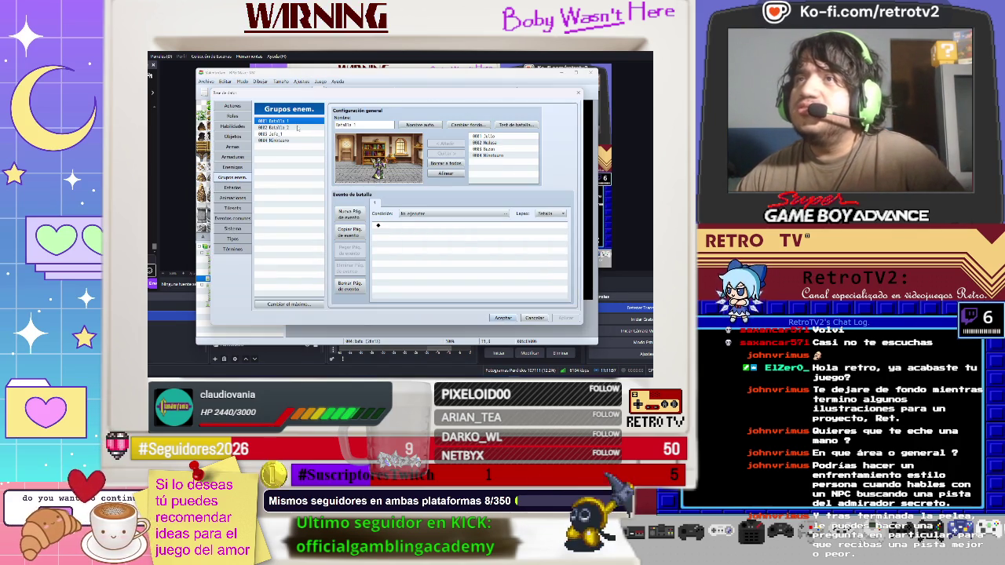
{"action": "left_click", "coordinate": [298, 128]}
{"action": "left_click", "coordinate": [293, 121]}
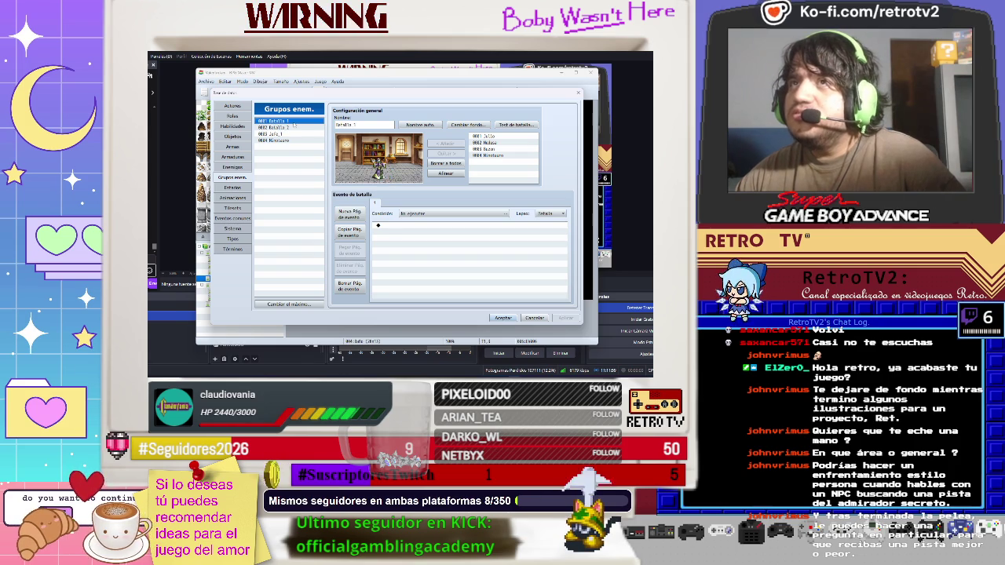
{"action": "left_click", "coordinate": [291, 134]}
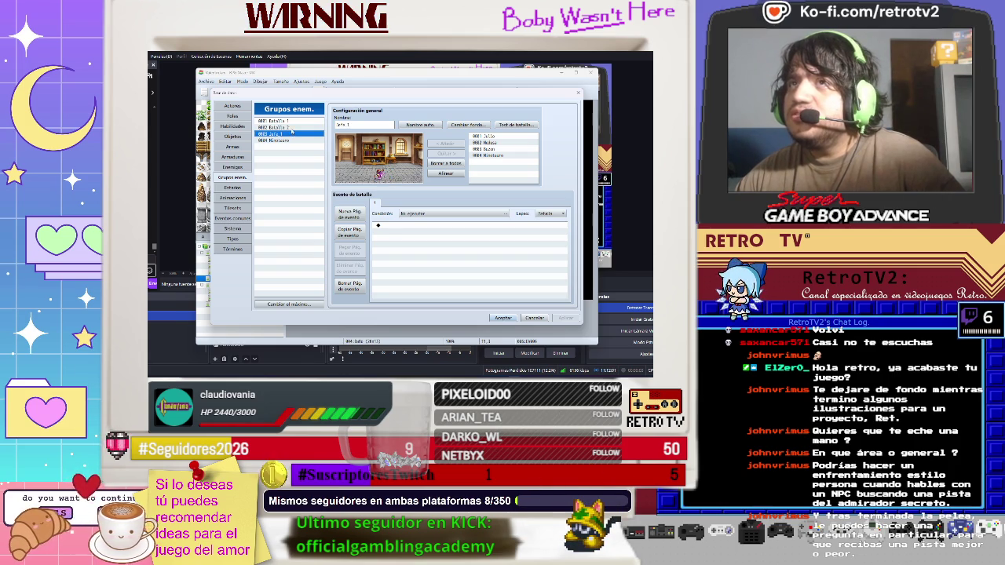
{"action": "left_click", "coordinate": [294, 127]}
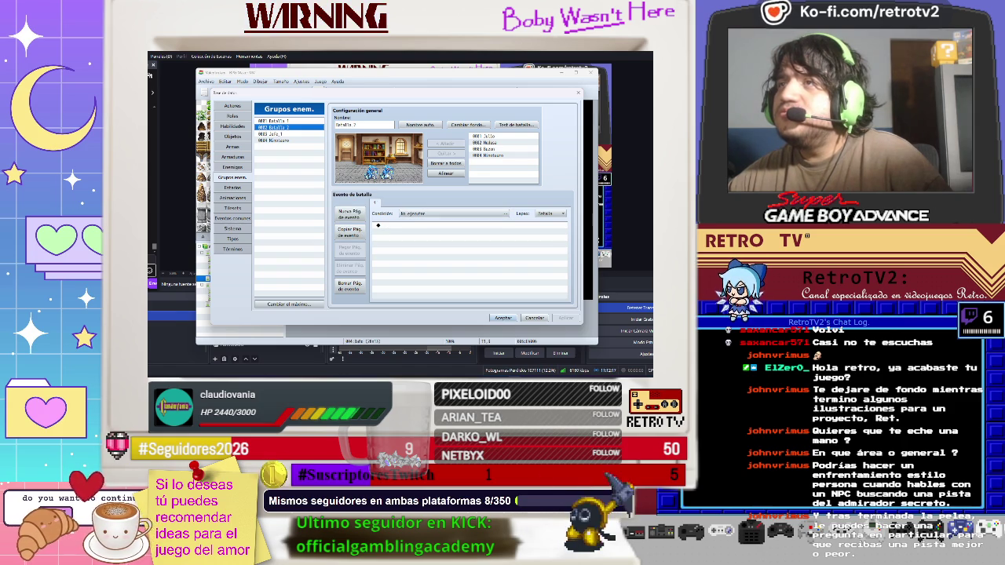
{"action": "left_click_drag", "start_coordinate": [368, 171], "coordinate": [362, 162]}
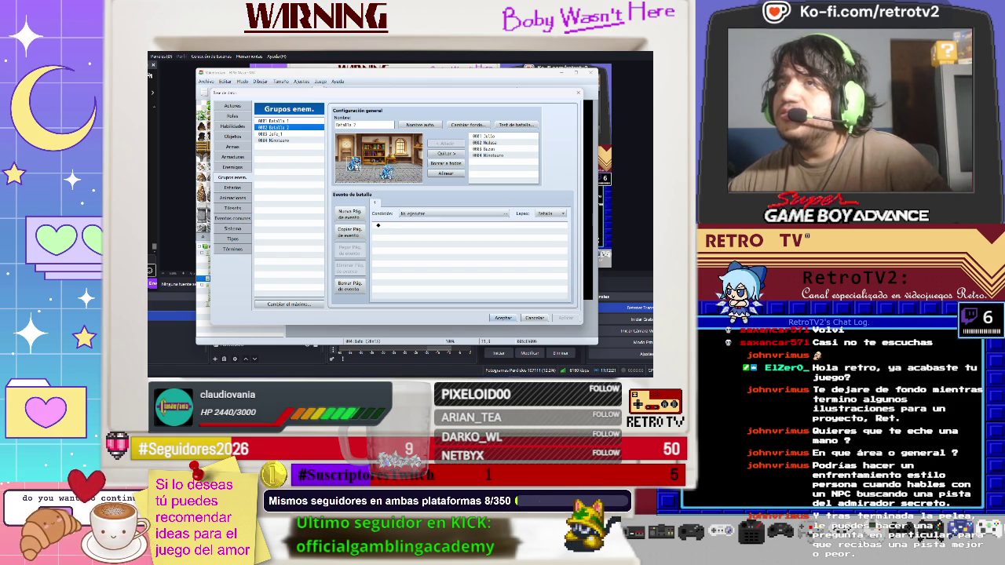
{"action": "left_click_drag", "start_coordinate": [355, 163], "coordinate": [357, 164]}
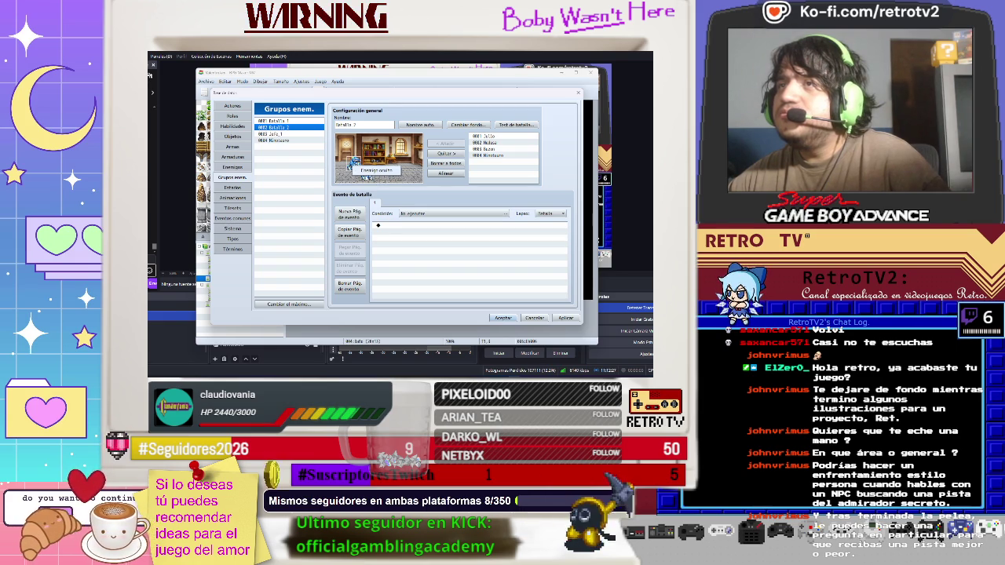
- Move the boss monster left in the Jefe troop, save the database, and start a playtest
{"action": "left_click", "coordinate": [289, 134]}
{"action": "left_click_drag", "start_coordinate": [380, 174], "coordinate": [368, 171]}
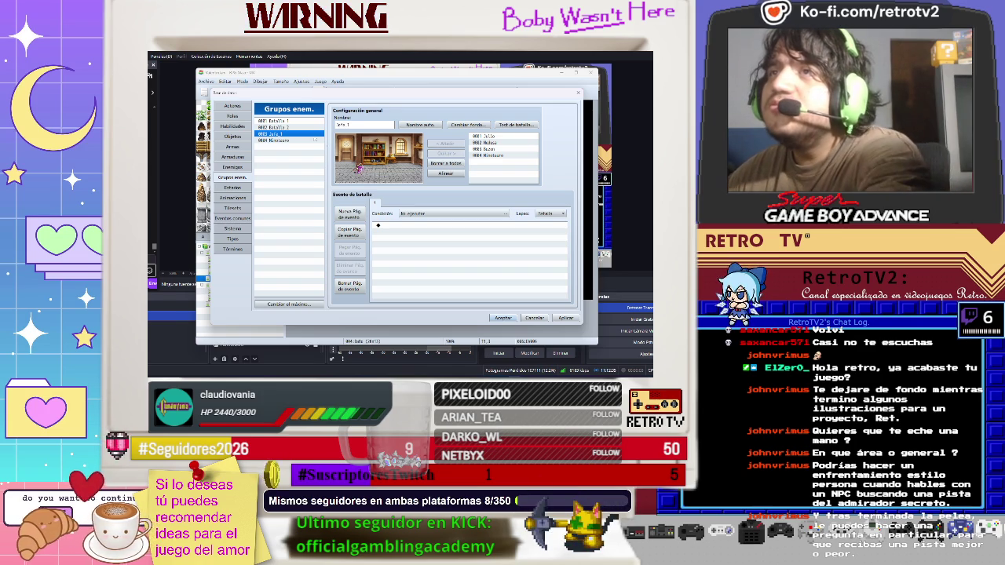
{"action": "left_click", "coordinate": [283, 121]}
{"action": "left_click", "coordinate": [375, 166]}
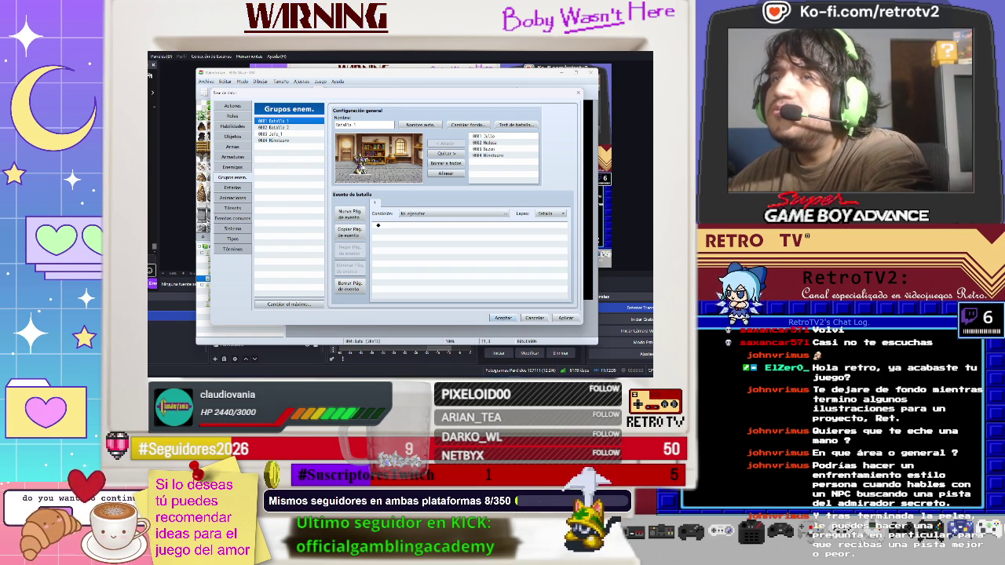
{"action": "left_click", "coordinate": [281, 134]}
{"action": "left_click", "coordinate": [363, 168]}
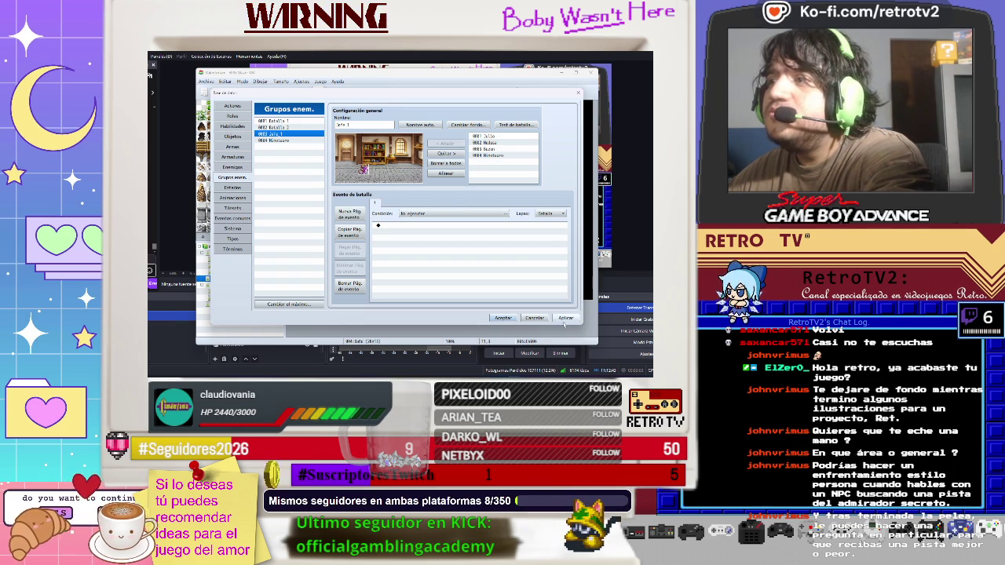
{"action": "left_click", "coordinate": [502, 318]}
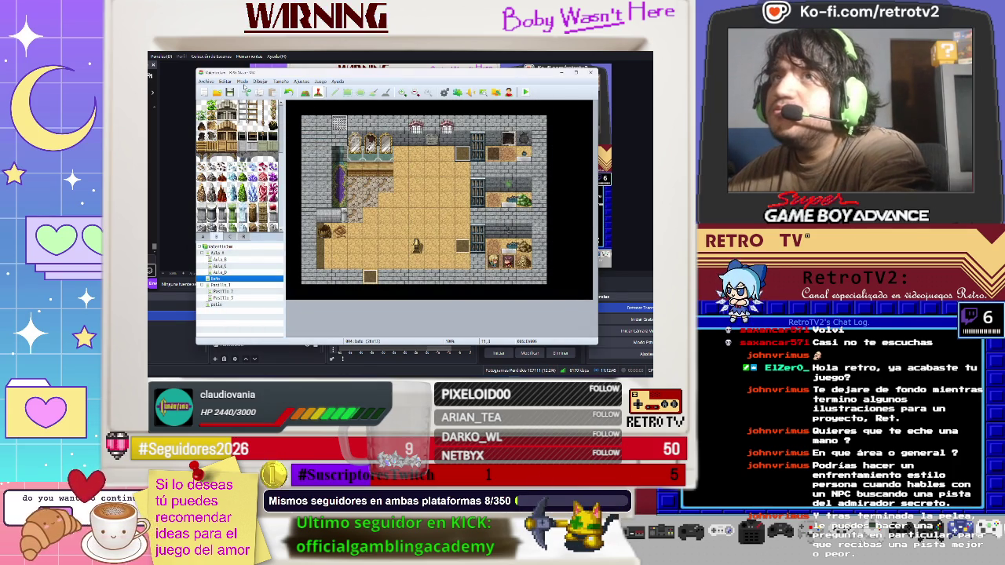
{"action": "left_click", "coordinate": [527, 93]}
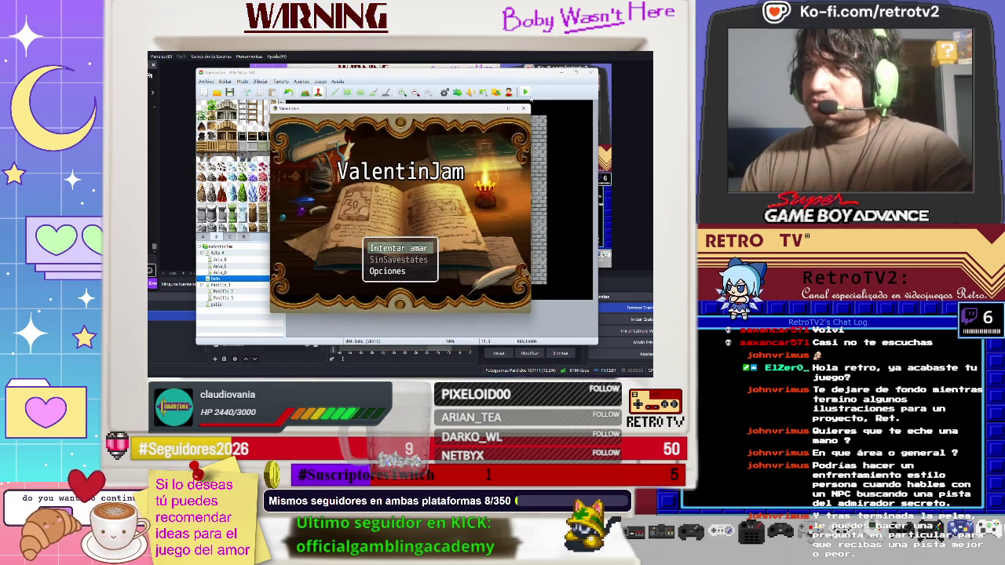
- Start a new game with Intentar amar and walk Ayane through the classroom and corridor
{"action": "key", "text": "Return"}
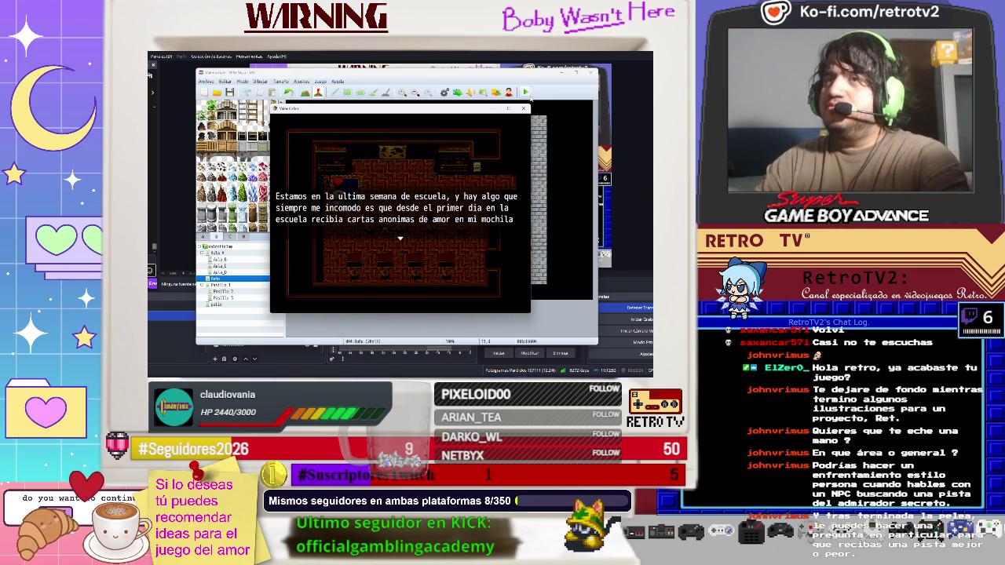
{"action": "key", "text": "Return"}
{"action": "key", "text": "Return"}
{"action": "key", "text": "Return"}
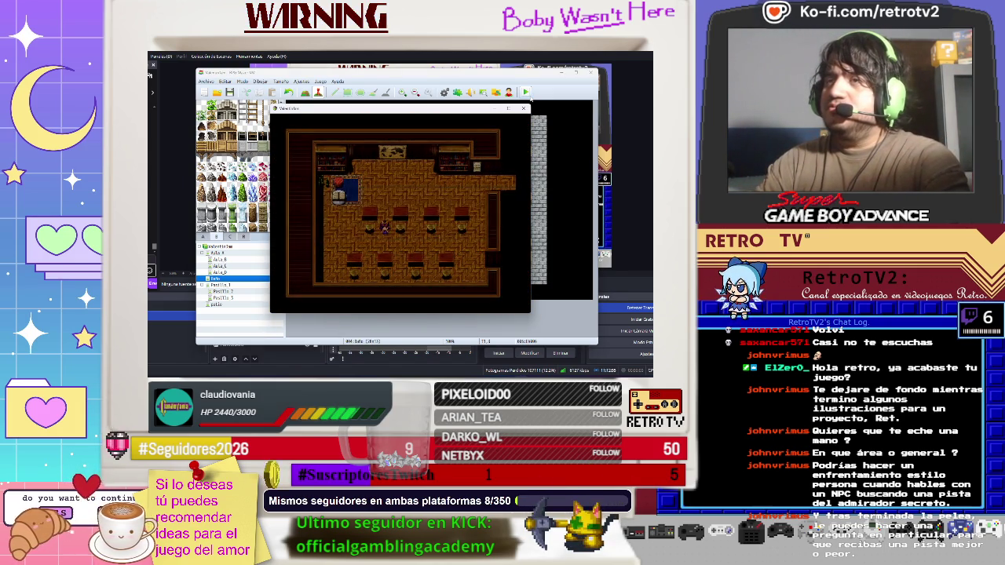
{"action": "key", "text": "Right"}
{"action": "key", "text": "Right"}
{"action": "key", "text": "Up"}
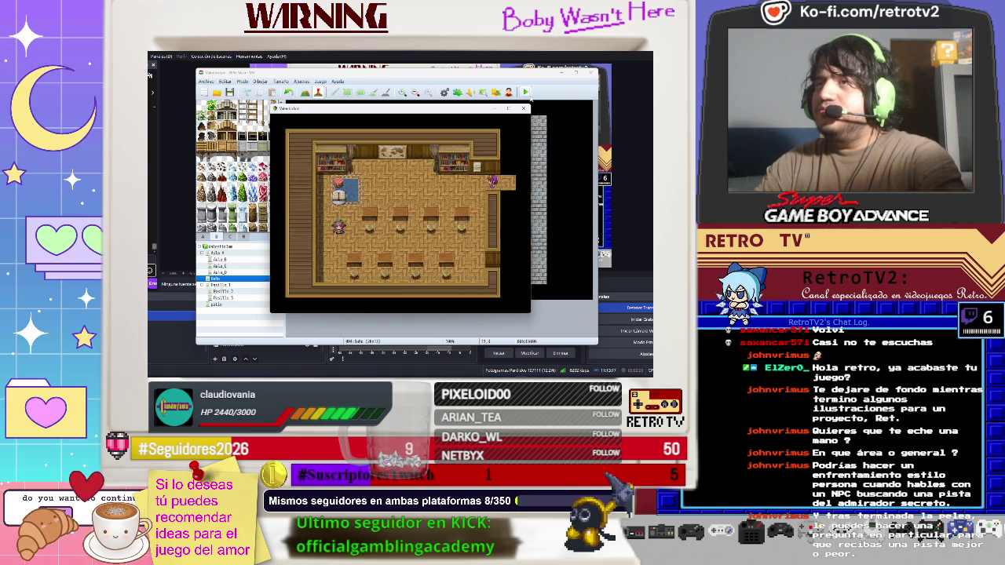
{"action": "key", "text": "Right"}
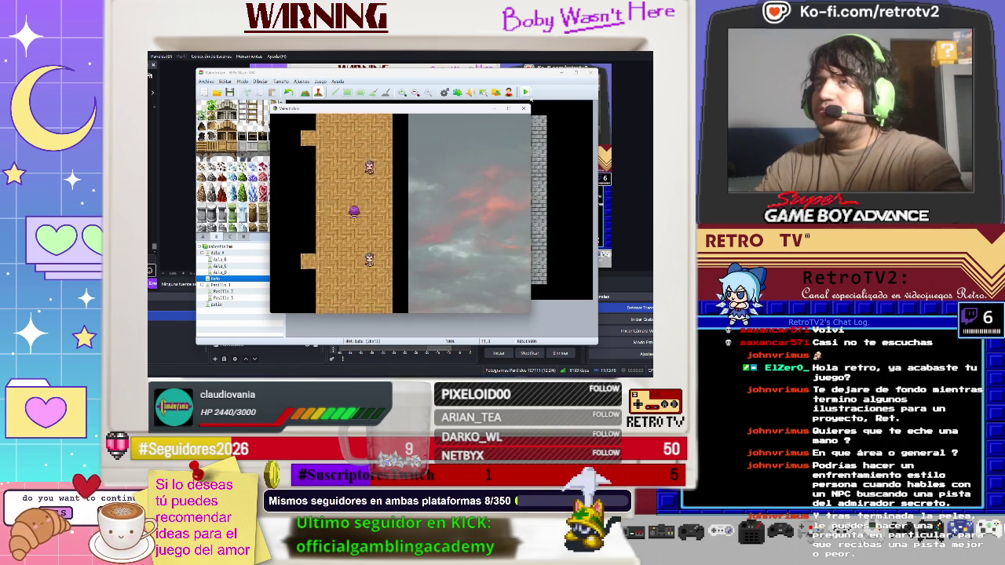
{"action": "key", "text": "Left"}
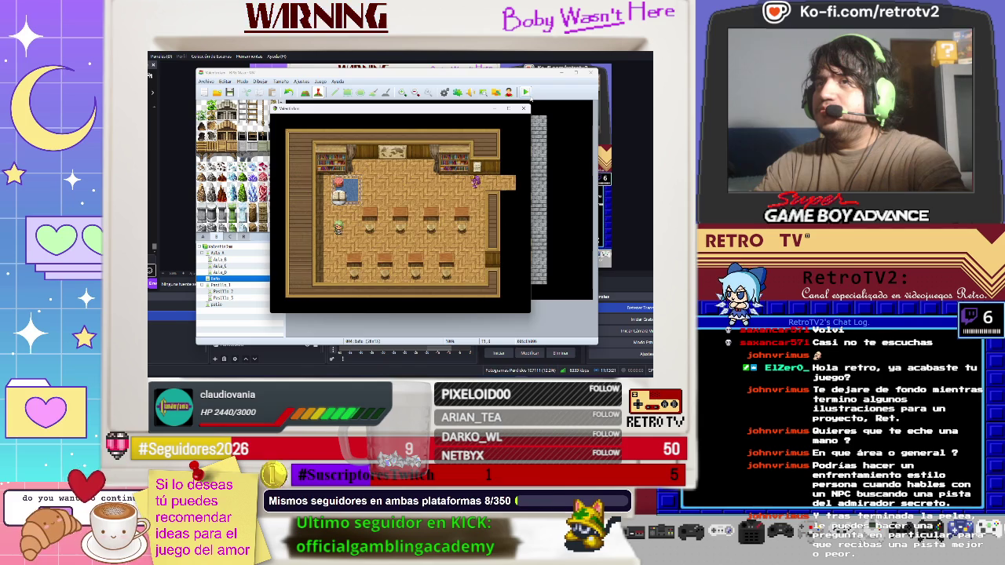
- Check Ayane's weapon slot in Equipo, then talk to Julio
{"action": "key", "text": "Escape"}
{"action": "key", "text": "Down"}
{"action": "key", "text": "Down"}
{"action": "key", "text": "Return"}
{"action": "key", "text": "Return"}
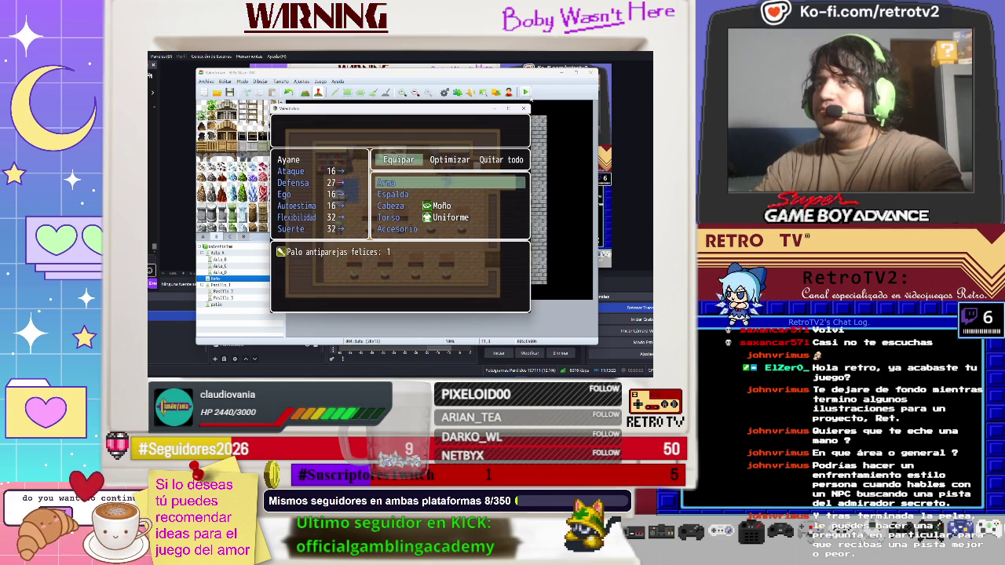
{"action": "key", "text": "Return"}
{"action": "key", "text": "Escape"}
{"action": "key", "text": "Escape"}
{"action": "key", "text": "Escape"}
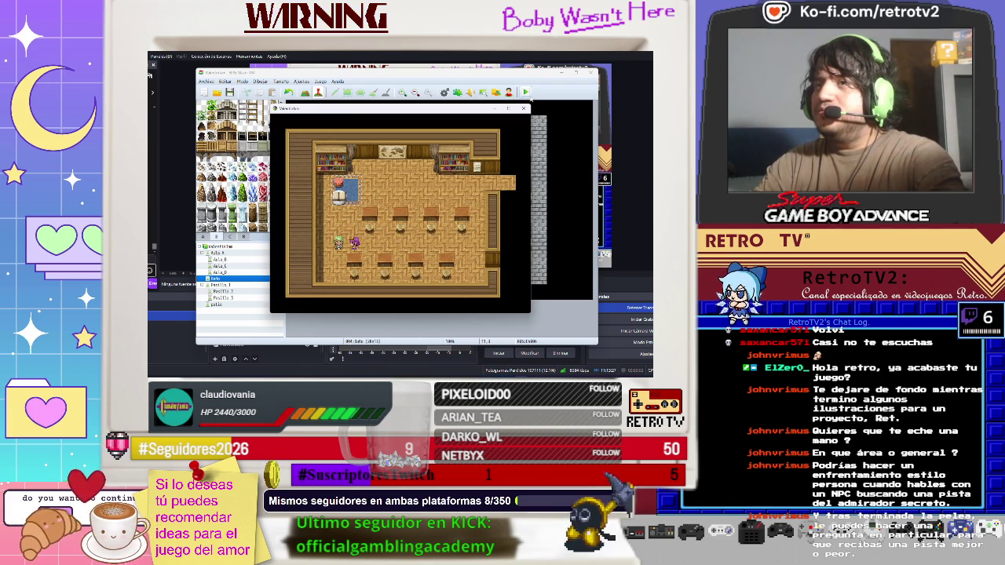
{"action": "key", "text": "Return"}
{"action": "key", "text": "Return"}
{"action": "key", "text": "Return"}
{"action": "key", "text": "Return"}
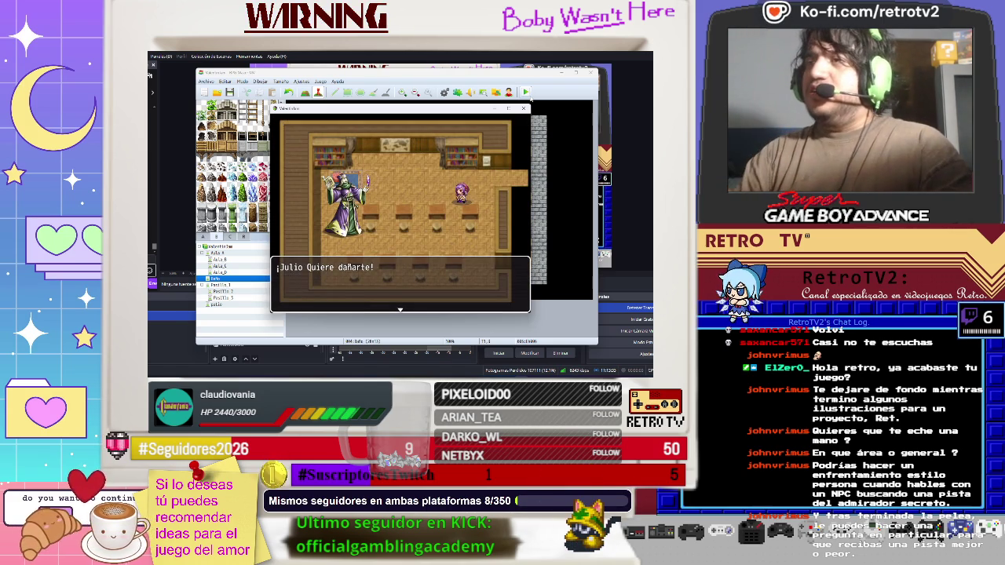
- Open the battle by casting Lanzar un beso on Julio over two turns
{"action": "key", "text": "Return"}
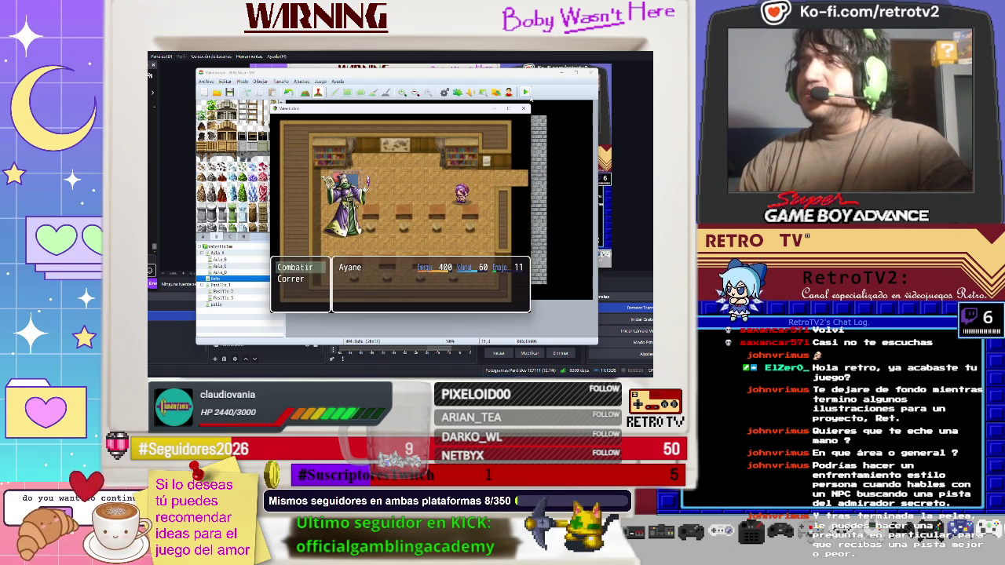
{"action": "key", "text": "Return"}
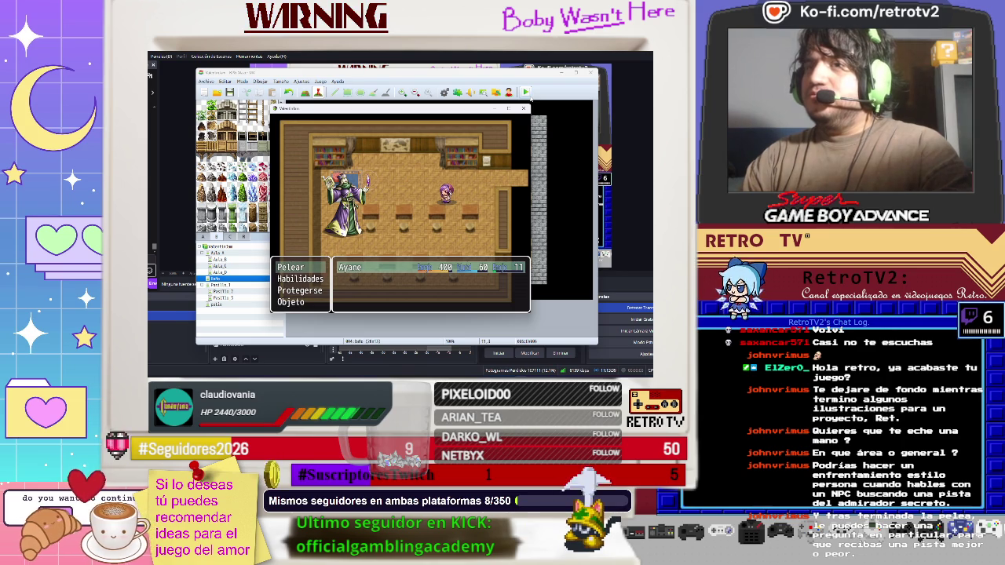
{"action": "key", "text": "Down"}
{"action": "key", "text": "Return"}
{"action": "key", "text": "Return"}
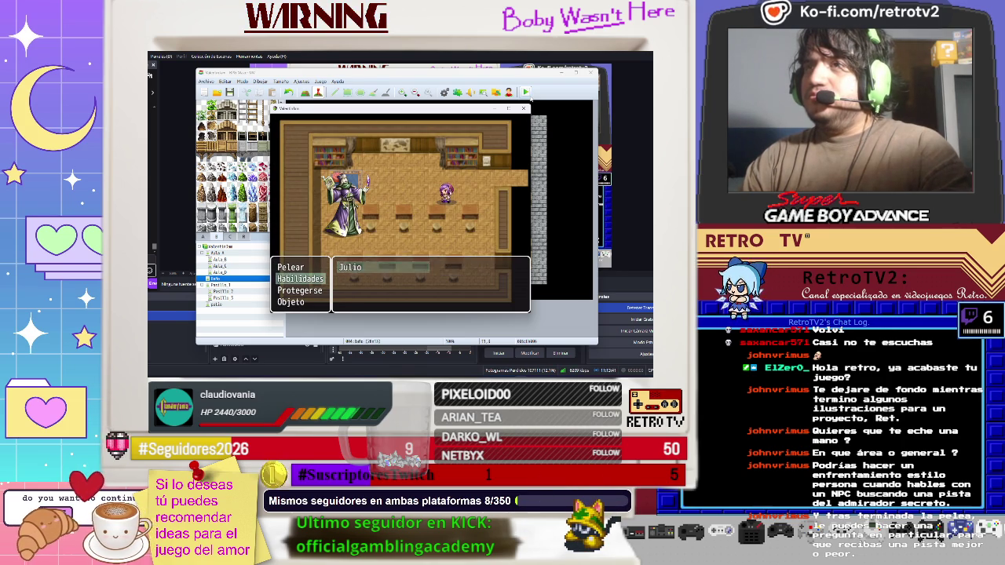
{"action": "key", "text": "Return"}
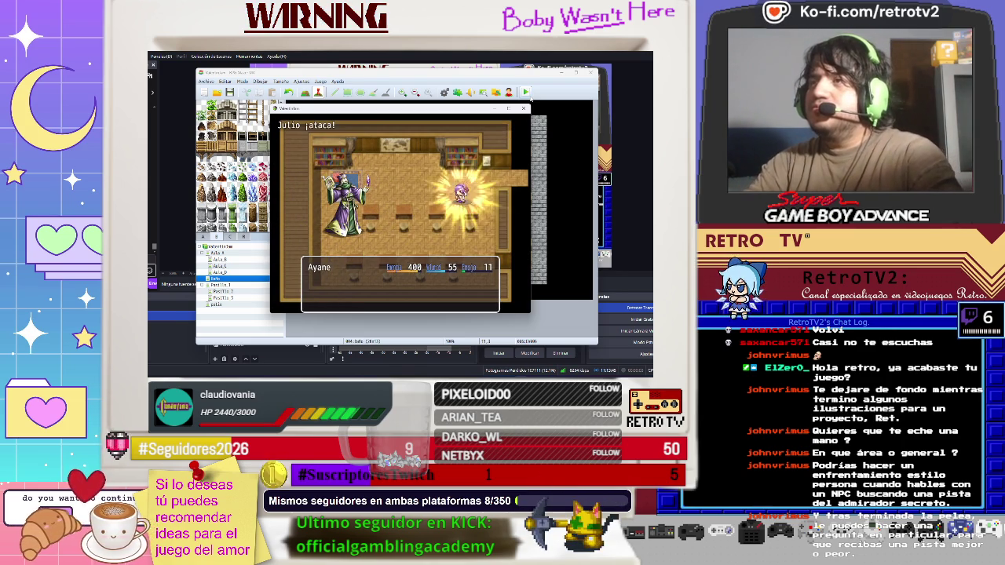
{"action": "key", "text": "Return"}
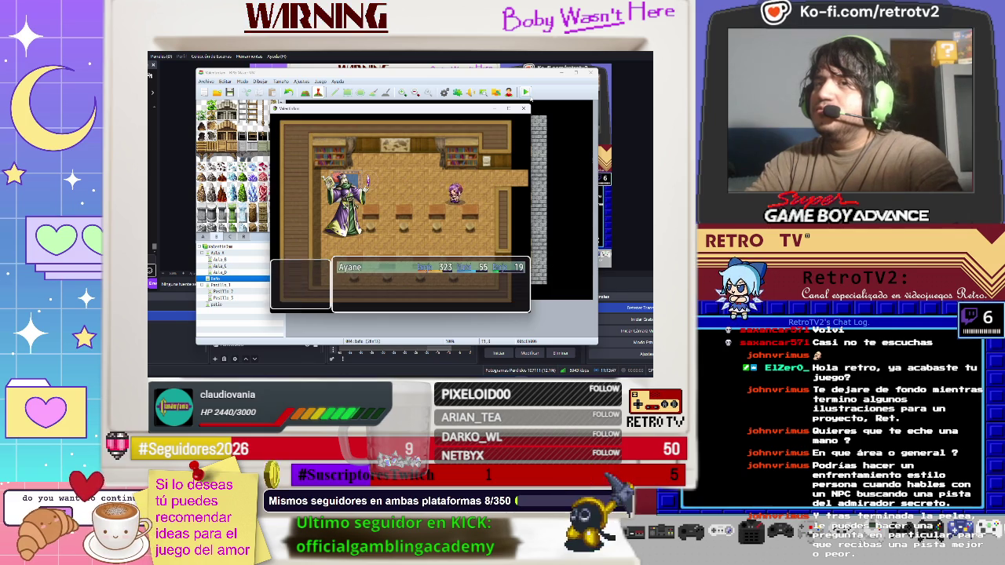
{"action": "key", "text": "Down"}
{"action": "key", "text": "Return"}
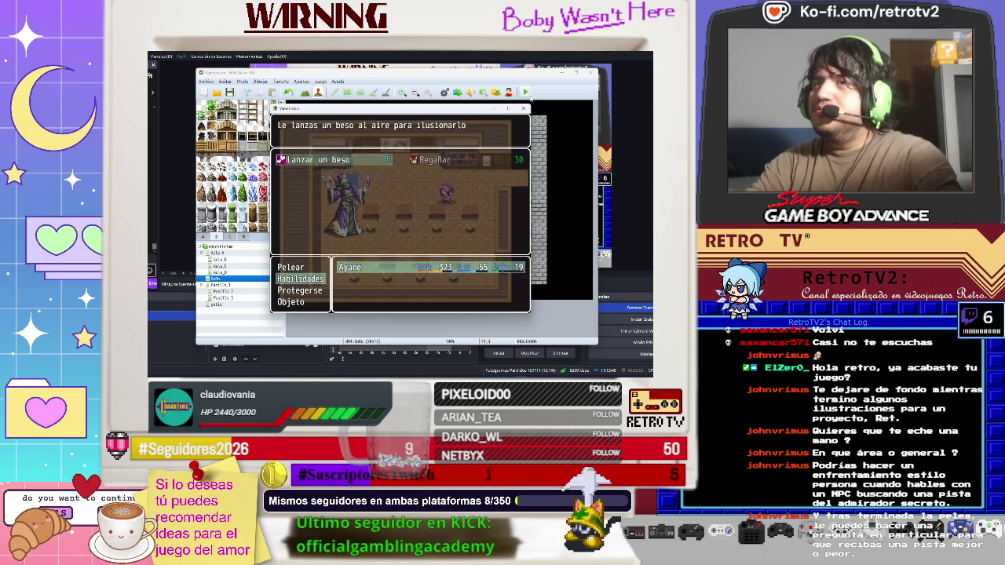
{"action": "key", "text": "Return"}
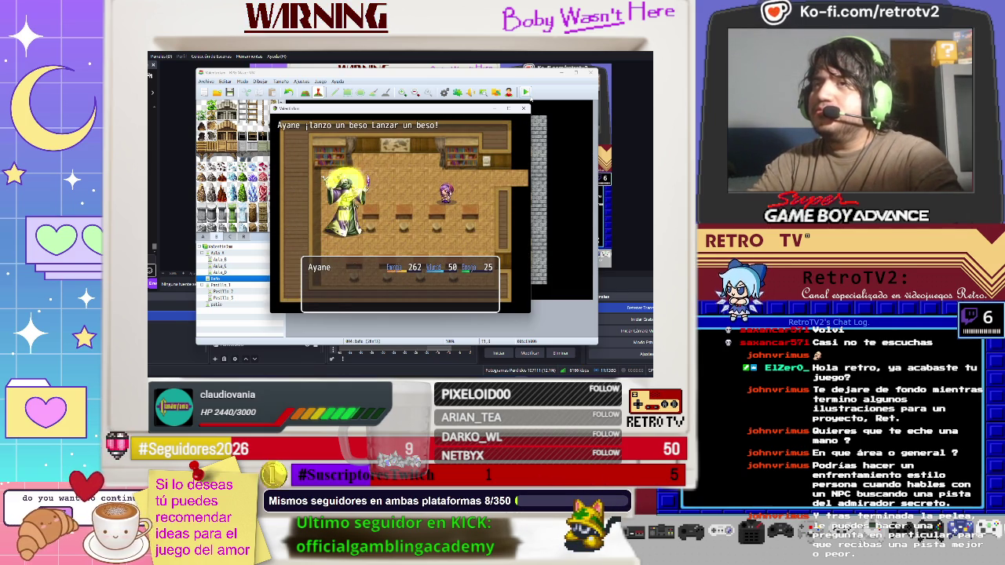
- Cast Lanzar un beso again, then use Regañar to lower Julio's defence
{"action": "key", "text": "Return"}
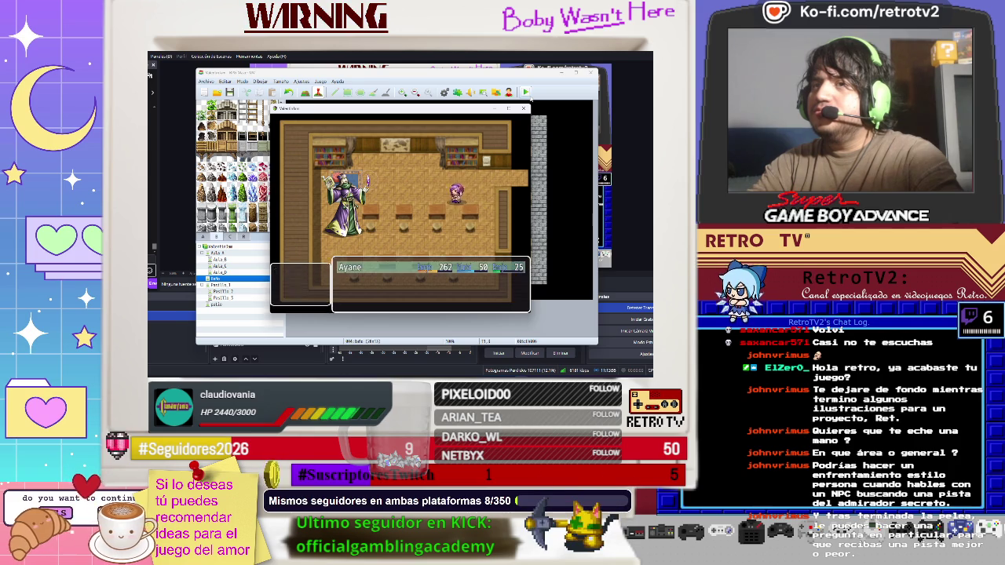
{"action": "key", "text": "Down"}
{"action": "key", "text": "Return"}
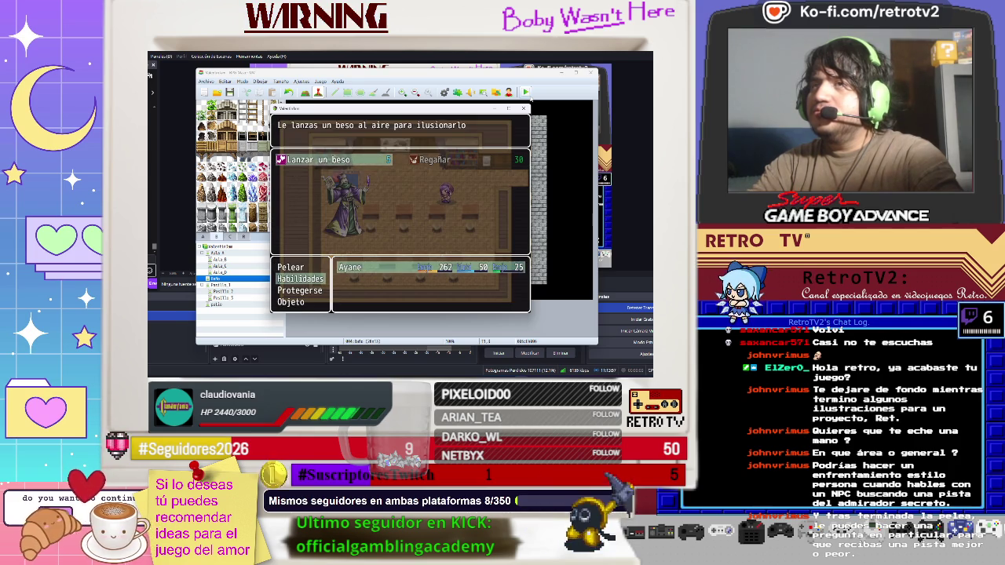
{"action": "key", "text": "Return"}
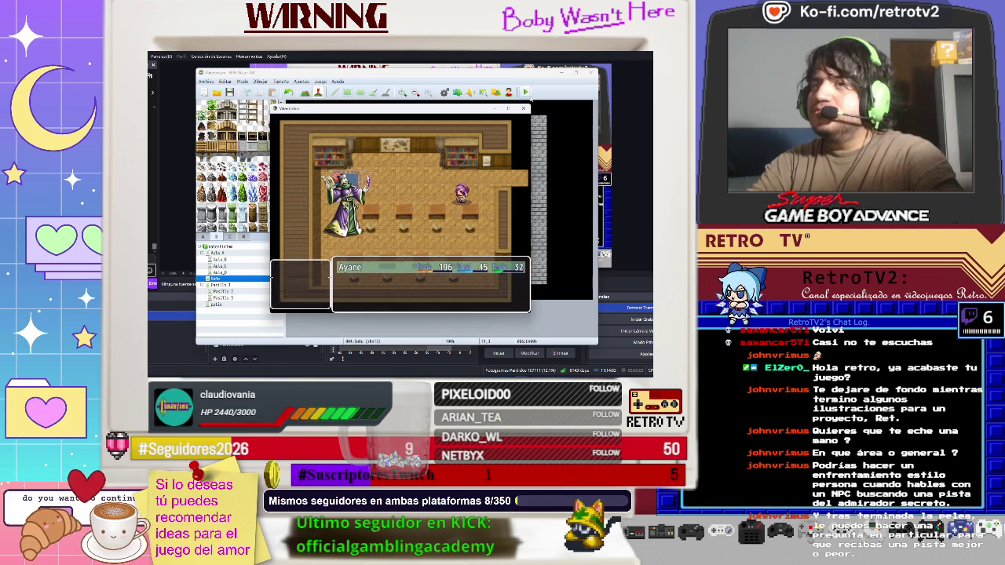
{"action": "key", "text": "Down"}
{"action": "key", "text": "Return"}
{"action": "key", "text": "Escape"}
{"action": "key", "text": "Return"}
{"action": "key", "text": "Return"}
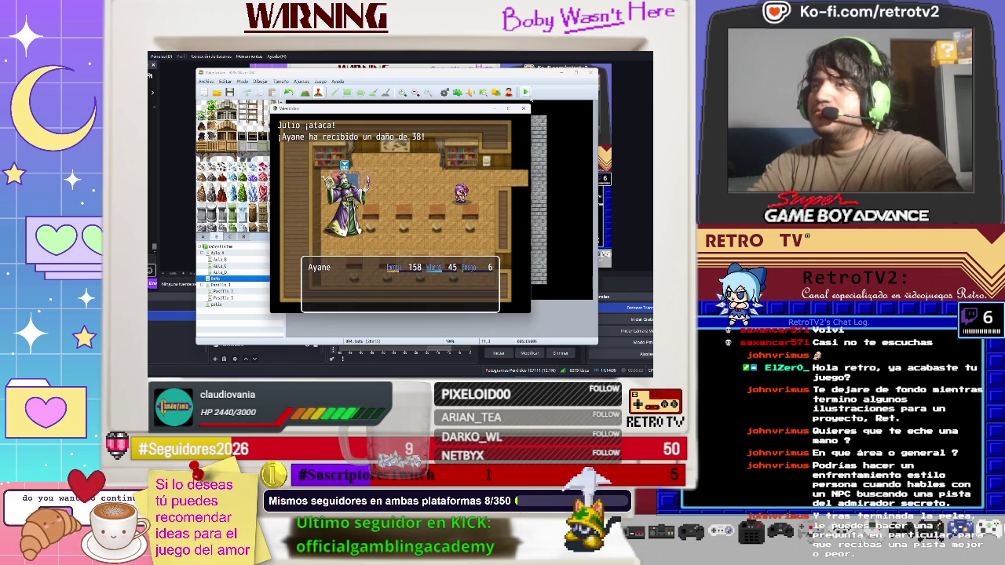
- Keep using skills until Ayane wins, dismiss Julio Justice's dialogue, and walk out
{"action": "key", "text": "Down"}
{"action": "key", "text": "Return"}
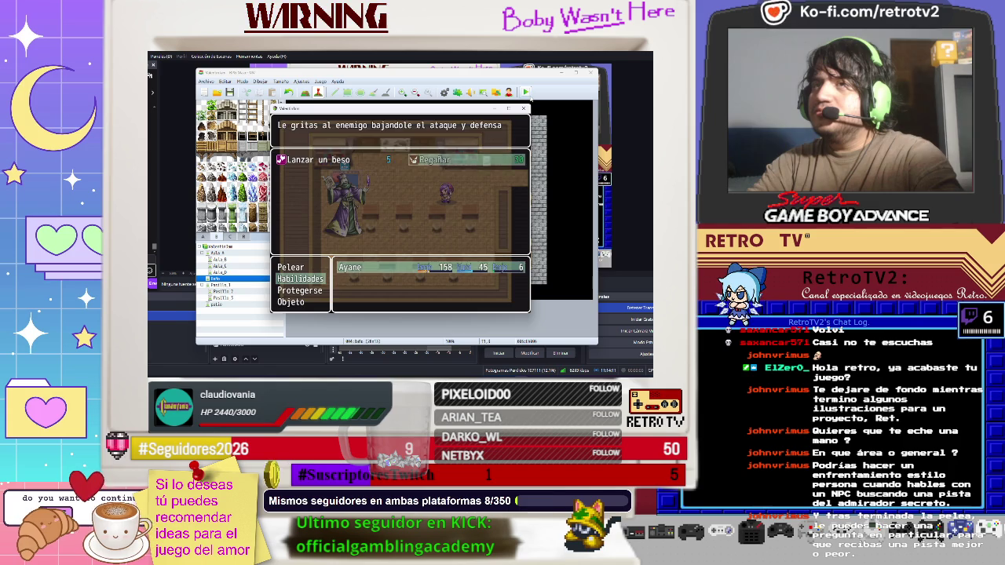
{"action": "key", "text": "Return"}
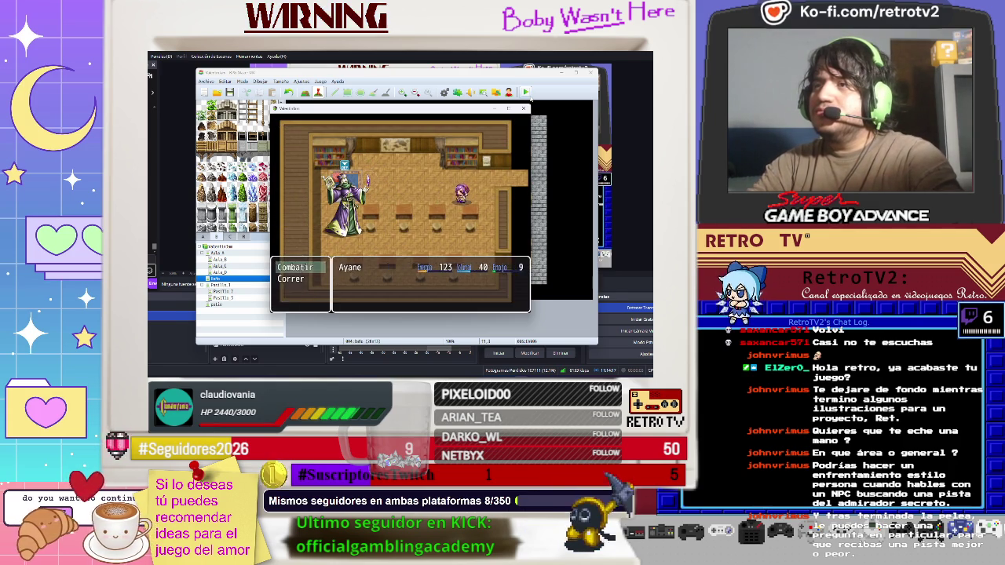
{"action": "key", "text": "Return"}
{"action": "key", "text": "Return"}
{"action": "key", "text": "Return"}
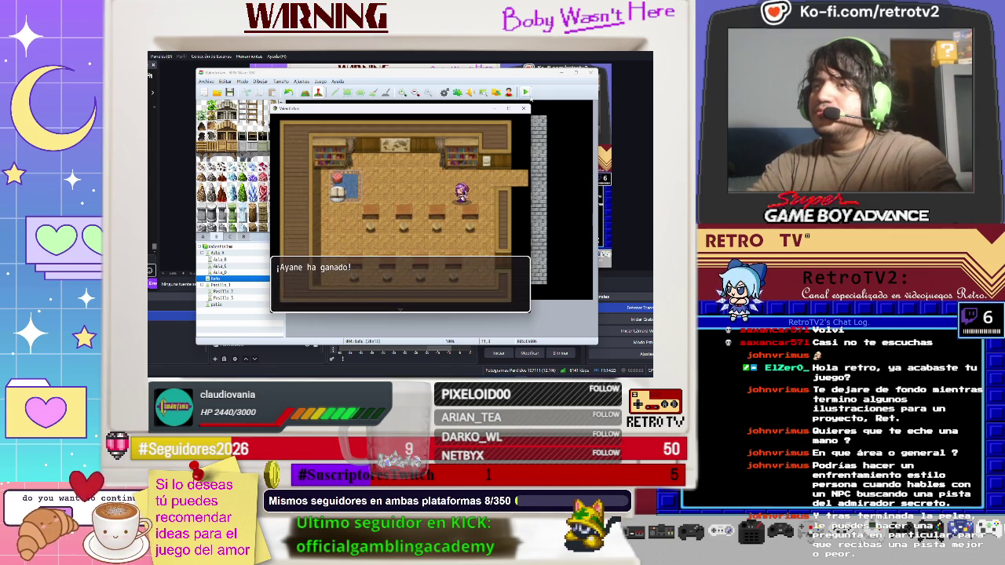
{"action": "key", "text": "Return"}
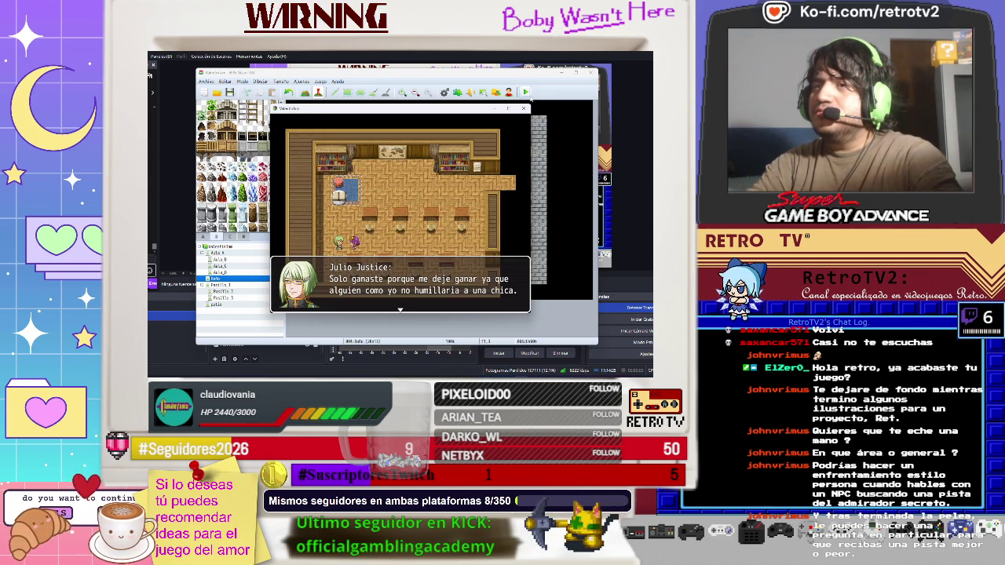
{"action": "key", "text": "Return"}
{"action": "key", "text": "Down"}
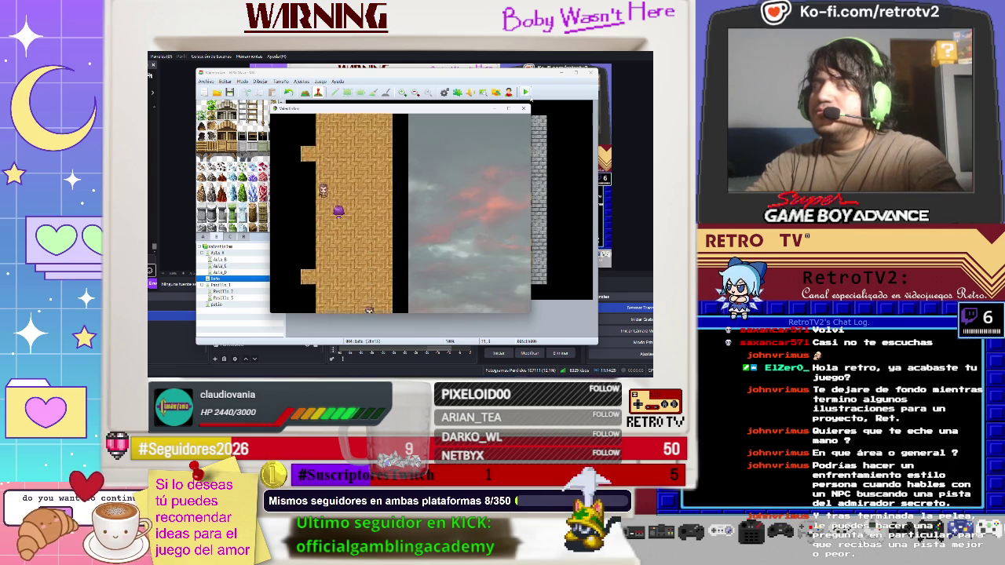
- Walk Ayane down into the next classroom, then close the playtest and open the database
{"action": "key", "text": "Down"}
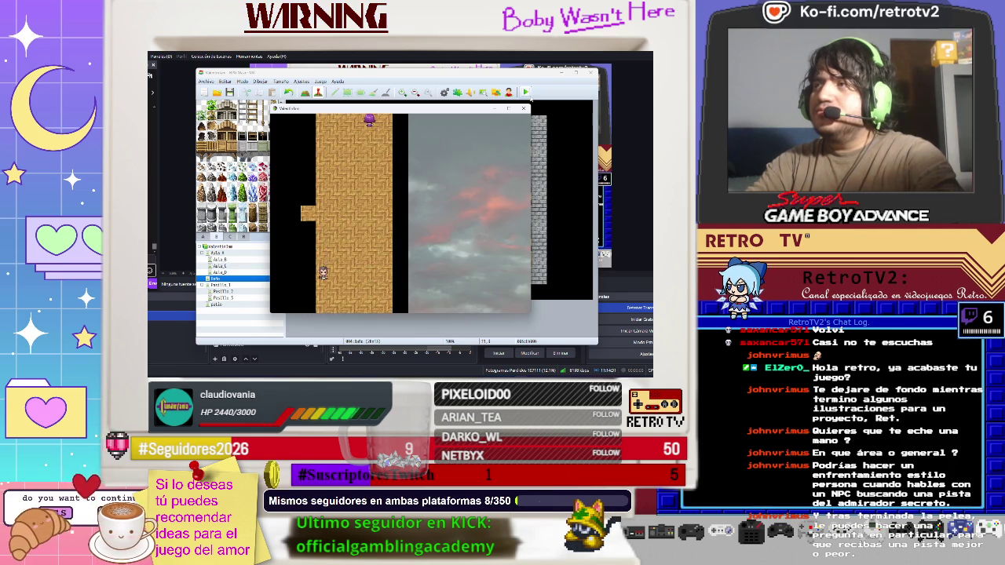
{"action": "key", "text": "Down"}
{"action": "key", "text": "Escape"}
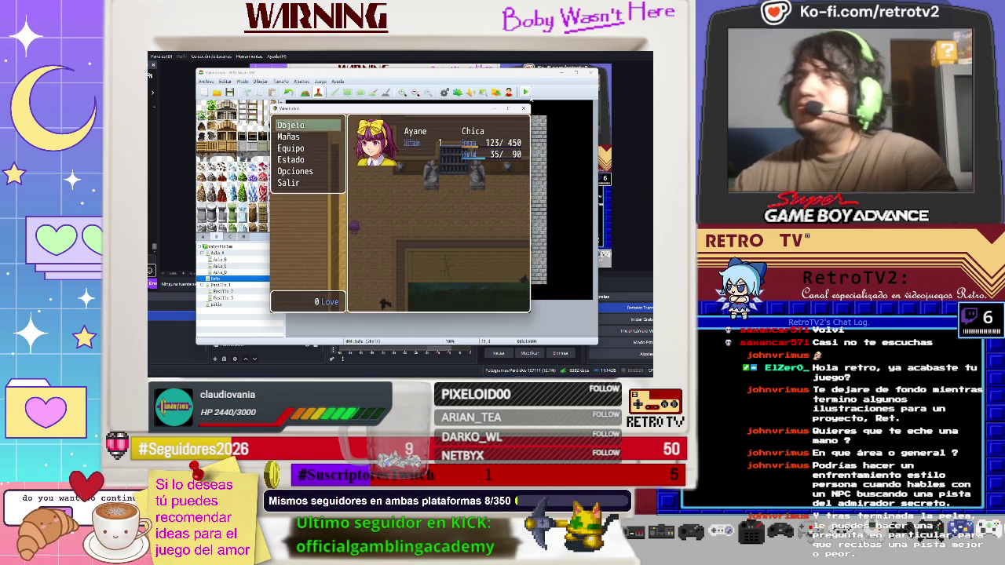
{"action": "left_click", "coordinate": [523, 109]}
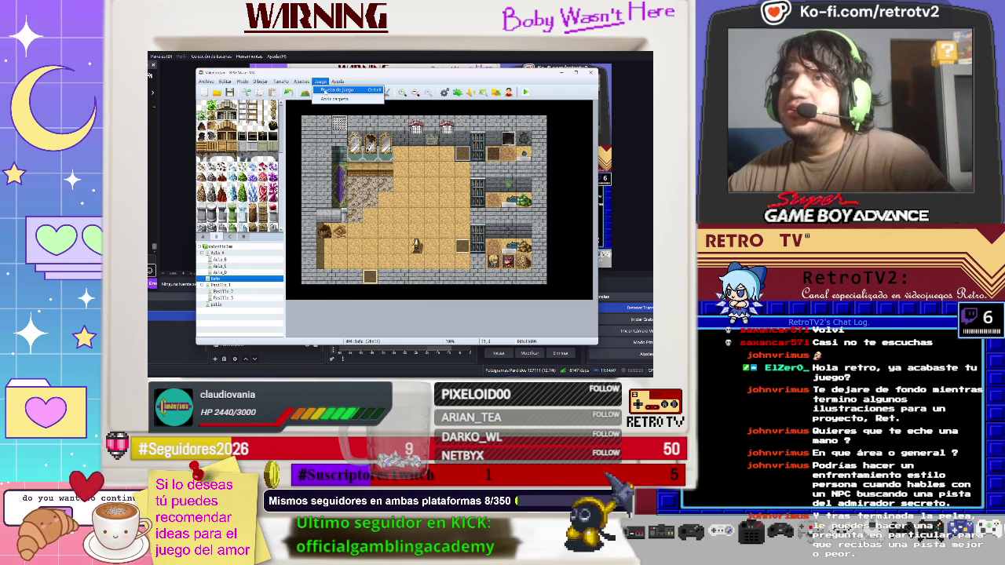
{"action": "left_click", "coordinate": [308, 89]}
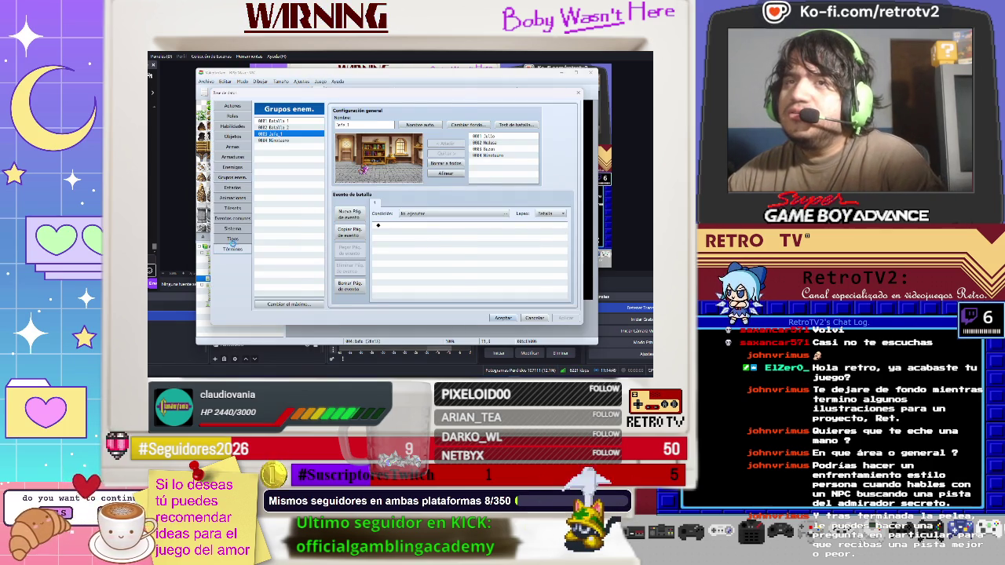
- Switch the database to the Términos page
{"action": "left_click", "coordinate": [232, 248]}
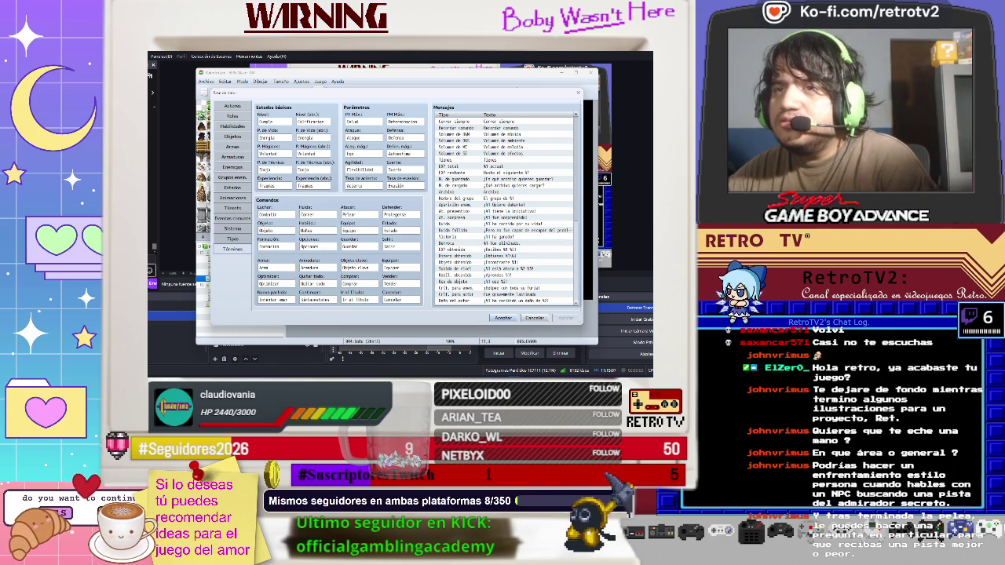
- Relabel Continuar as 'Savestates' and rename Objeto clave to 'Importante'
{"action": "left_click", "coordinate": [314, 300]}
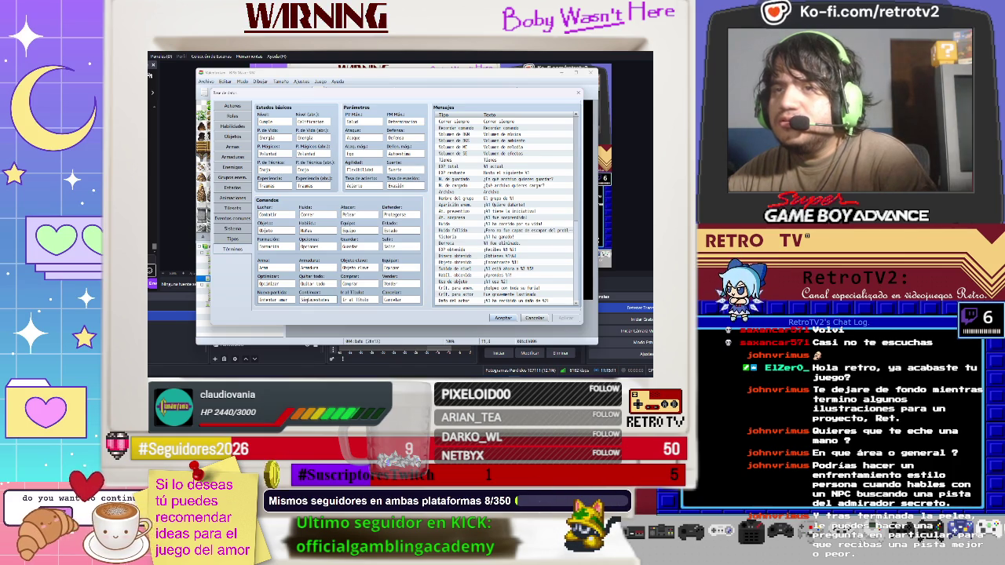
{"action": "type", "text": "Savestates"}
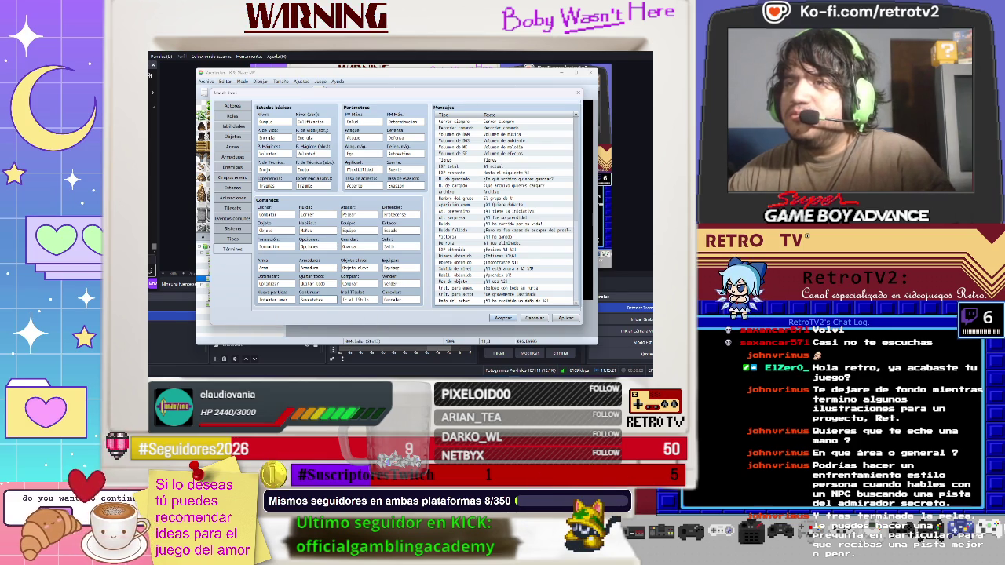
{"action": "left_click", "coordinate": [355, 268]}
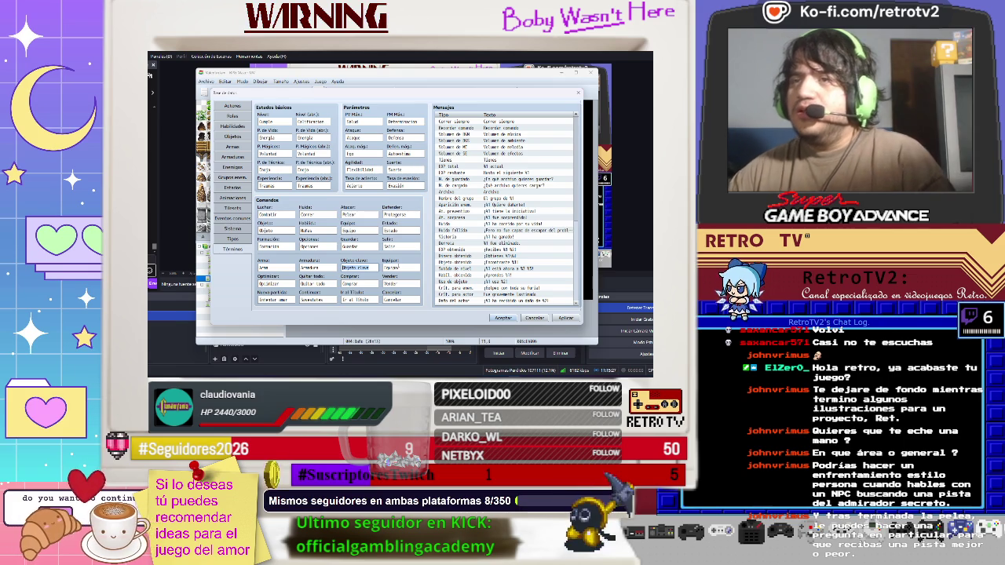
{"action": "key", "text": "BackSpace"}
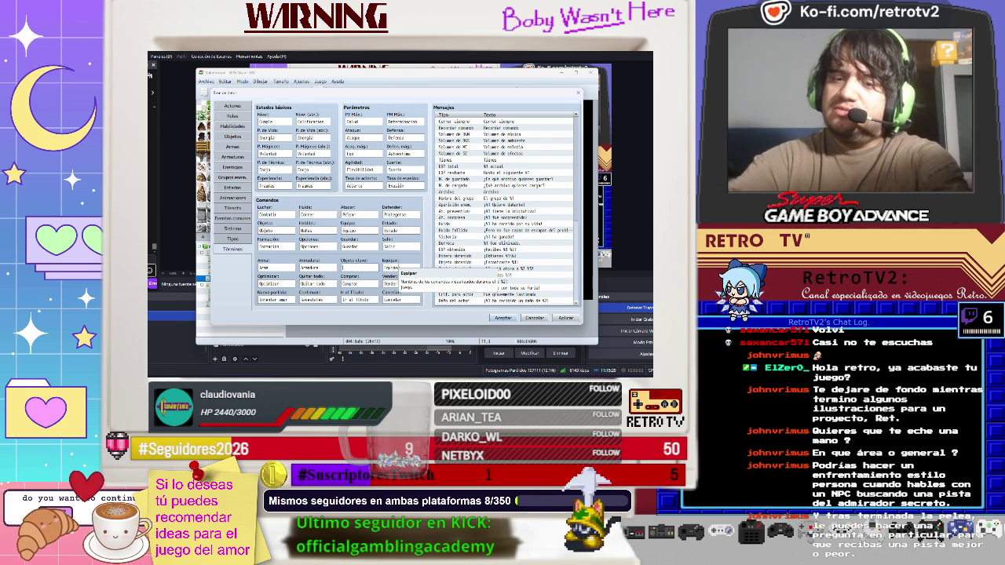
{"action": "type", "text": "E"}
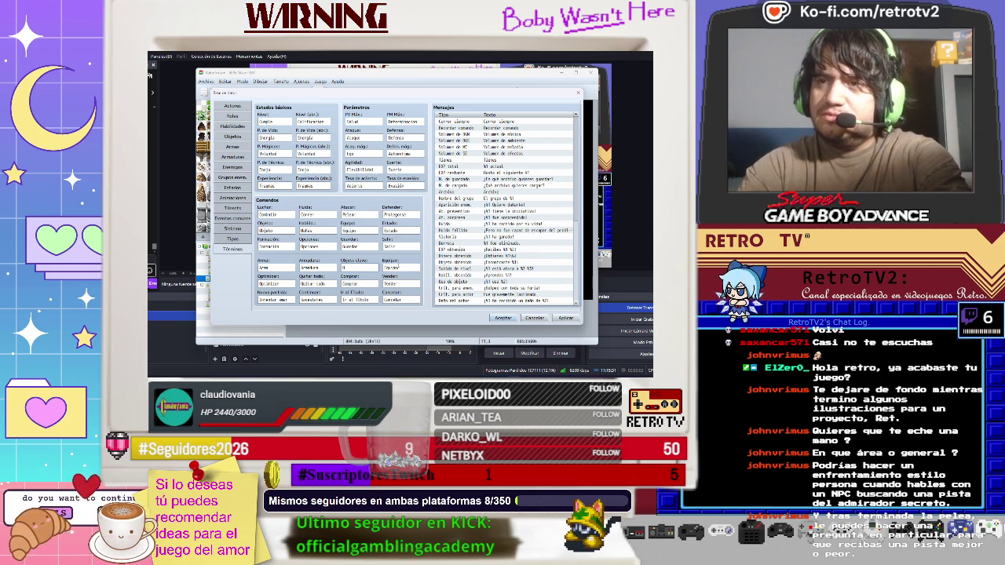
{"action": "key", "text": "BackSpace"}
{"action": "key", "text": "BackSpace"}
{"action": "key", "text": "BackSpace"}
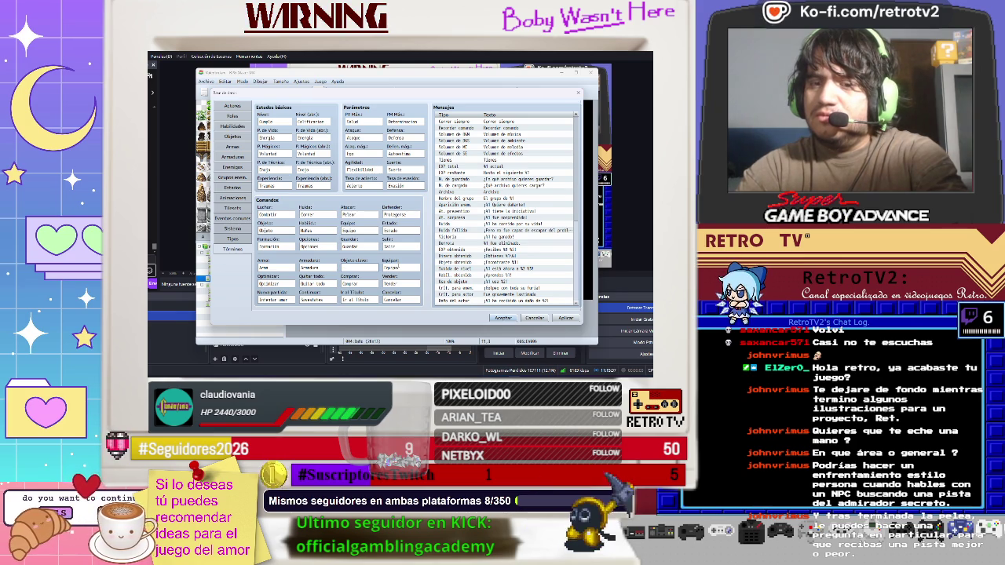
{"action": "type", "text": "rtantes"}
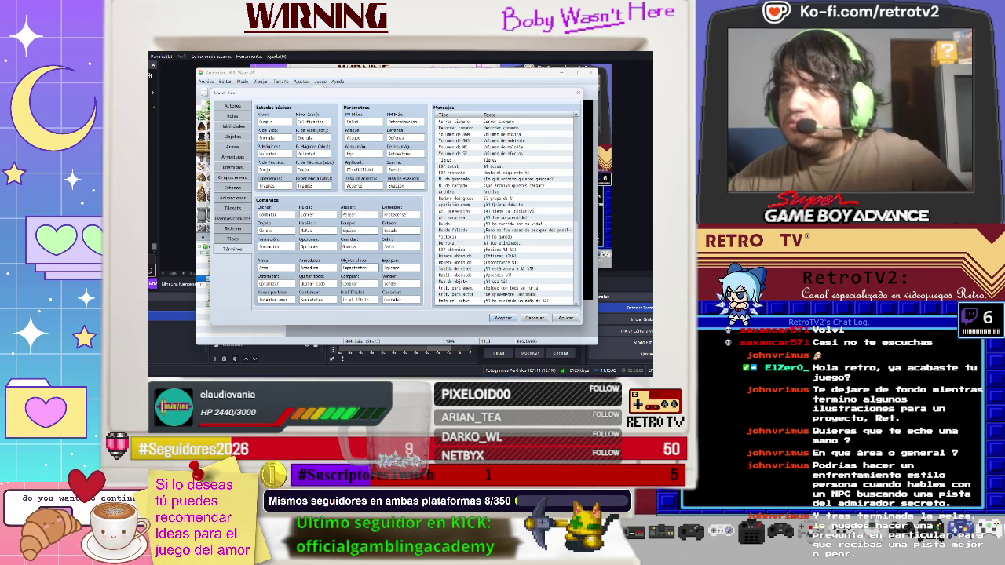
- Look over the Arma, Quitar todo, Optimizar, Comprar, Vender and Cancelar terms
{"action": "left_click", "coordinate": [264, 268]}
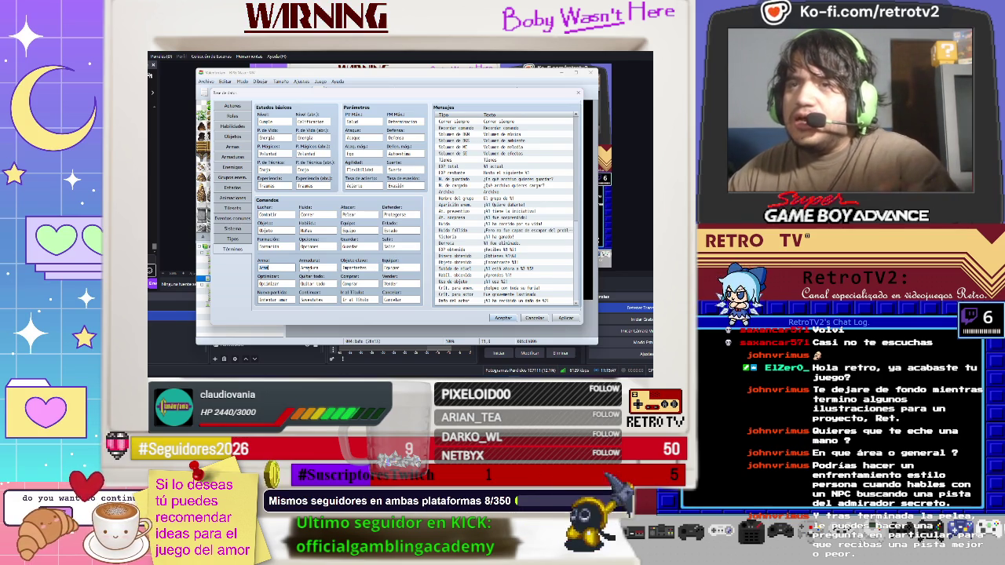
{"action": "key", "text": "Tab"}
{"action": "key", "text": "Tab"}
{"action": "left_click", "coordinate": [314, 283]}
{"action": "left_click", "coordinate": [276, 283]}
{"action": "left_click", "coordinate": [359, 284]}
{"action": "left_click", "coordinate": [401, 284]}
{"action": "left_click", "coordinate": [400, 299]}
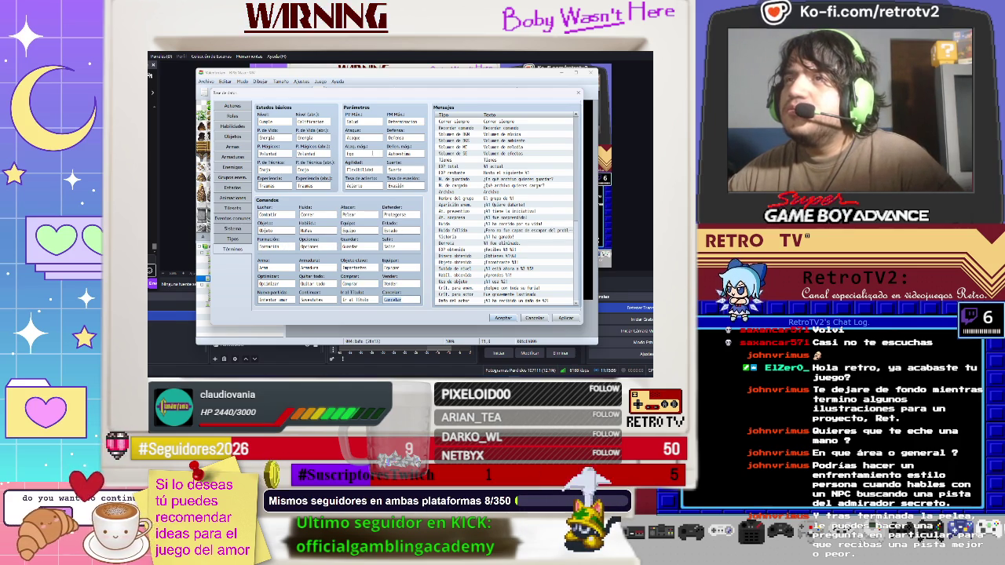
- Begin renaming the magic attack parameter to 'At', then switch to the web browser
{"action": "left_click", "coordinate": [358, 153]}
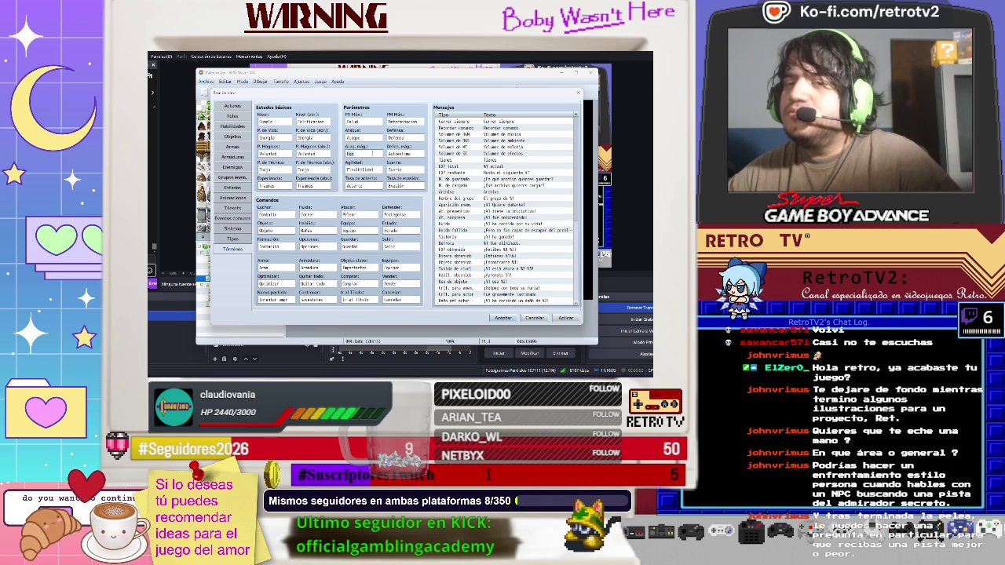
{"action": "type", "text": "At"}
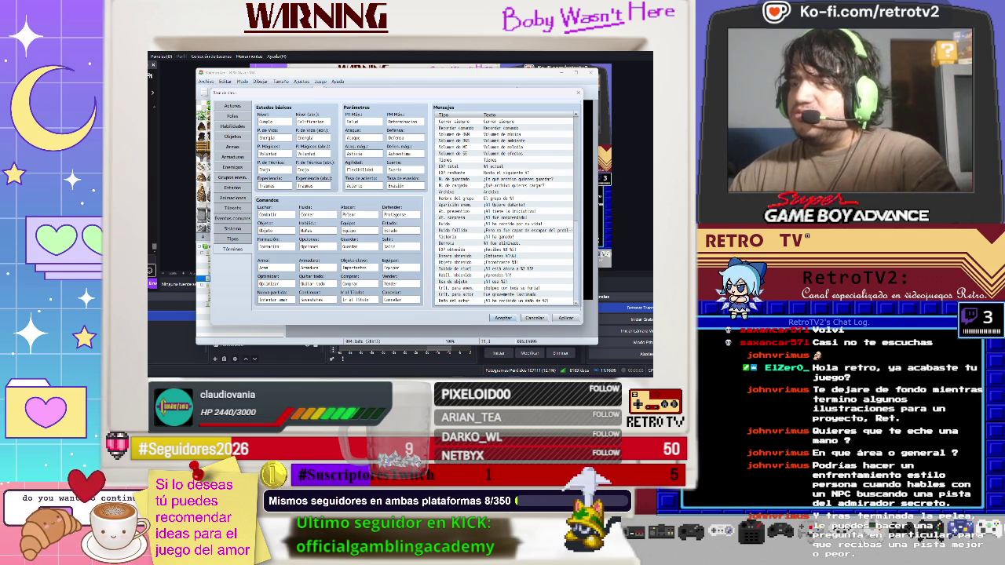
{"action": "key", "text": "alt+Tab"}
- Search Google for 'astucia', then return to RPG Maker
{"action": "left_click", "coordinate": [196, 86]}
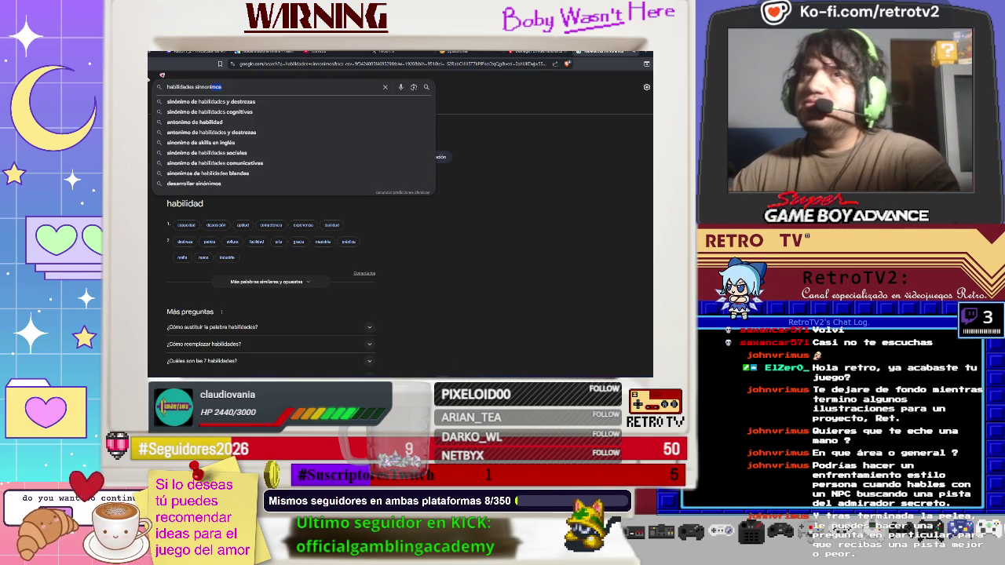
{"action": "left_click_drag", "start_coordinate": [254, 86], "coordinate": [158, 87]}
{"action": "type", "text": "a"}
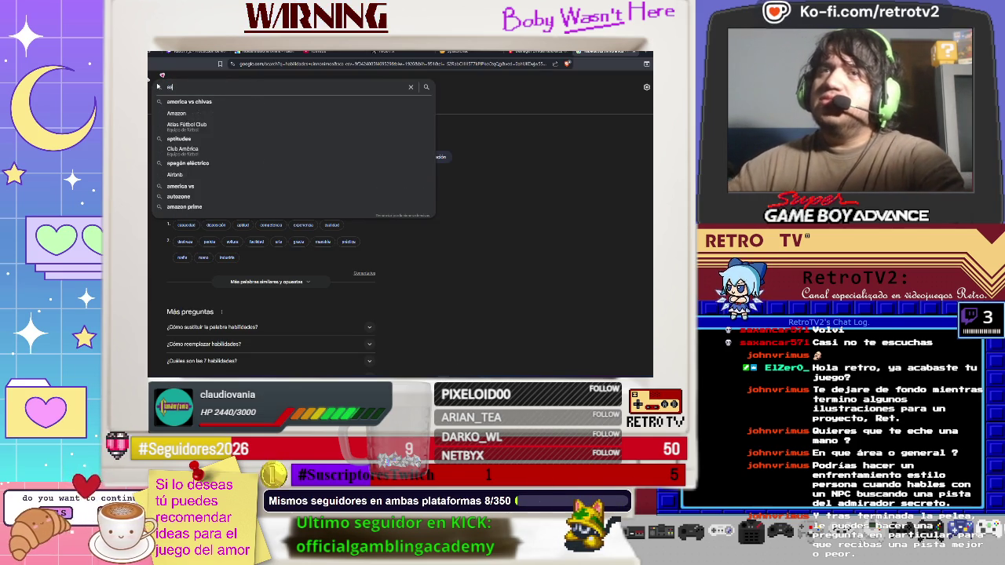
{"action": "type", "text": "stucia"}
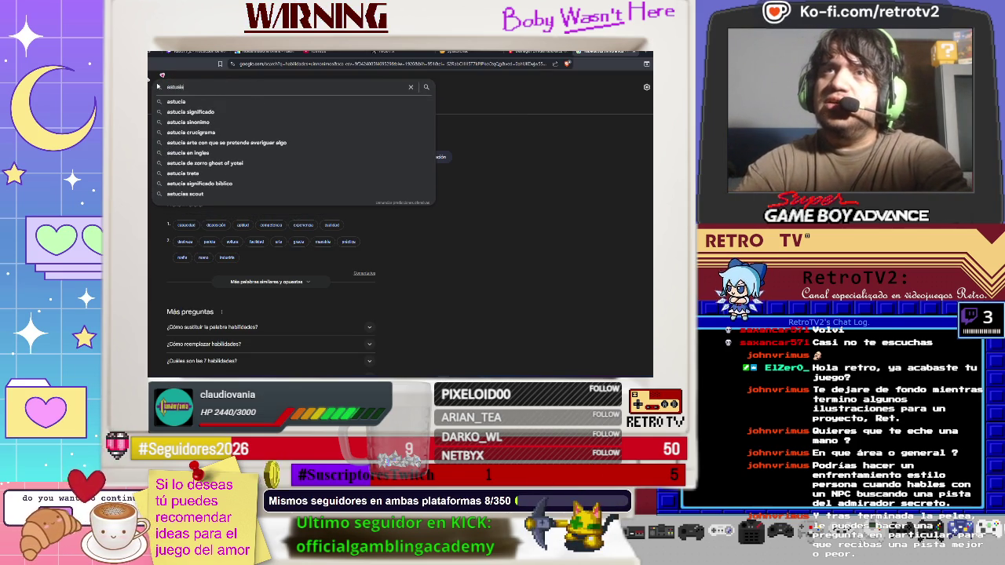
{"action": "key", "text": "Return"}
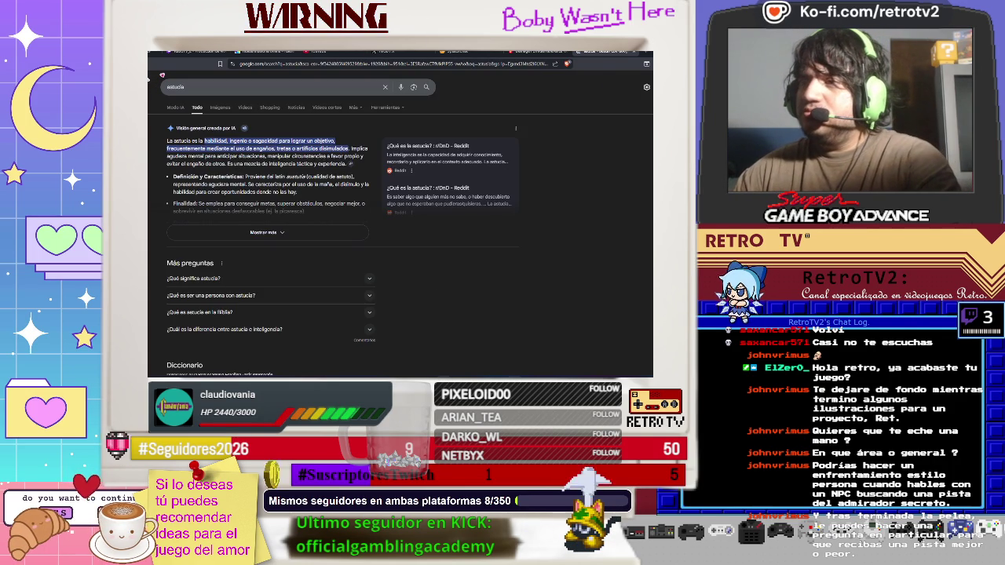
{"action": "key", "text": "alt+Tab"}
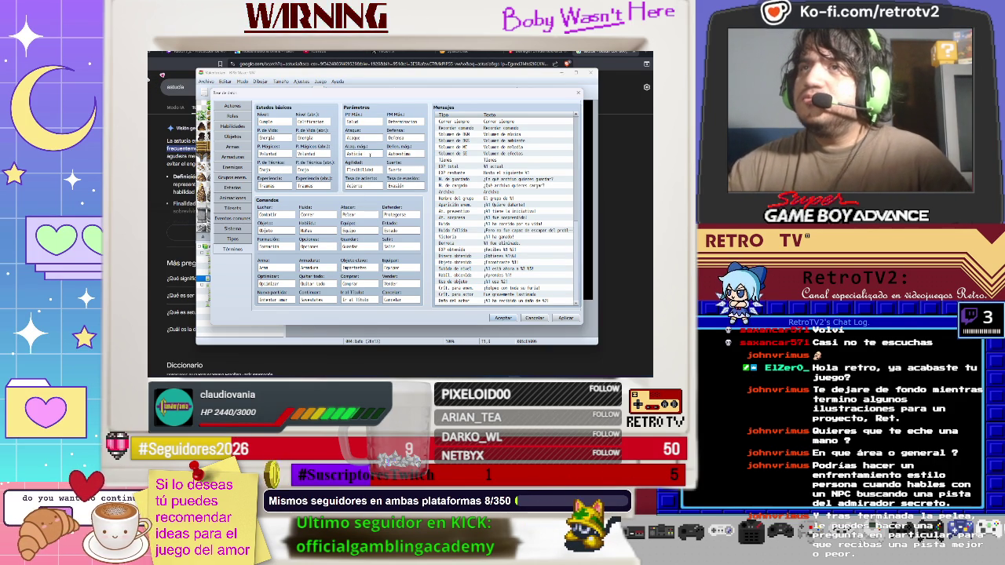
- Apply the edited level abbreviation term, close the database and launch a playtest with F12
{"action": "double_click", "coordinate": [314, 122]}
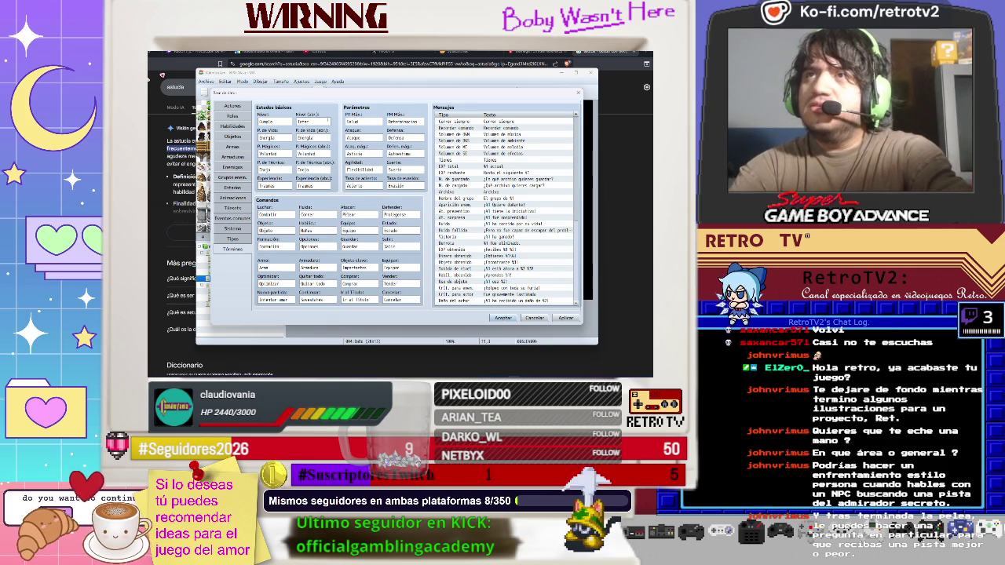
{"action": "left_click", "coordinate": [565, 317]}
{"action": "left_click", "coordinate": [514, 318]}
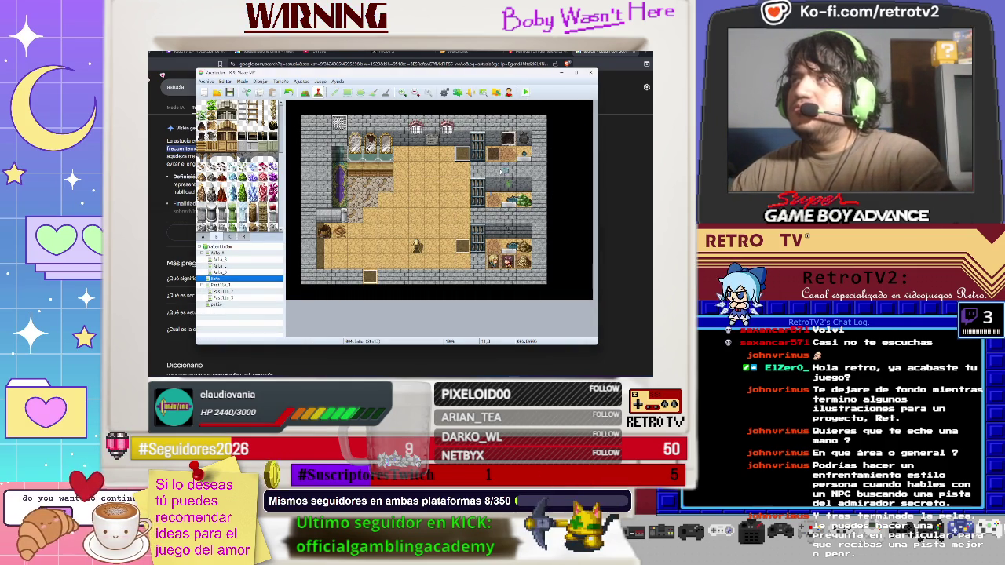
{"action": "key", "text": "F12"}
{"action": "key", "text": "alt+Tab"}
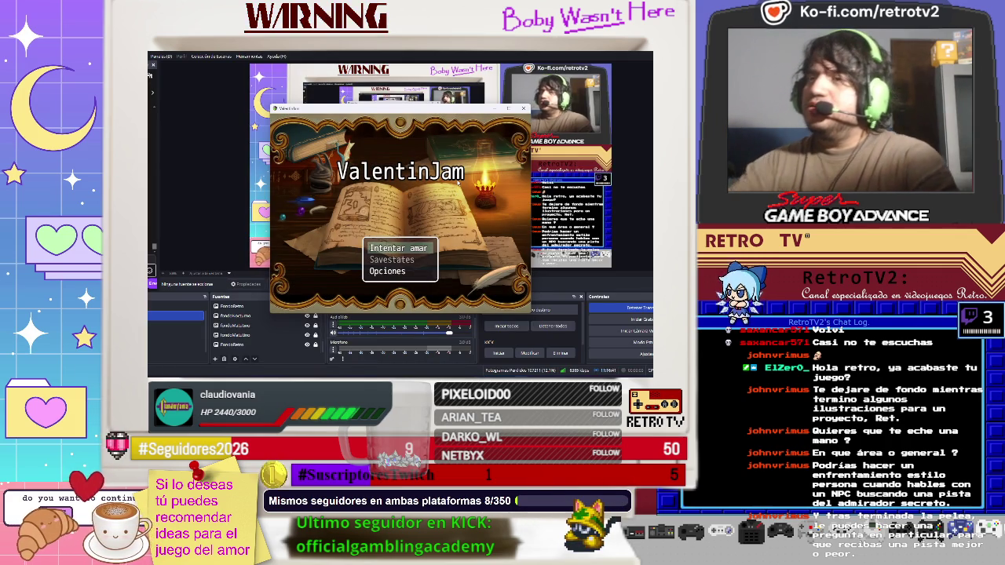
- Start a new game from the title screen and advance the opening story text
{"action": "key", "text": "Up"}
{"action": "key", "text": "Up"}
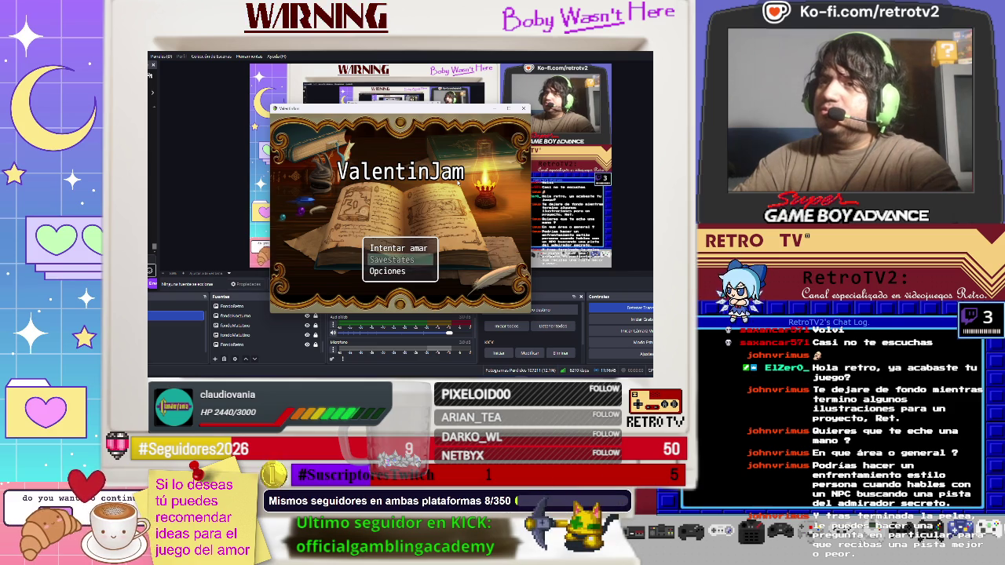
{"action": "key", "text": "Return"}
{"action": "key", "text": "Return"}
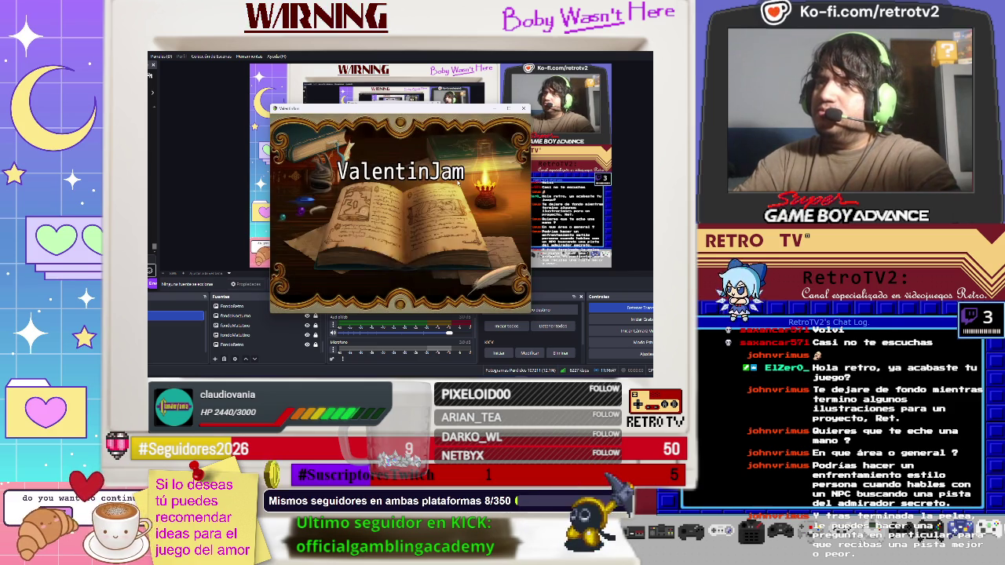
{"action": "key", "text": "Return"}
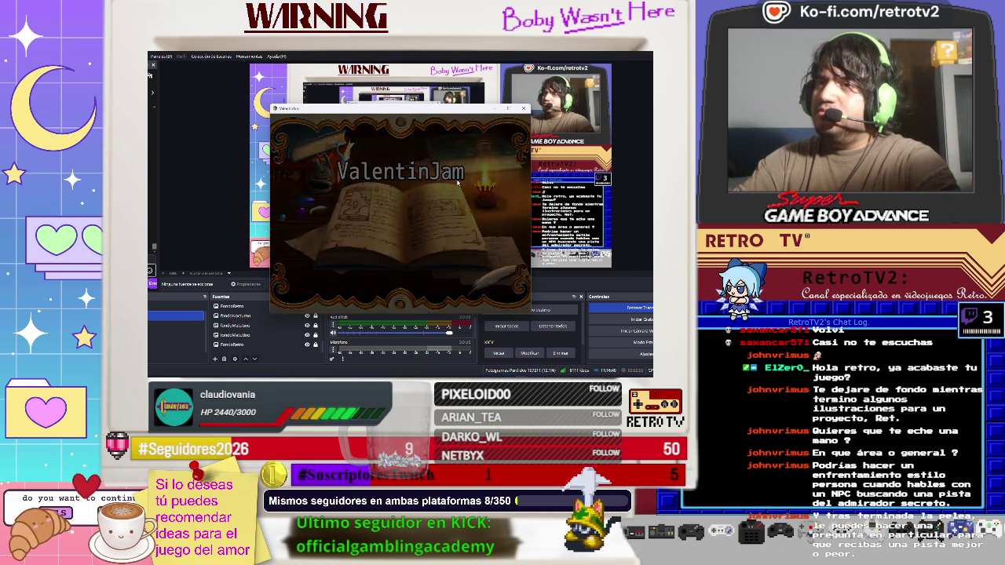
{"action": "key", "text": "Return"}
{"action": "key", "text": "Return"}
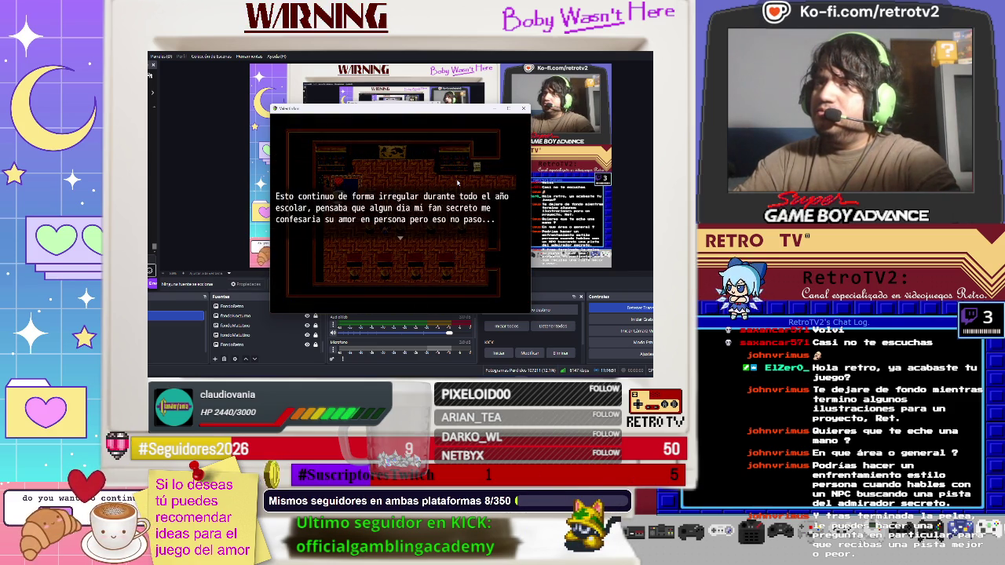
- Walk the heroine out of the classroom and down the corridor to the next map
{"action": "key", "text": "Right"}
{"action": "key", "text": "Up"}
{"action": "key", "text": "Right"}
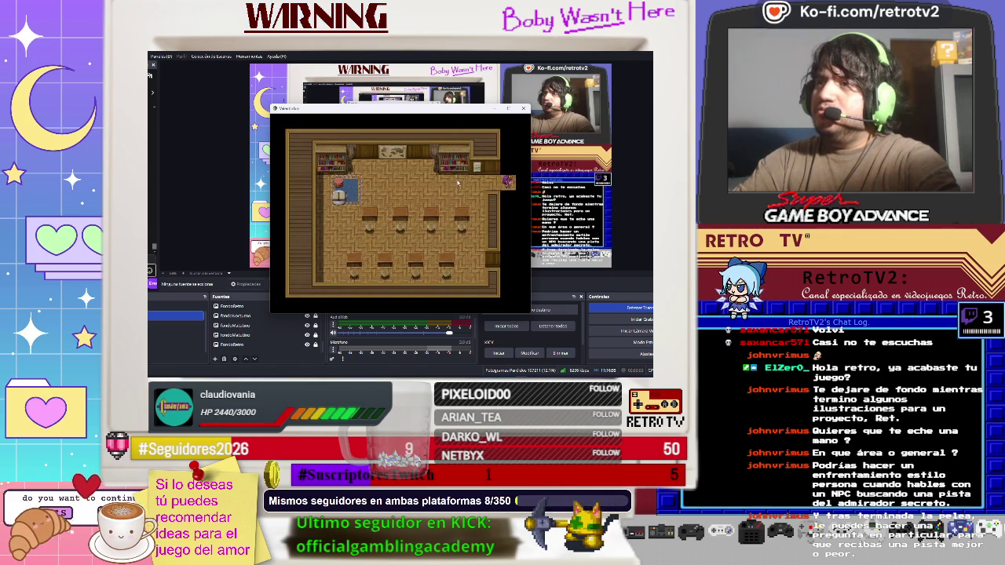
{"action": "key", "text": "Up"}
{"action": "key", "text": "Down"}
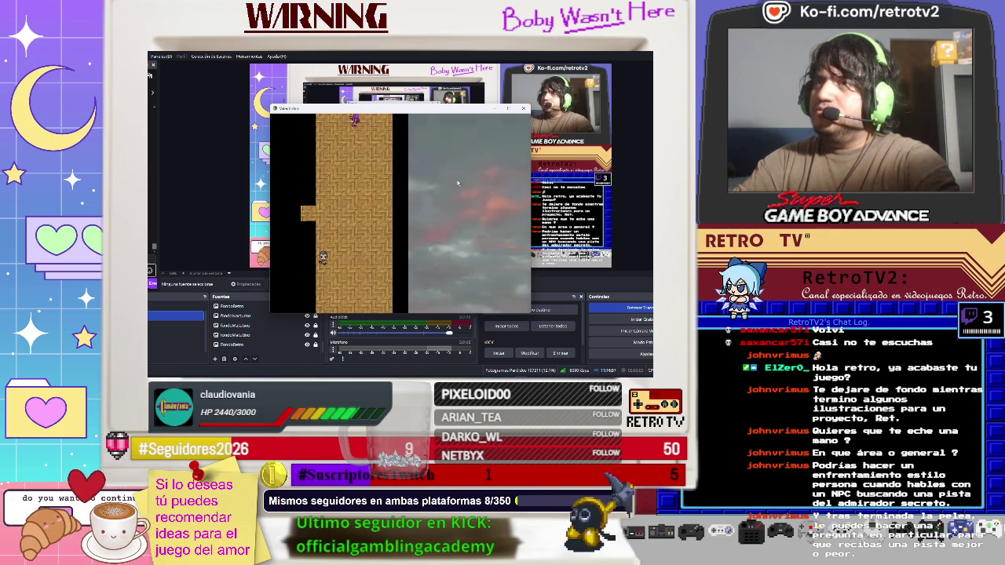
- Open and close the game menu several times to check its renamed commands
{"action": "key", "text": "Escape"}
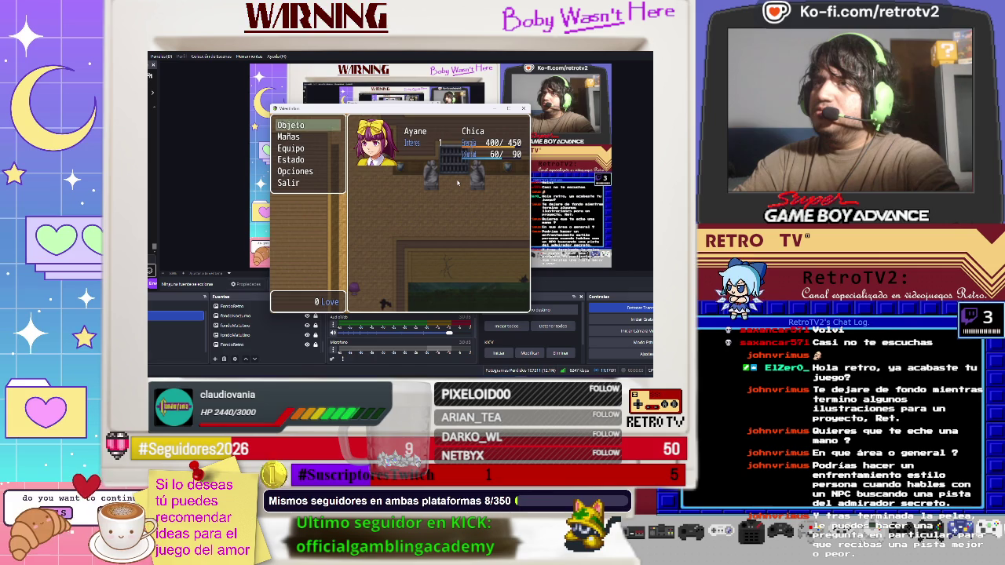
{"action": "key", "text": "Escape"}
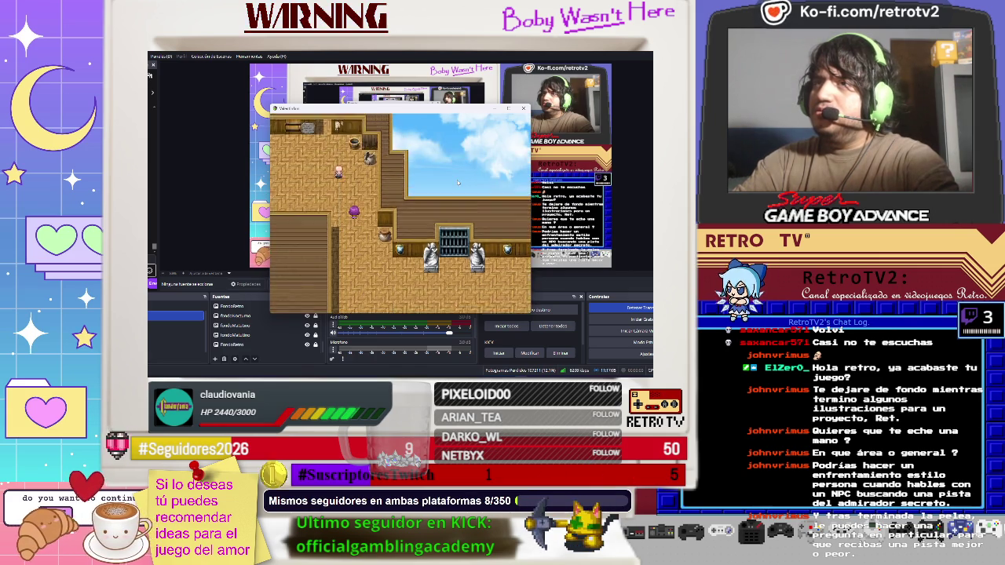
{"action": "key", "text": "Escape"}
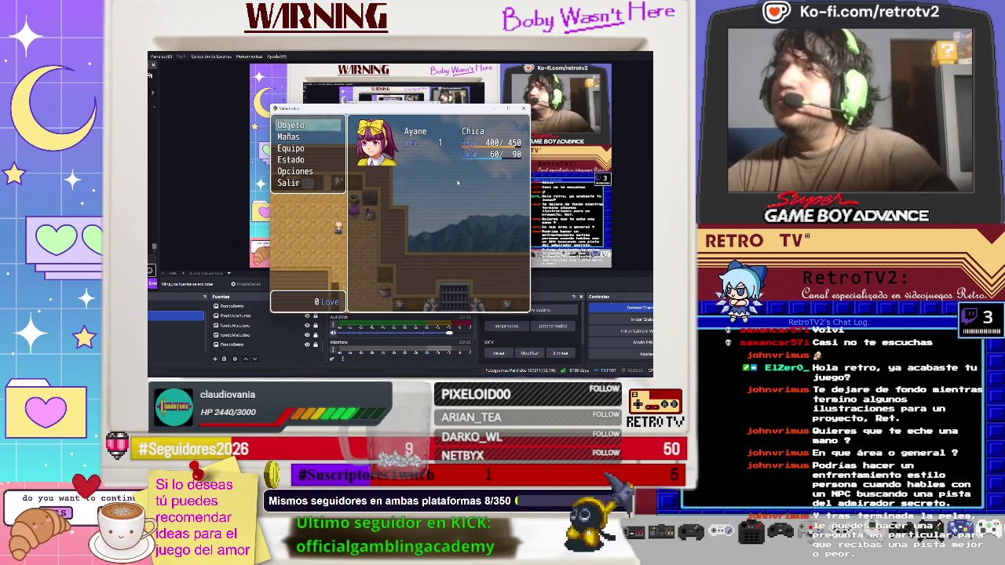
{"action": "key", "text": "Escape"}
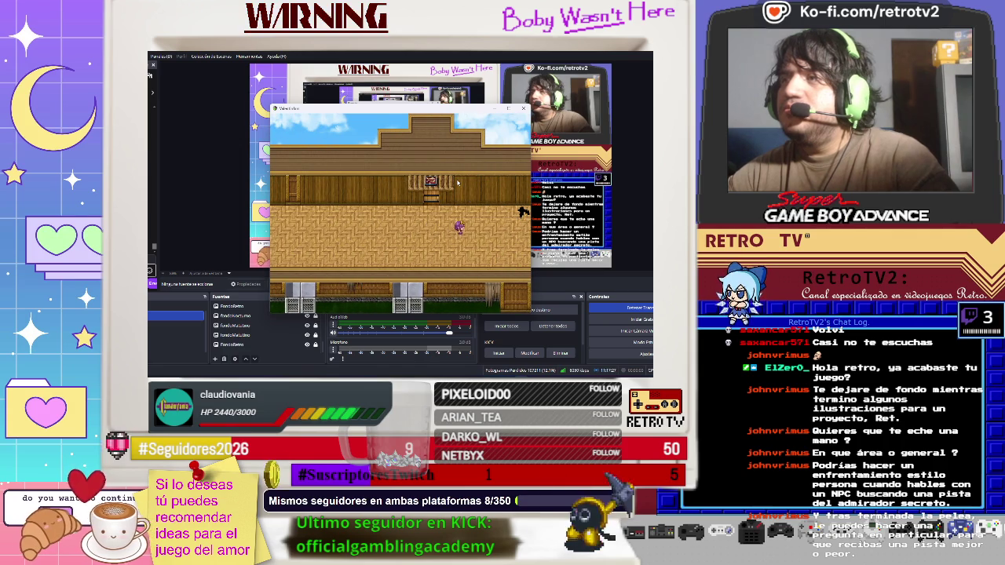
{"action": "key", "text": "Escape"}
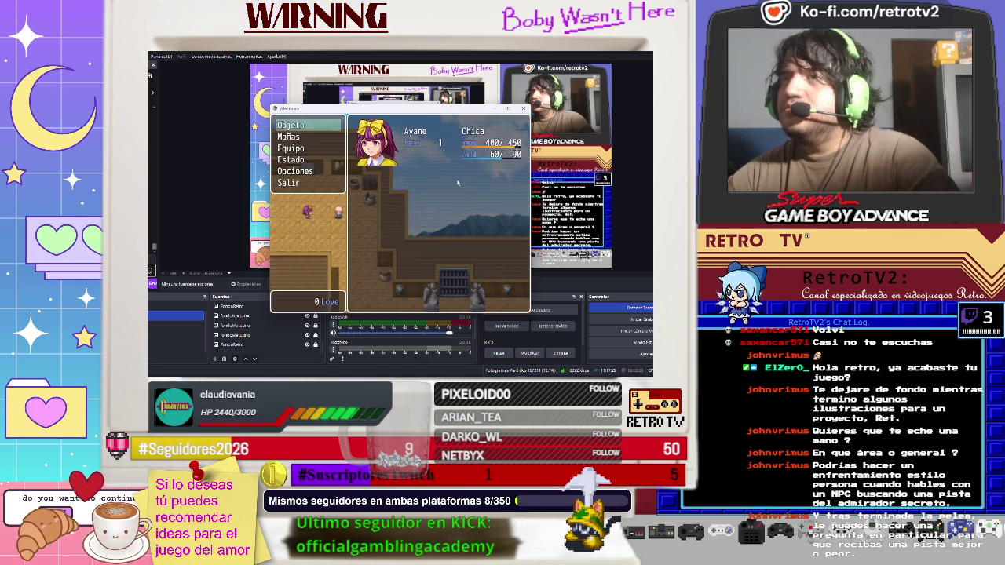
{"action": "key", "text": "Escape"}
- Walk through the room toward the gate, then reopen the menu and choose Status
{"action": "key", "text": "Down"}
{"action": "key", "text": "Down"}
{"action": "key", "text": "Down"}
{"action": "key", "text": "Right"}
{"action": "key", "text": "Right"}
{"action": "key", "text": "Right"}
{"action": "key", "text": "Right"}
{"action": "key", "text": "Right"}
{"action": "key", "text": "Right"}
{"action": "key", "text": "Left"}
{"action": "key", "text": "Left"}
{"action": "key", "text": "Left"}
{"action": "key", "text": "Escape"}
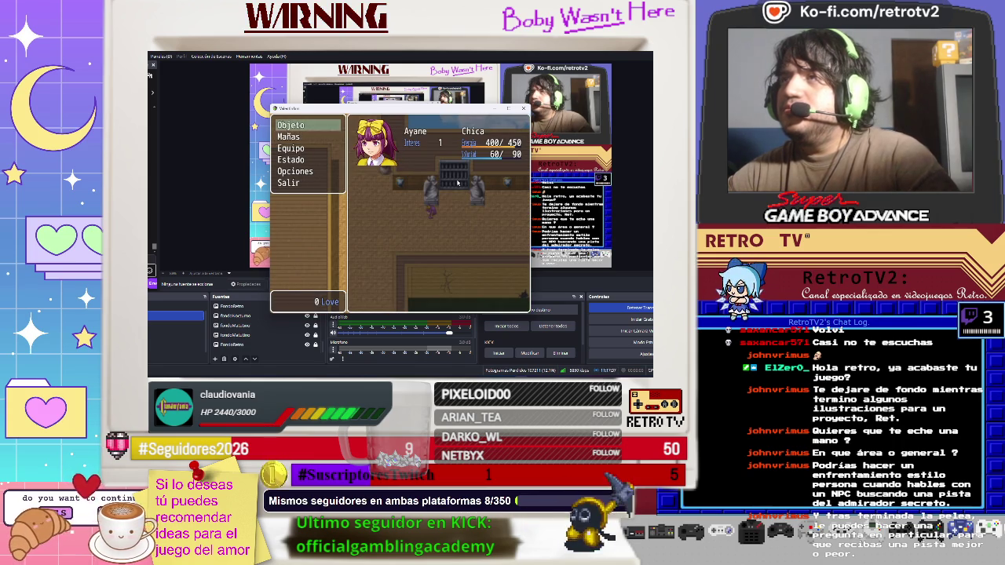
{"action": "key", "text": "Escape"}
{"action": "key", "text": "Up"}
{"action": "key", "text": "Up"}
{"action": "key", "text": "Up"}
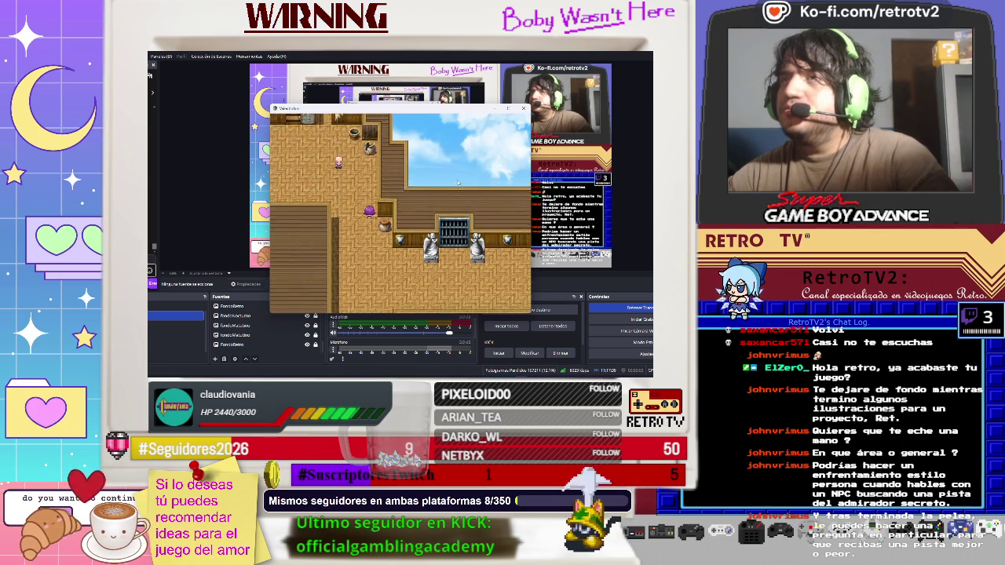
{"action": "key", "text": "Escape"}
{"action": "key", "text": "Down"}
{"action": "key", "text": "Down"}
{"action": "key", "text": "Down"}
{"action": "key", "text": "Return"}
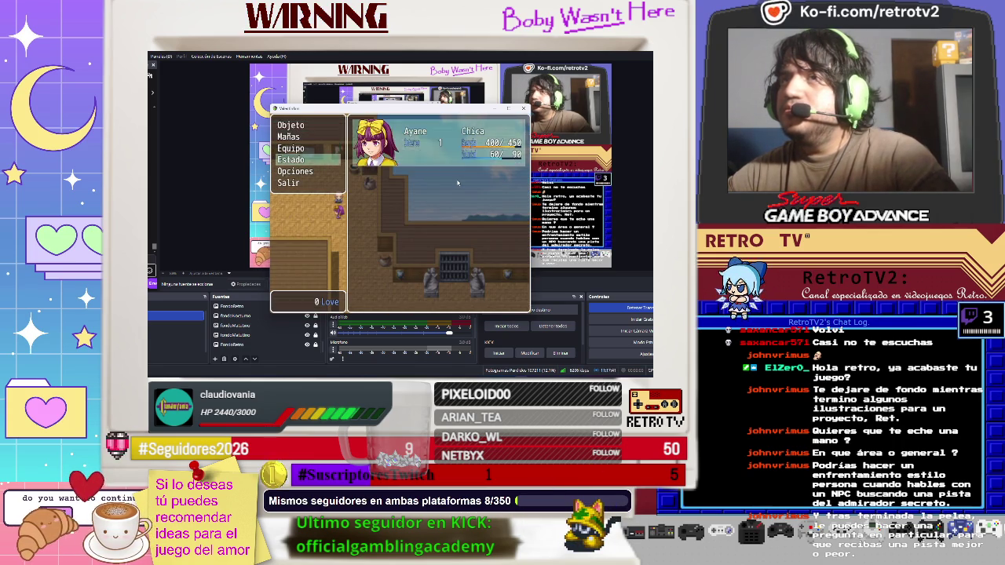
- Review Ayane's status showing Astucia, Autoestima and Flexibilidad, then close the playtest window
{"action": "key", "text": "Return"}
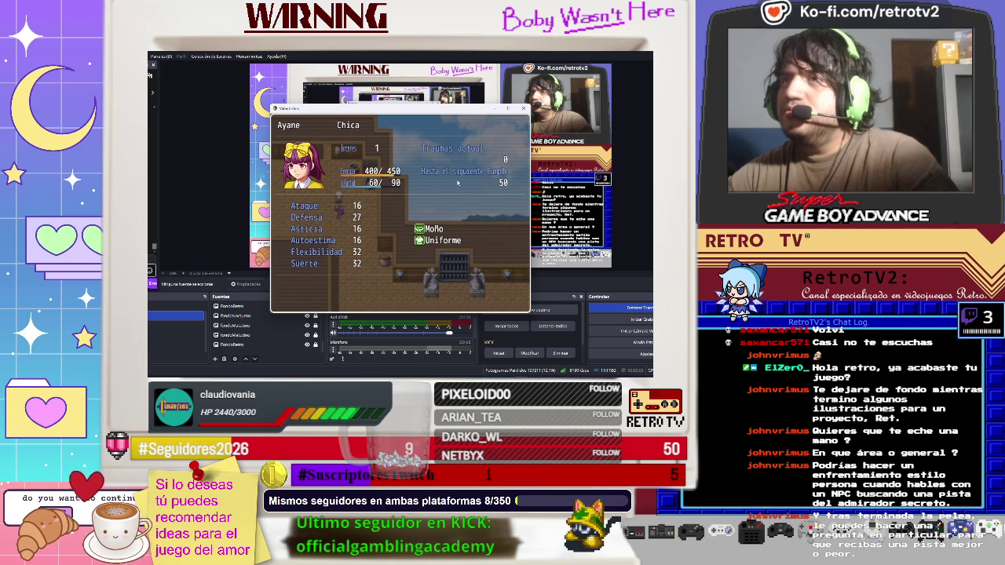
{"action": "key", "text": "Escape"}
{"action": "key", "text": "Return"}
{"action": "key", "text": "Return"}
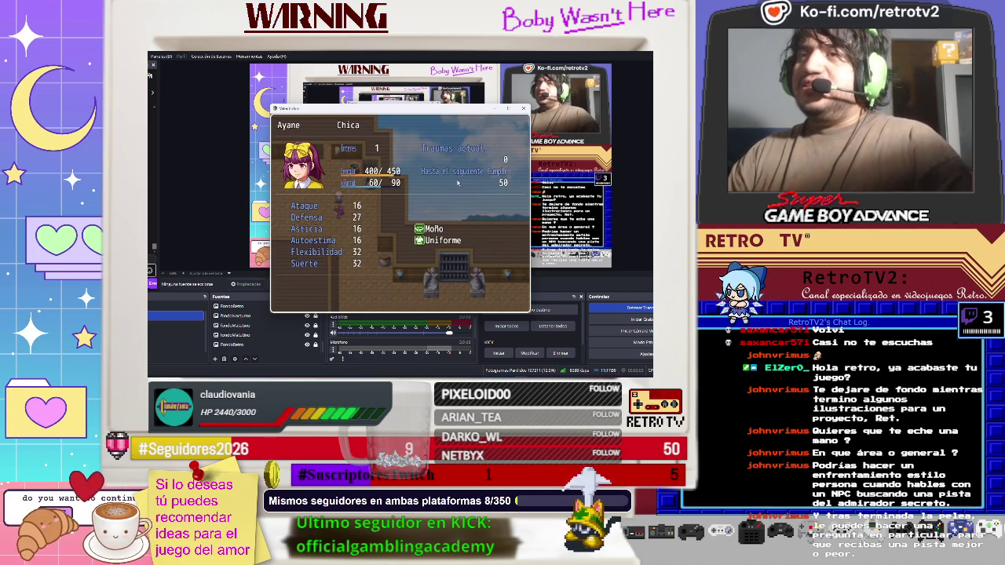
{"action": "left_click", "coordinate": [434, 378]}
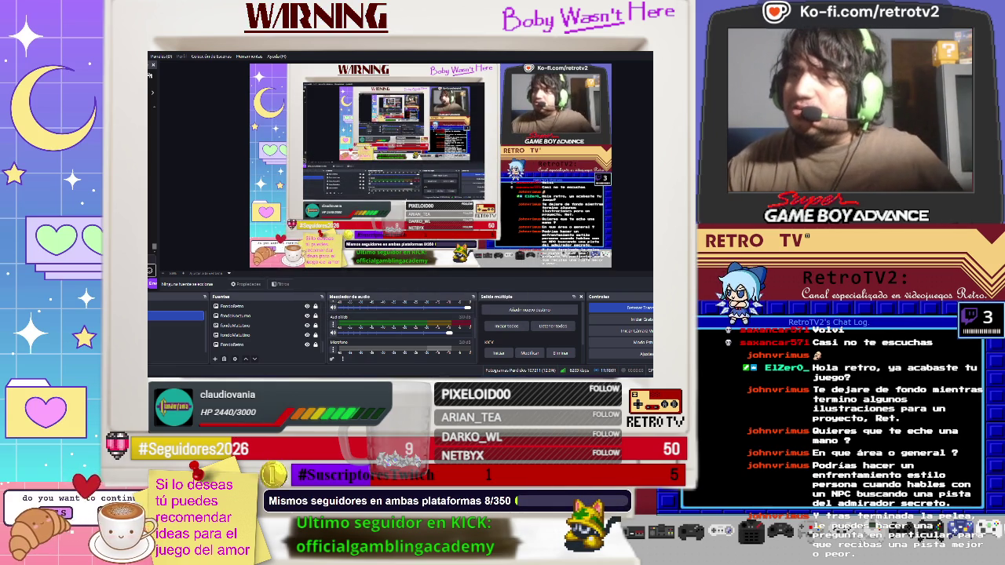
- Open RPG Maker MV's help contents, dismiss the translate prompt and return to the astucia results
{"action": "left_click", "coordinate": [450, 370]}
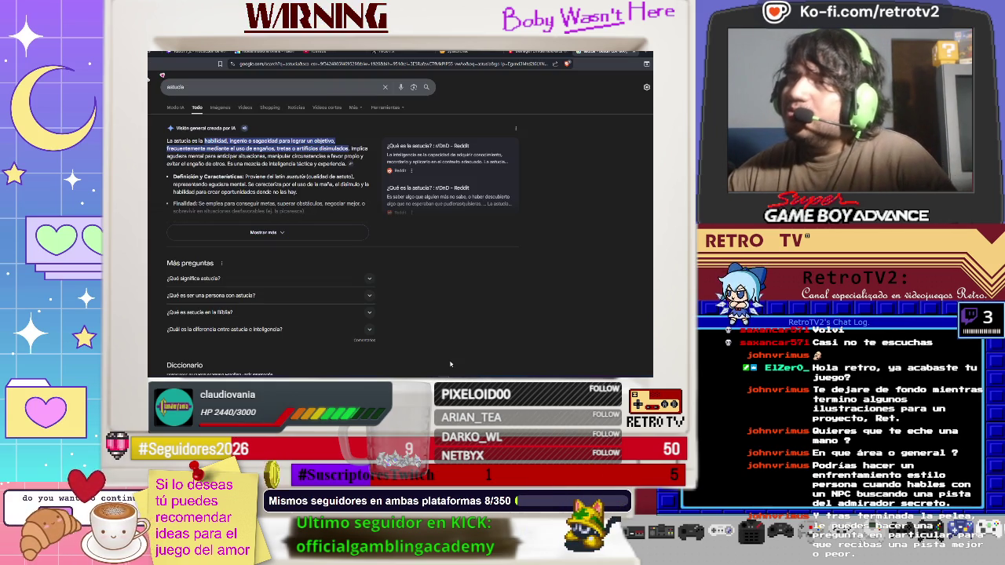
{"action": "left_click", "coordinate": [450, 375]}
{"action": "left_click", "coordinate": [424, 376]}
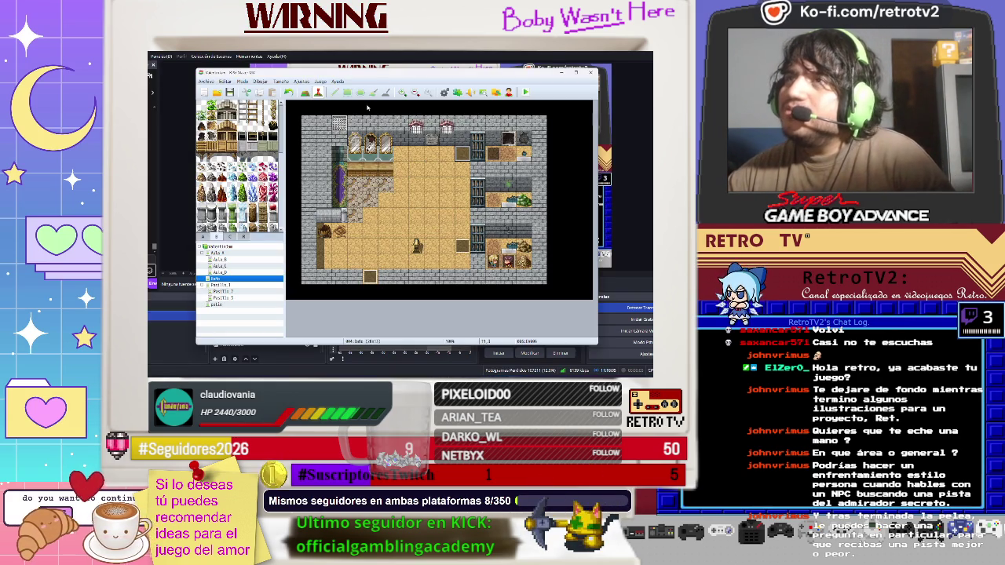
{"action": "left_click", "coordinate": [320, 81]}
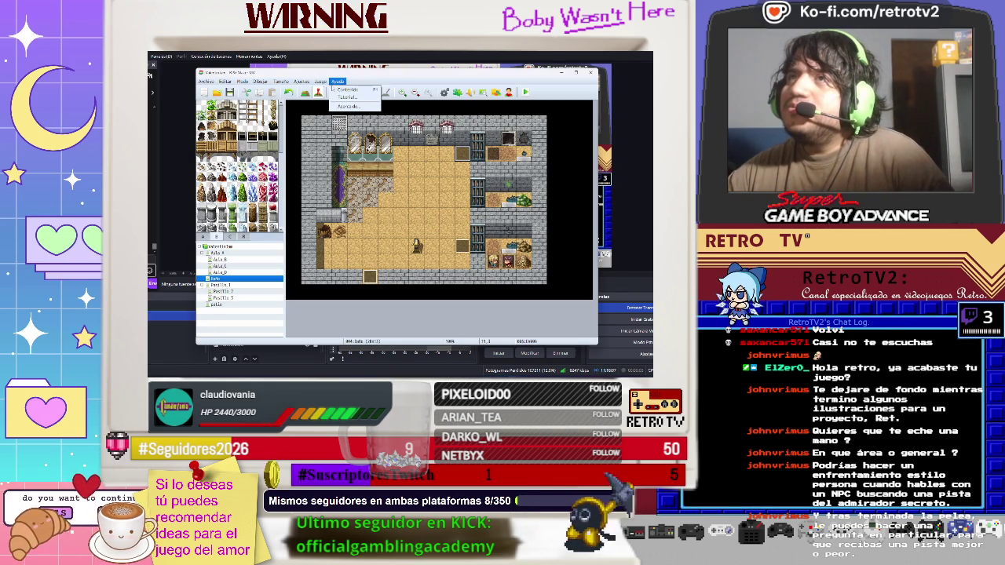
{"action": "left_click", "coordinate": [319, 81]}
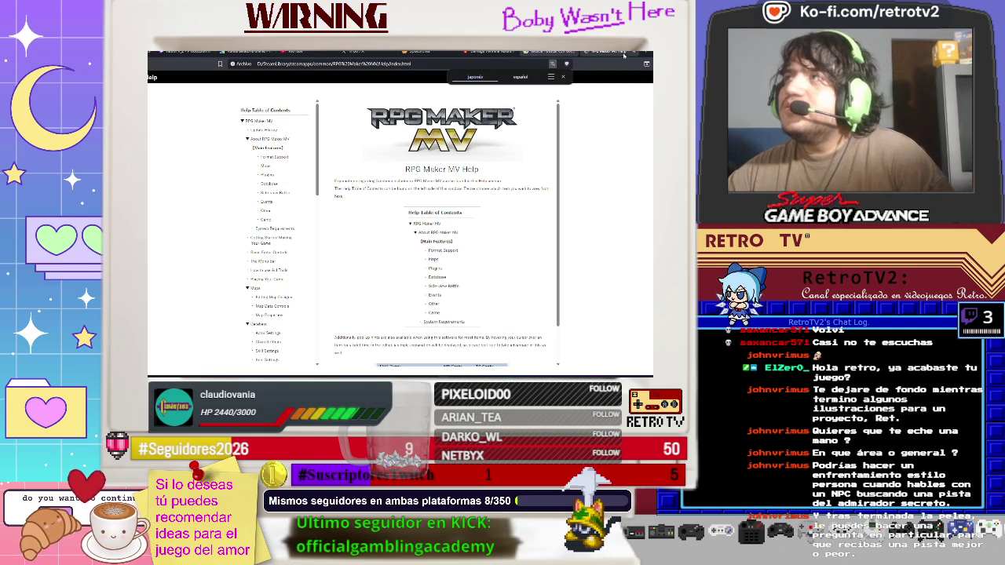
{"action": "left_click", "coordinate": [633, 52]}
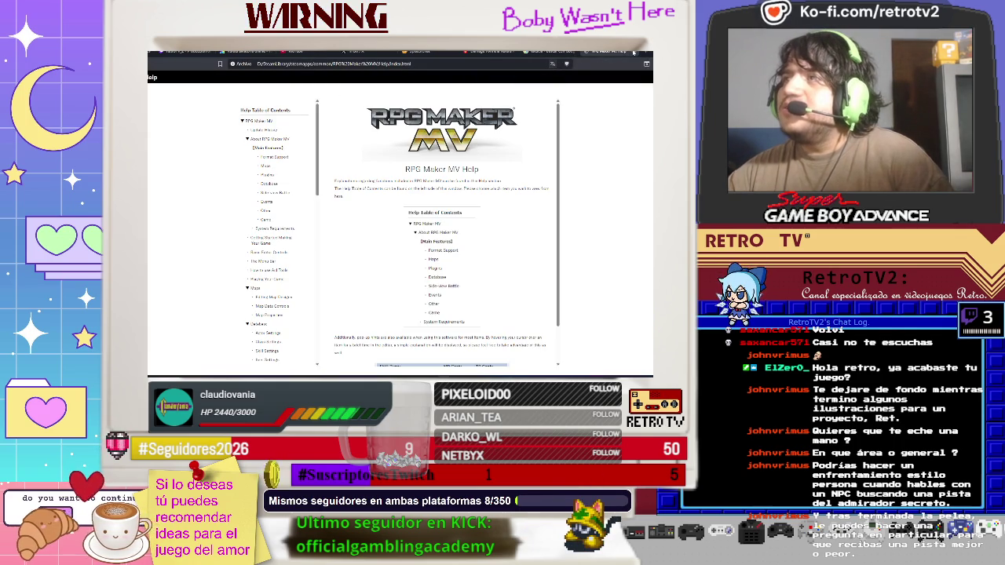
{"action": "left_click", "coordinate": [596, 51]}
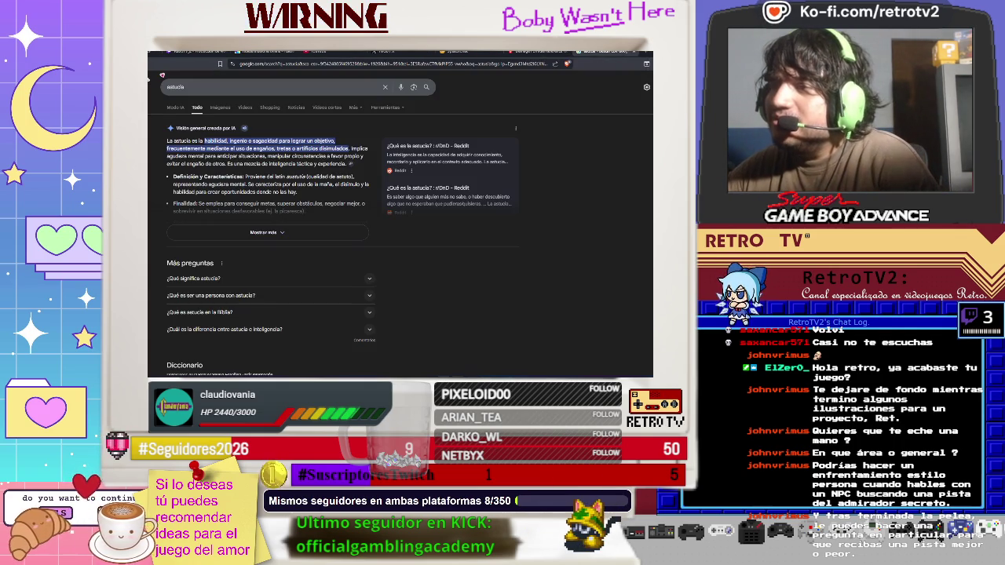
- Back in RPG Maker, open the game database from the tools list
{"action": "key", "text": "alt+Tab"}
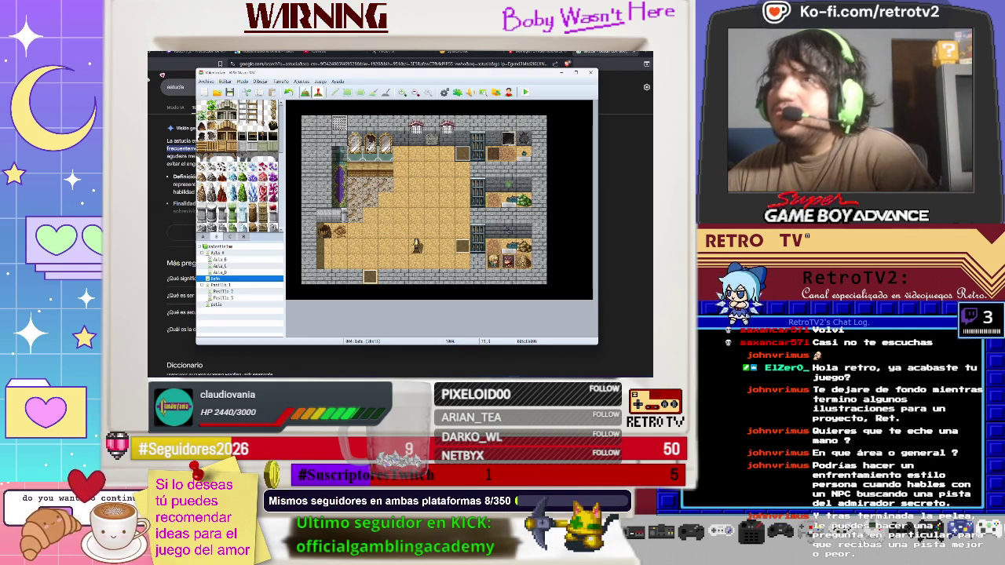
{"action": "left_click", "coordinate": [301, 81]}
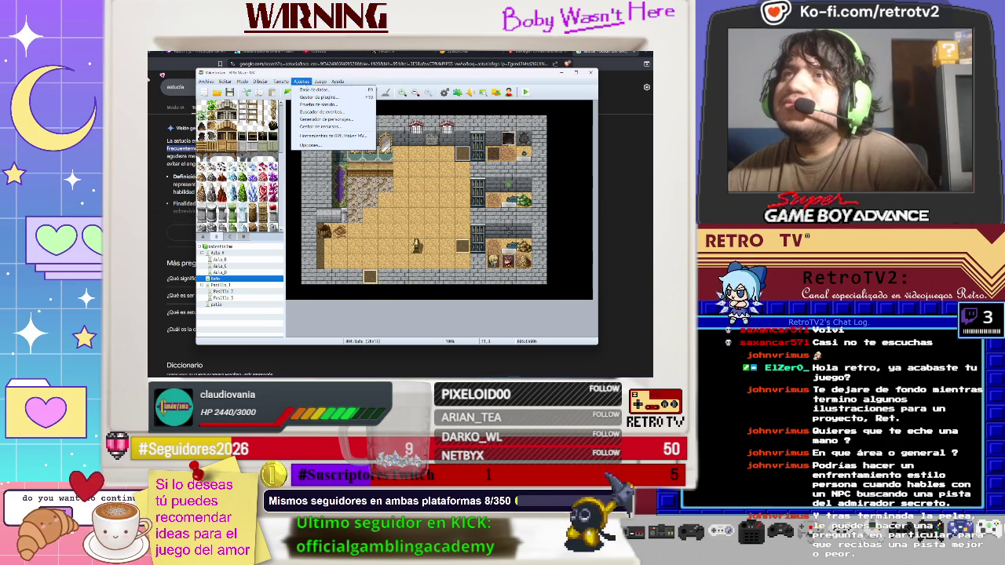
{"action": "left_click", "coordinate": [303, 90]}
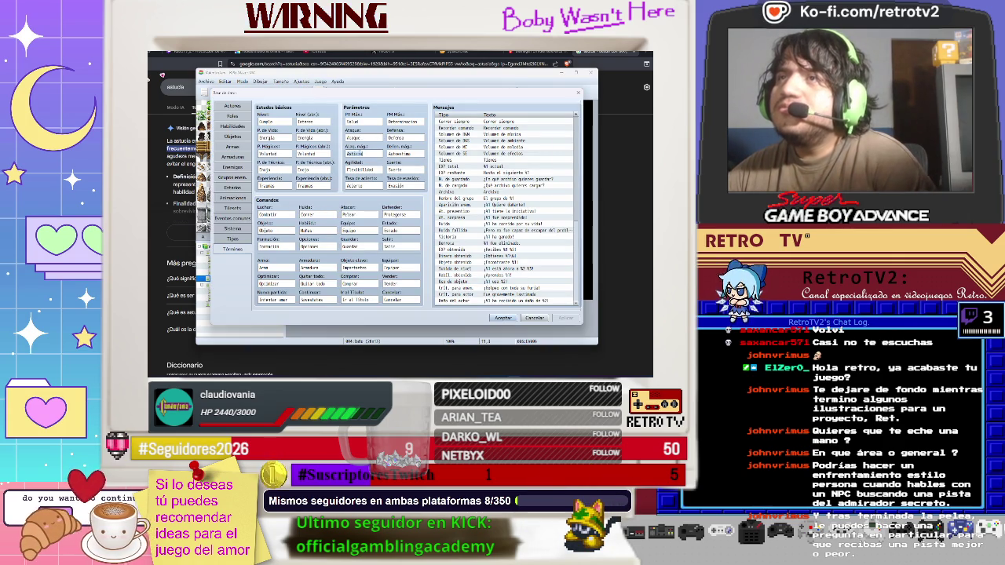
- Clear the Suerte luck term in the database Terms, then apply and close the database
{"action": "type", "text": "a"}
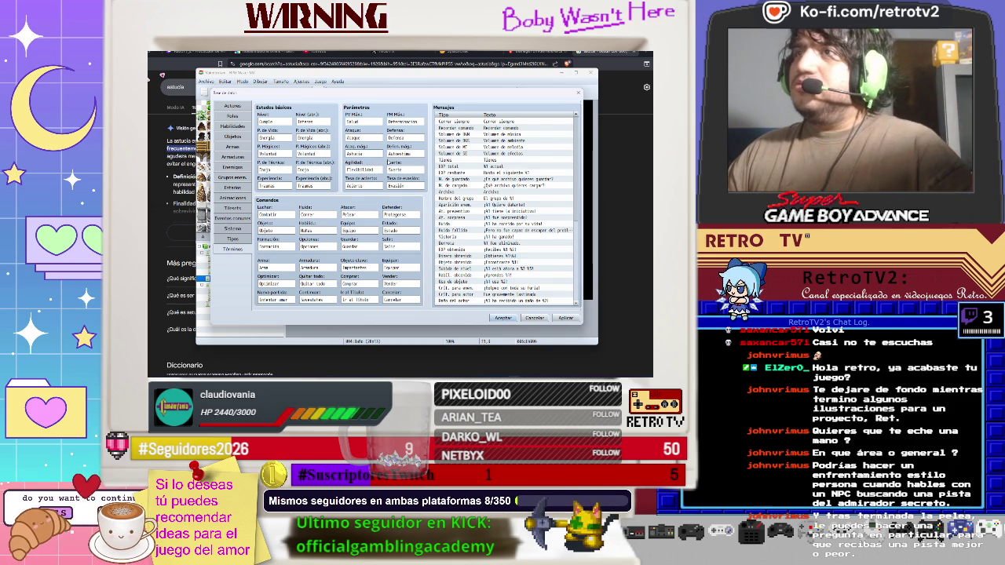
{"action": "left_click", "coordinate": [405, 153]}
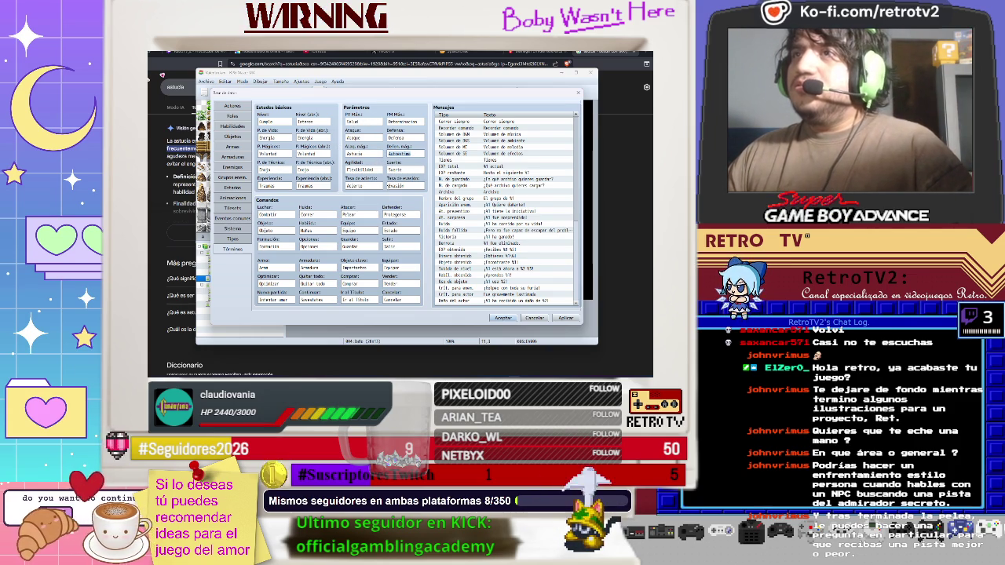
{"action": "left_click", "coordinate": [405, 169]}
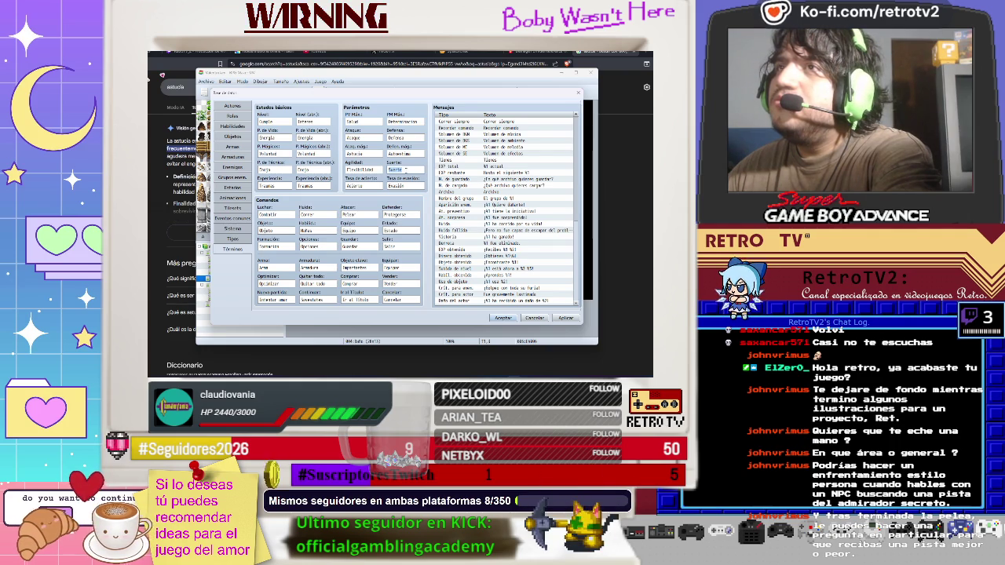
{"action": "double_click", "coordinate": [395, 170]}
{"action": "key", "text": "BackSpace"}
{"action": "type", "text": "Atractivo"}
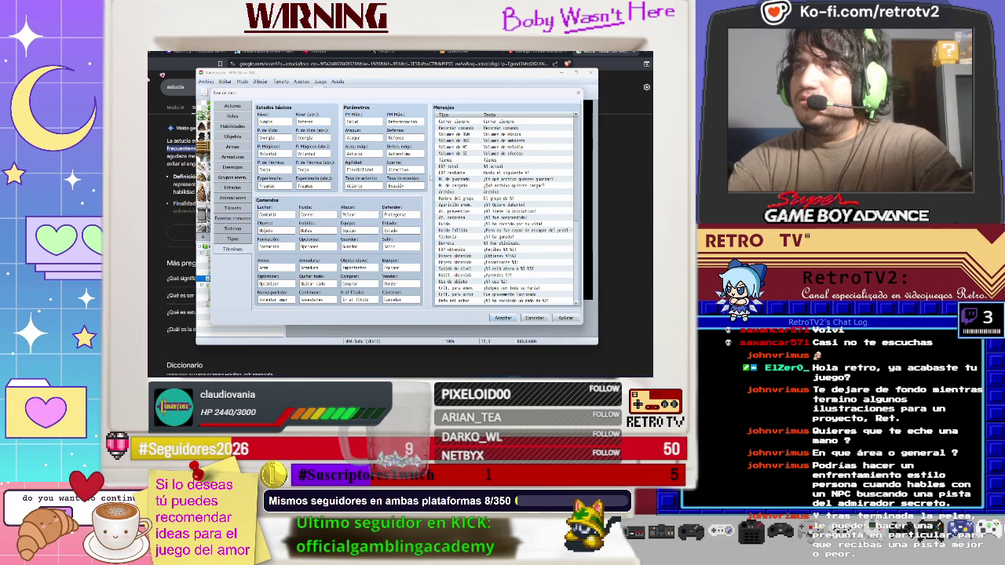
{"action": "left_click", "coordinate": [566, 318]}
{"action": "left_click", "coordinate": [503, 318]}
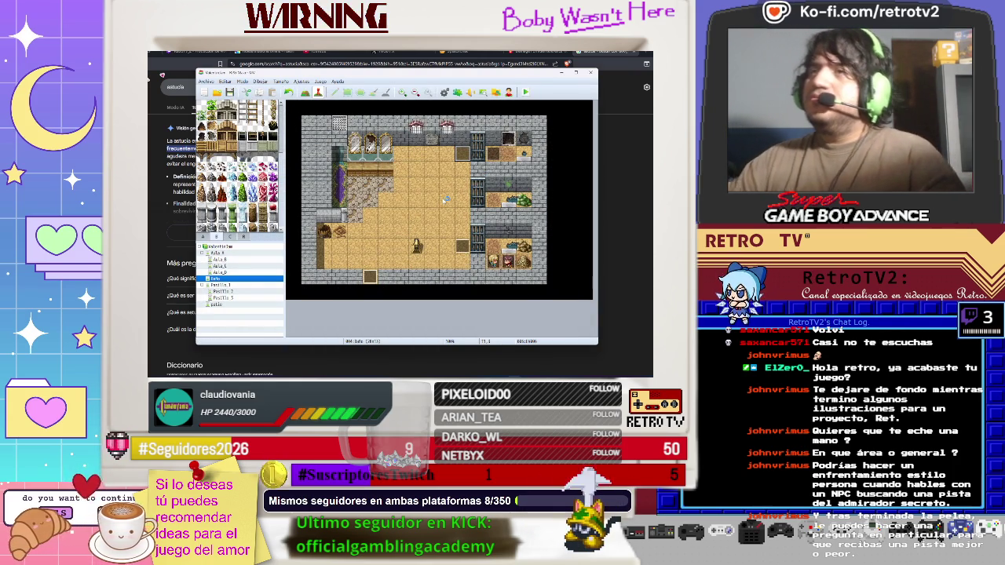
- Launch a playtest with Ctrl+R, check the Options screen, and start a new game
{"action": "key", "text": "ctrl+r"}
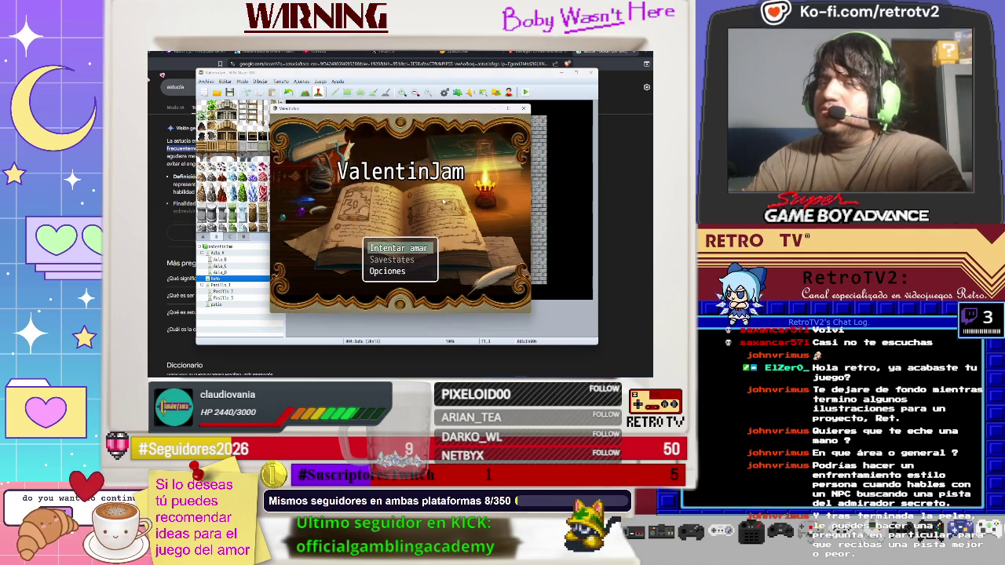
{"action": "key", "text": "Down"}
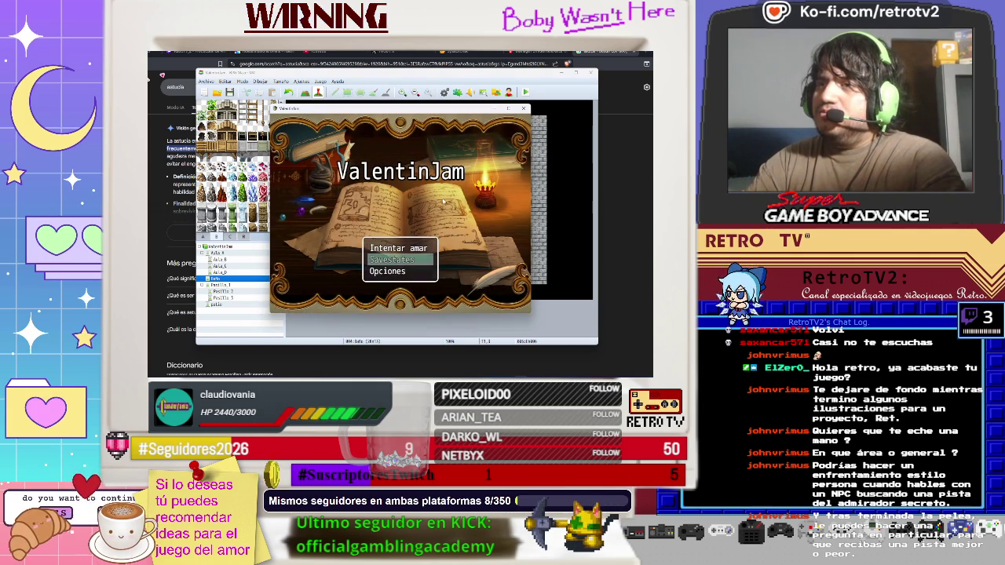
{"action": "key", "text": "Up"}
{"action": "key", "text": "Down"}
{"action": "key", "text": "Down"}
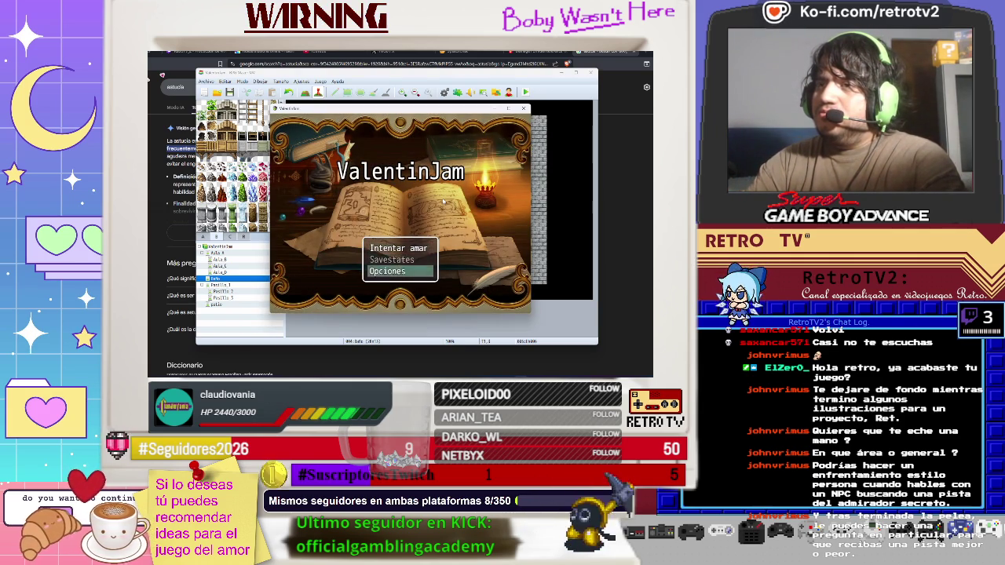
{"action": "key", "text": "Return"}
{"action": "key", "text": "Escape"}
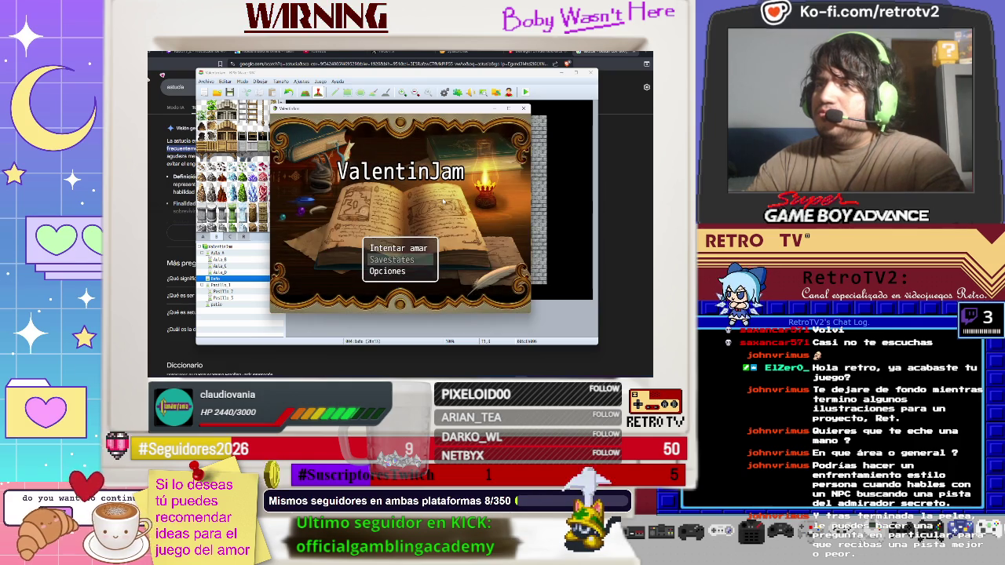
{"action": "key", "text": "Return"}
{"action": "key", "text": "Return"}
{"action": "key", "text": "Return"}
{"action": "key", "text": "Return"}
- Walk the character briefly and view the party member's status screen twice
{"action": "key", "text": "Up"}
{"action": "key", "text": "Up"}
{"action": "key", "text": "Right"}
{"action": "key", "text": "Escape"}
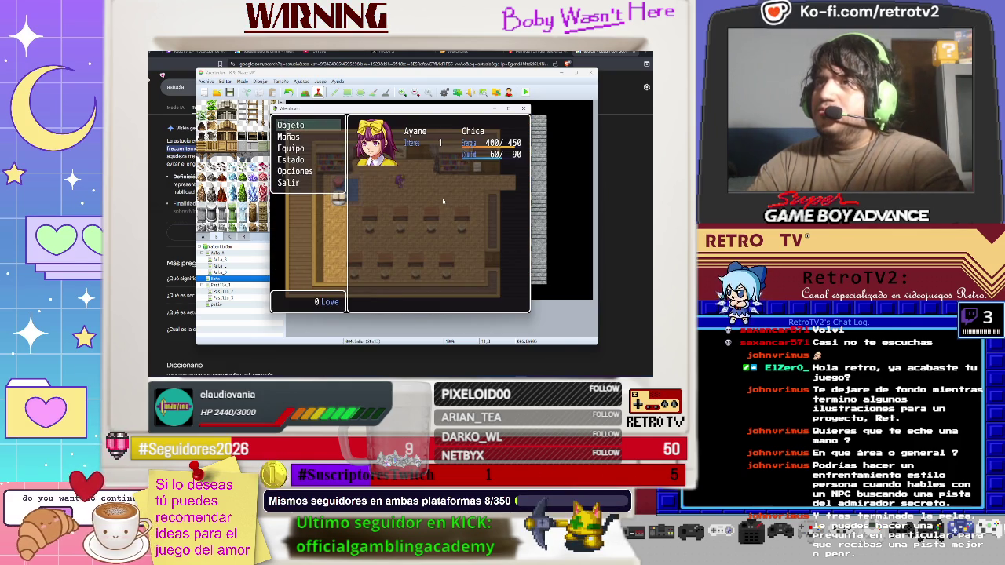
{"action": "key", "text": "Down"}
{"action": "key", "text": "Down"}
{"action": "key", "text": "Down"}
{"action": "key", "text": "Return"}
{"action": "key", "text": "Return"}
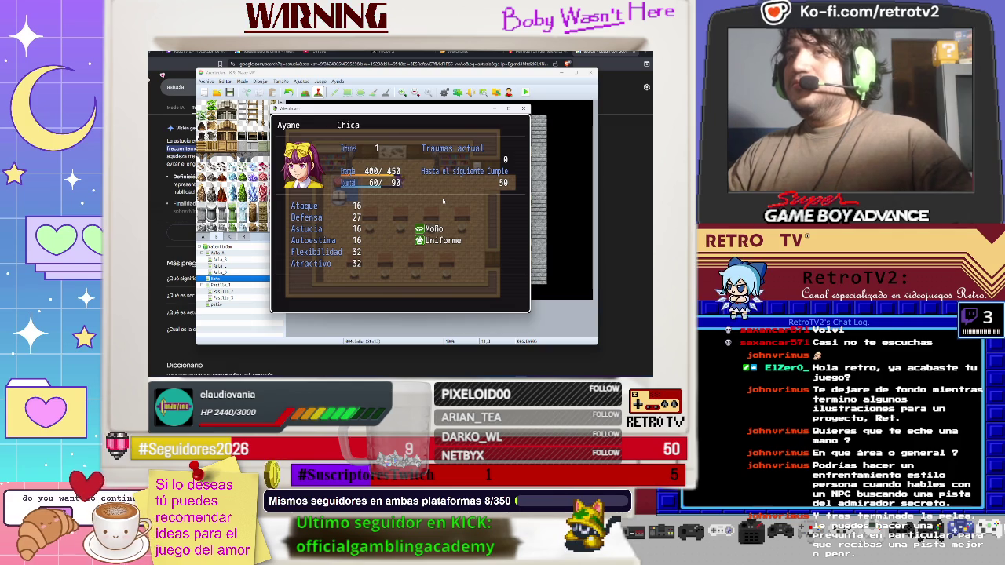
{"action": "key", "text": "Escape"}
{"action": "key", "text": "Return"}
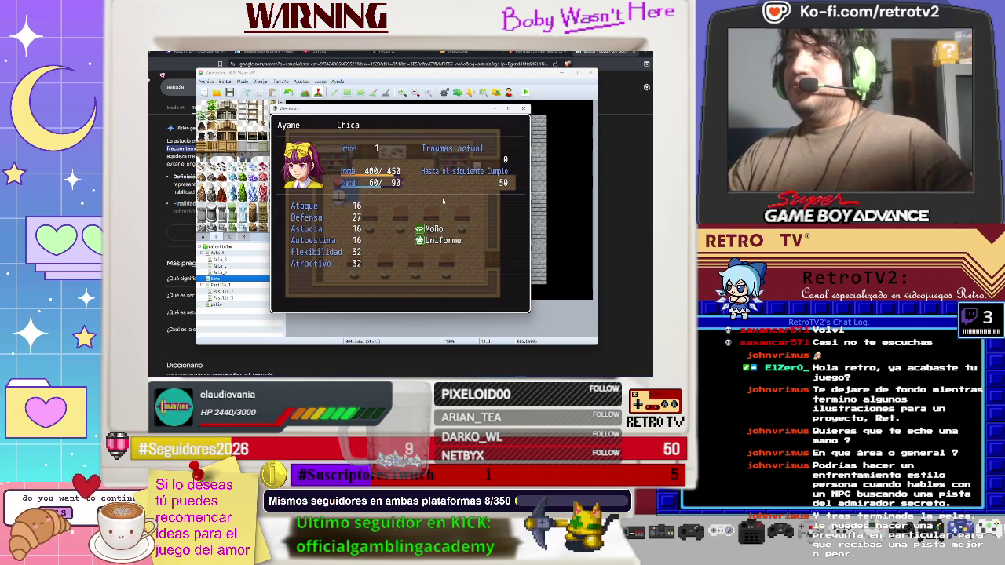
- Browse the inventory's items, key items and weapon/armor categories, then end the playtest
{"action": "key", "text": "Escape"}
{"action": "key", "text": "Up"}
{"action": "key", "text": "Up"}
{"action": "key", "text": "Up"}
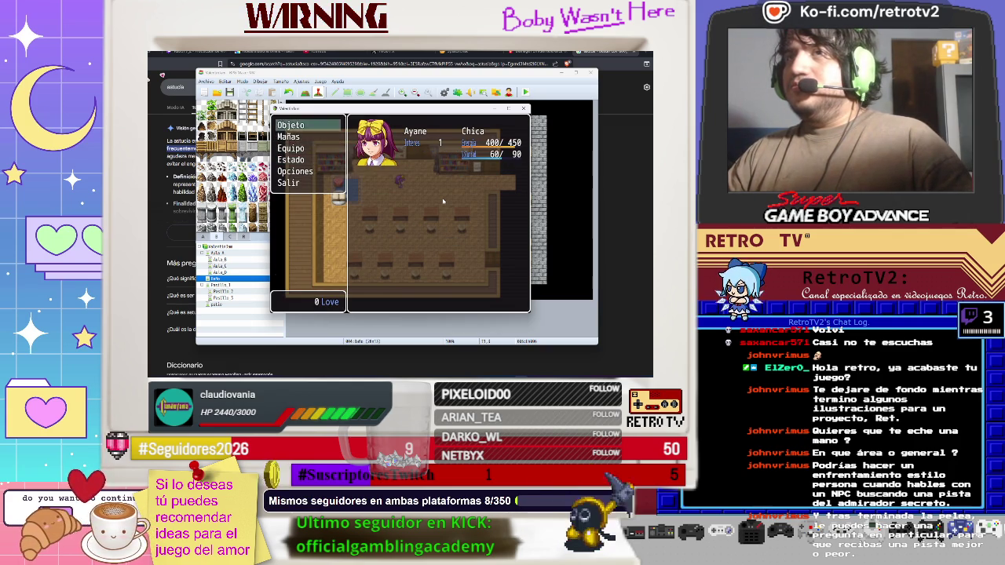
{"action": "key", "text": "Return"}
{"action": "key", "text": "Right"}
{"action": "key", "text": "Right"}
{"action": "key", "text": "Right"}
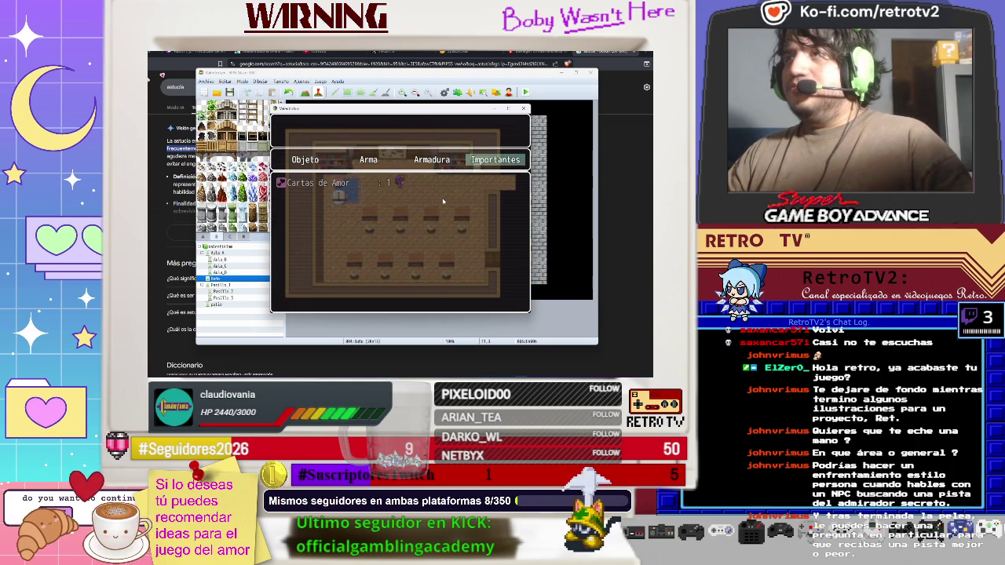
{"action": "key", "text": "Left"}
{"action": "key", "text": "Left"}
{"action": "key", "text": "Left"}
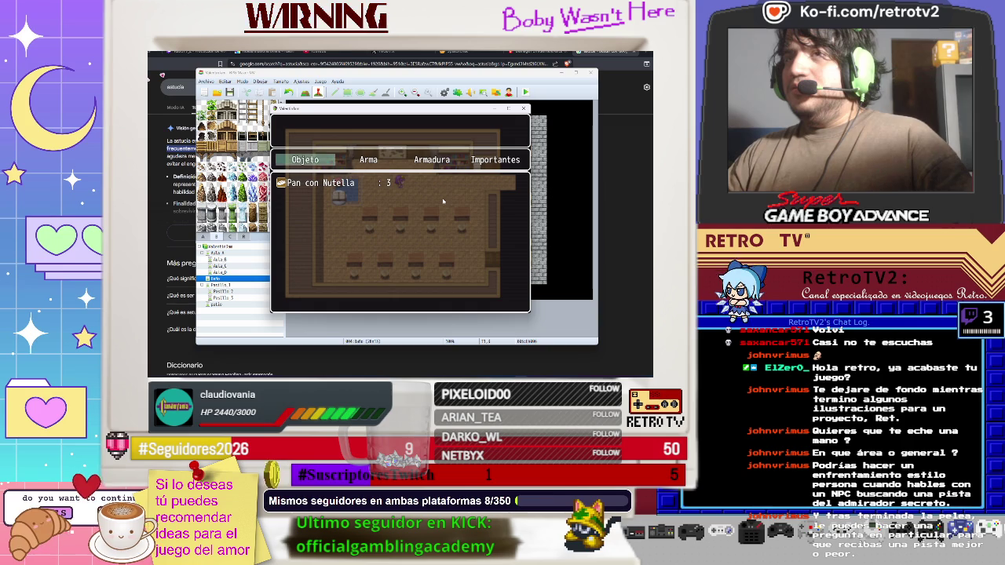
{"action": "key", "text": "Right"}
{"action": "key", "text": "Right"}
{"action": "key", "text": "Right"}
{"action": "key", "text": "Left"}
{"action": "key", "text": "Left"}
{"action": "key", "text": "Left"}
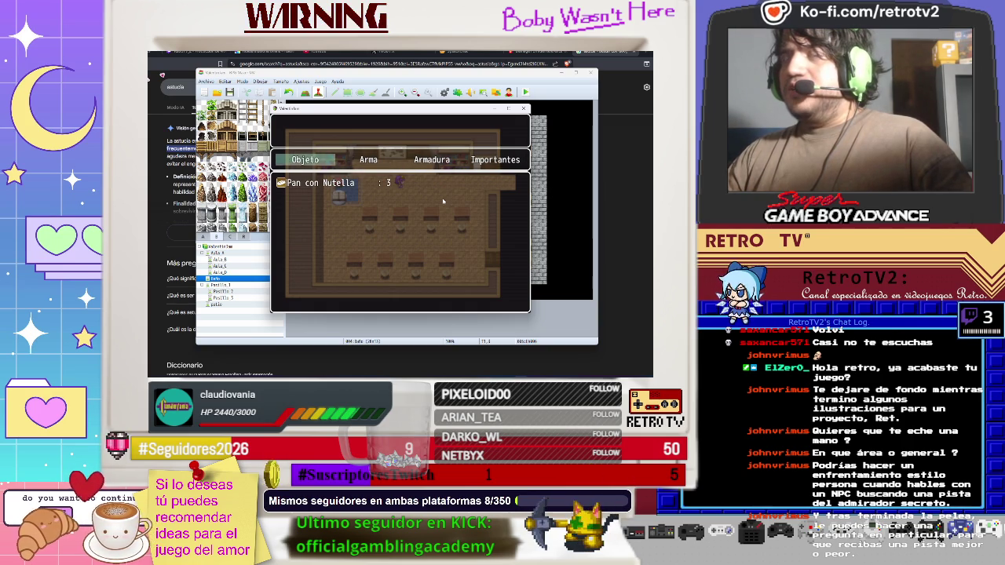
{"action": "key", "text": "Right"}
{"action": "key", "text": "Right"}
{"action": "key", "text": "Right"}
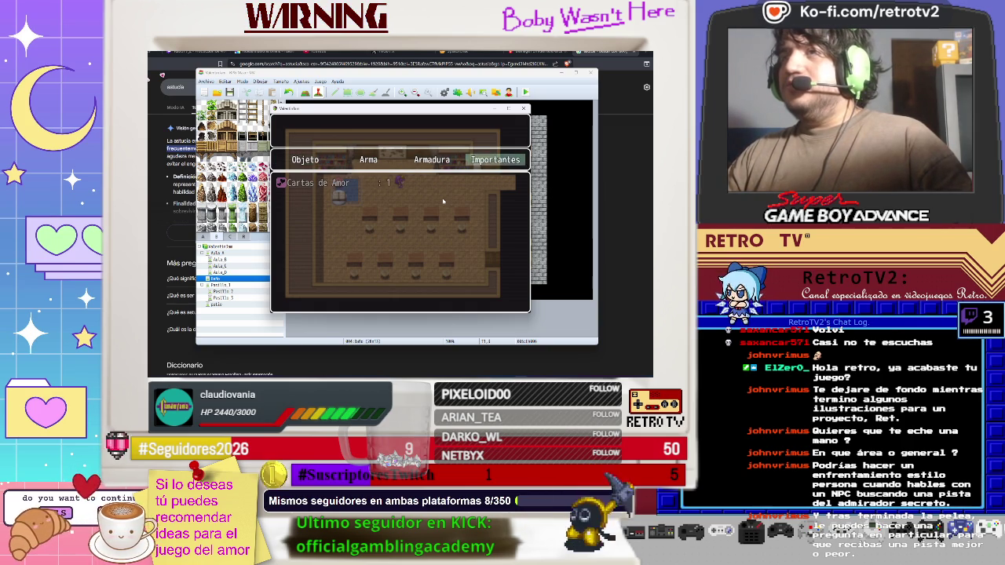
{"action": "key", "text": "Left"}
{"action": "key", "text": "Left"}
{"action": "key", "text": "Right"}
{"action": "key", "text": "Escape"}
{"action": "key", "text": "Escape"}
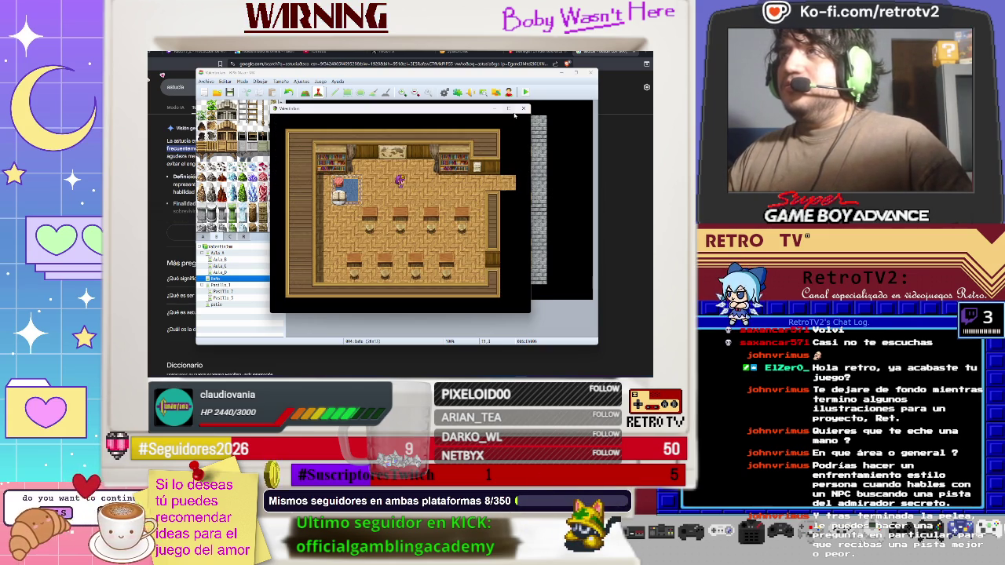
{"action": "left_click", "coordinate": [522, 109]}
- In the database Terms, edit the Ataque stat term and rename Defensa to Resistencia
{"action": "left_click", "coordinate": [306, 82]}
{"action": "left_click", "coordinate": [314, 92]}
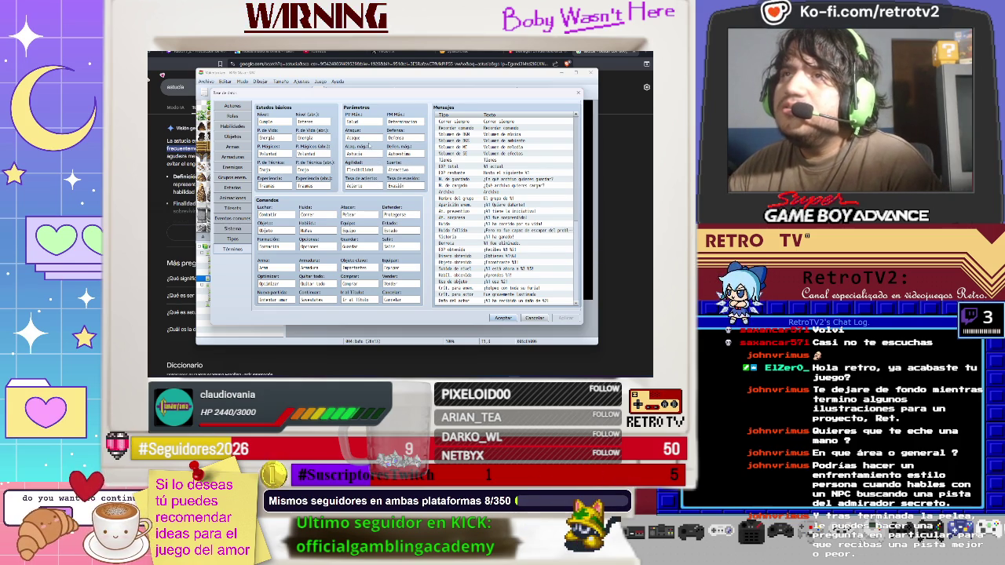
{"action": "double_click", "coordinate": [367, 136]}
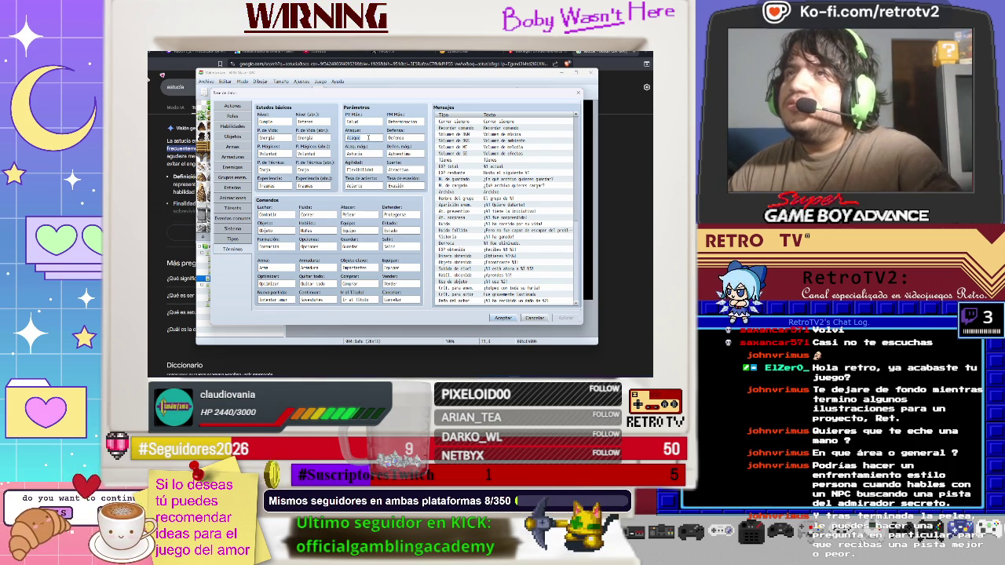
{"action": "type", "text": "Fuerza"}
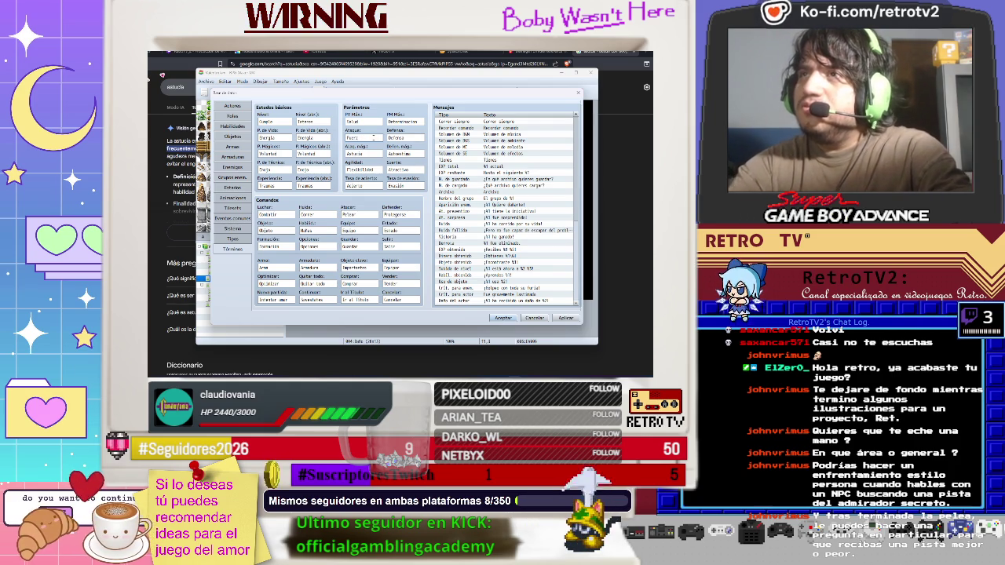
{"action": "double_click", "coordinate": [403, 138]}
{"action": "left_click_drag", "start_coordinate": [406, 137], "coordinate": [379, 135]}
{"action": "type", "text": "Resis"}
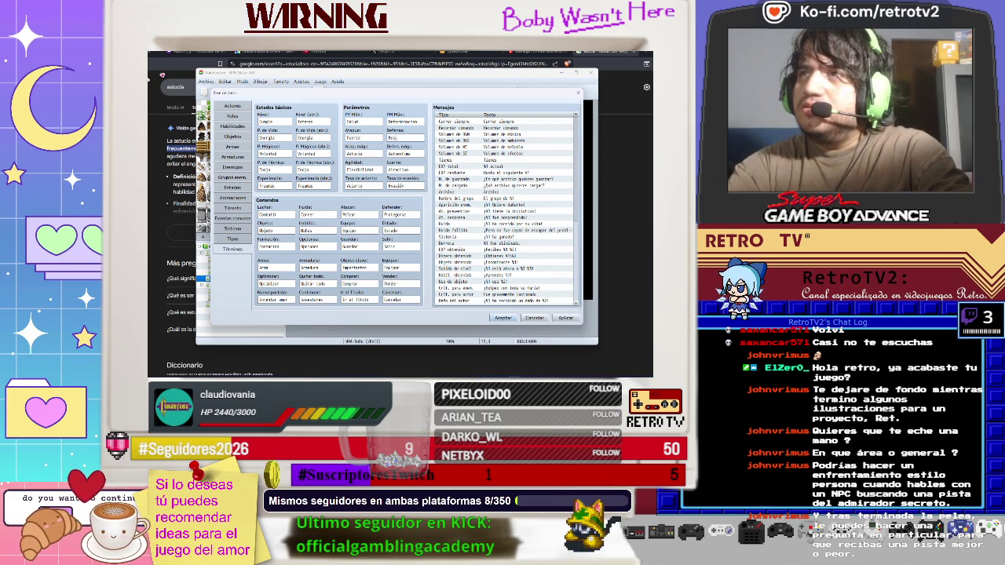
{"action": "type", "text": "tencia"}
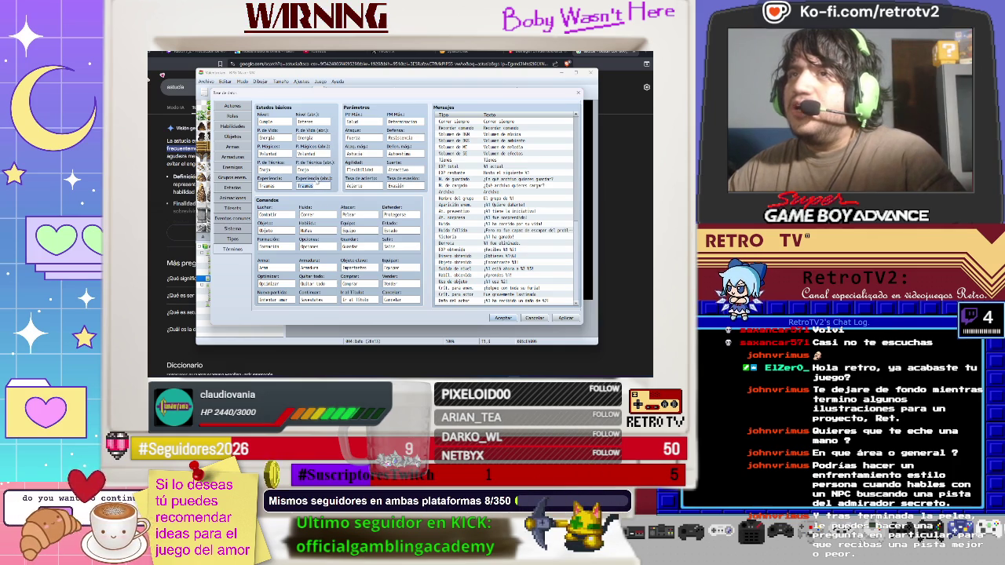
- Replace the escape command term Correr with Escapar
{"action": "double_click", "coordinate": [317, 170]}
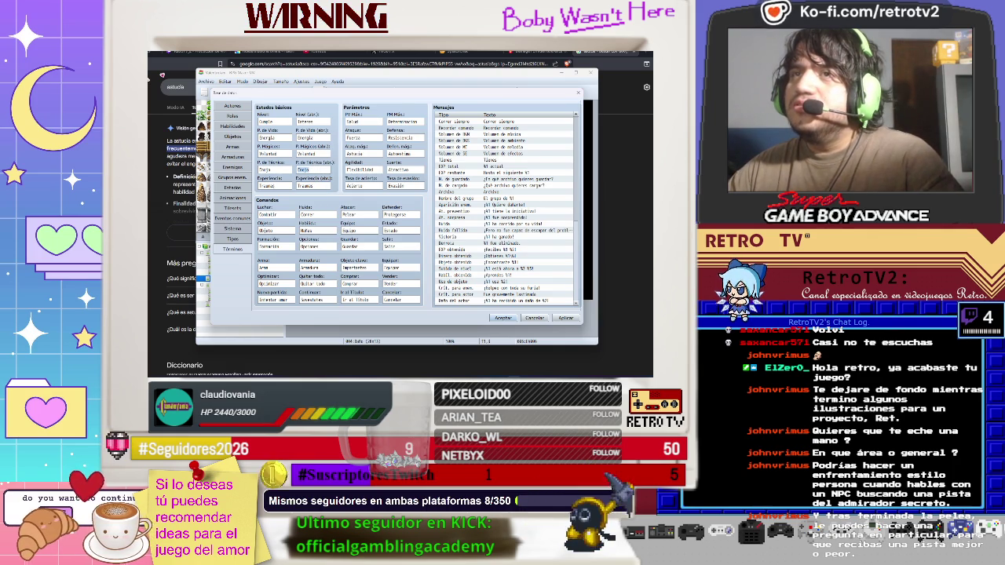
{"action": "double_click", "coordinate": [271, 170]}
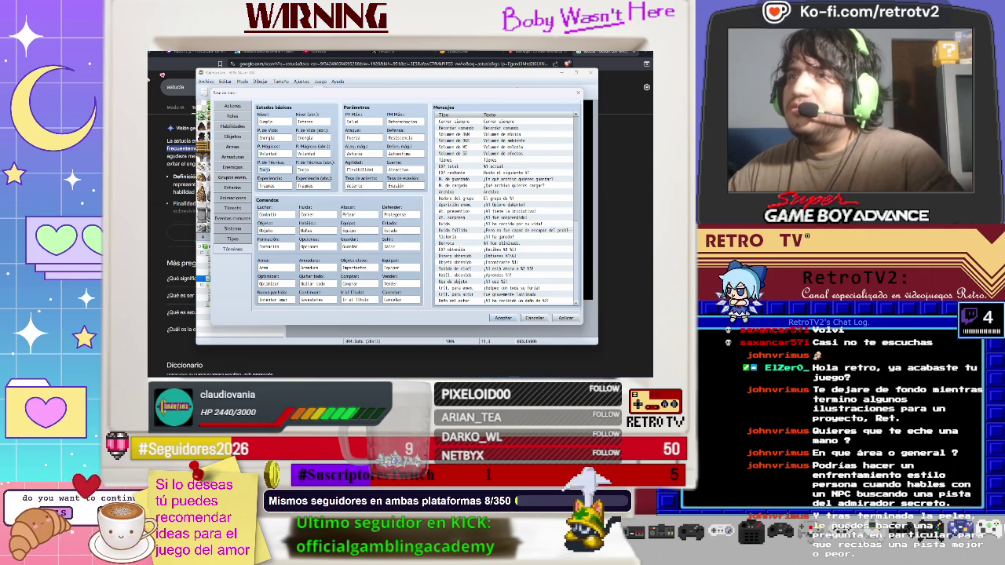
{"action": "double_click", "coordinate": [266, 215]}
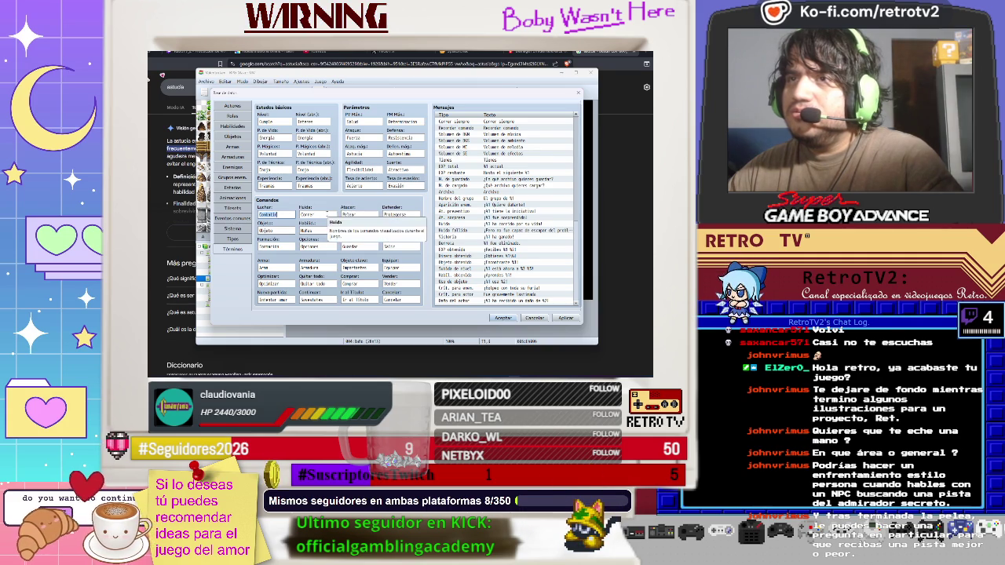
{"action": "double_click", "coordinate": [308, 215]}
{"action": "double_click", "coordinate": [267, 214]}
{"action": "type", "text": "Violencia"}
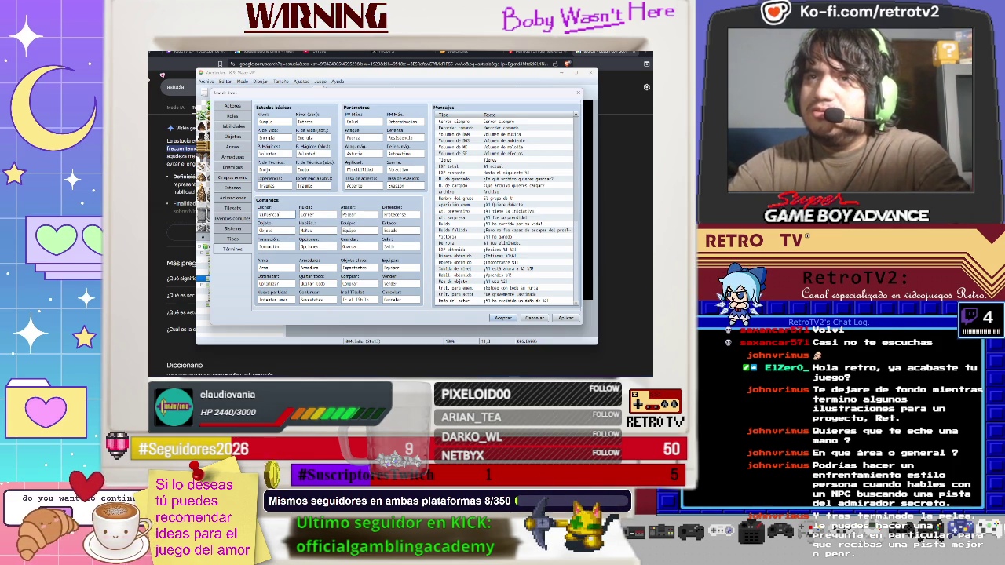
{"action": "key", "text": "Tab"}
{"action": "key", "text": "BackSpace"}
{"action": "type", "text": "Escapar"}
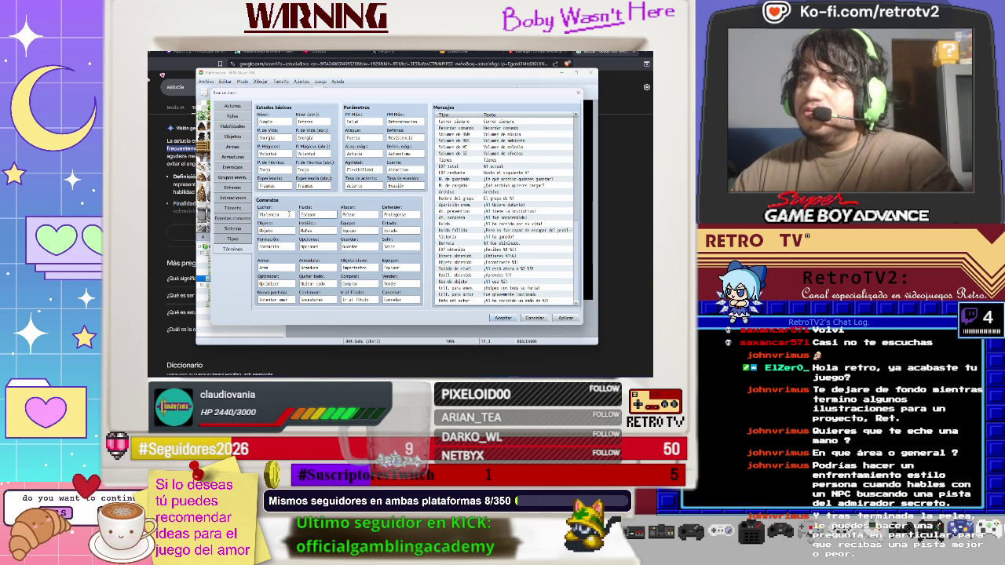
- Review the attack, defend, fight, item and skill command terms
{"action": "key", "text": "Tab"}
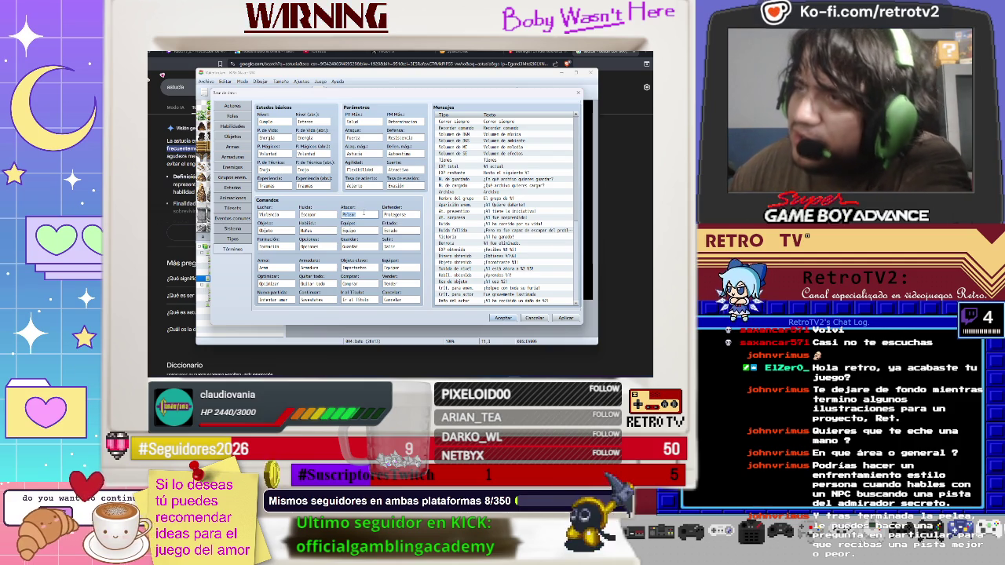
{"action": "key", "text": "Tab"}
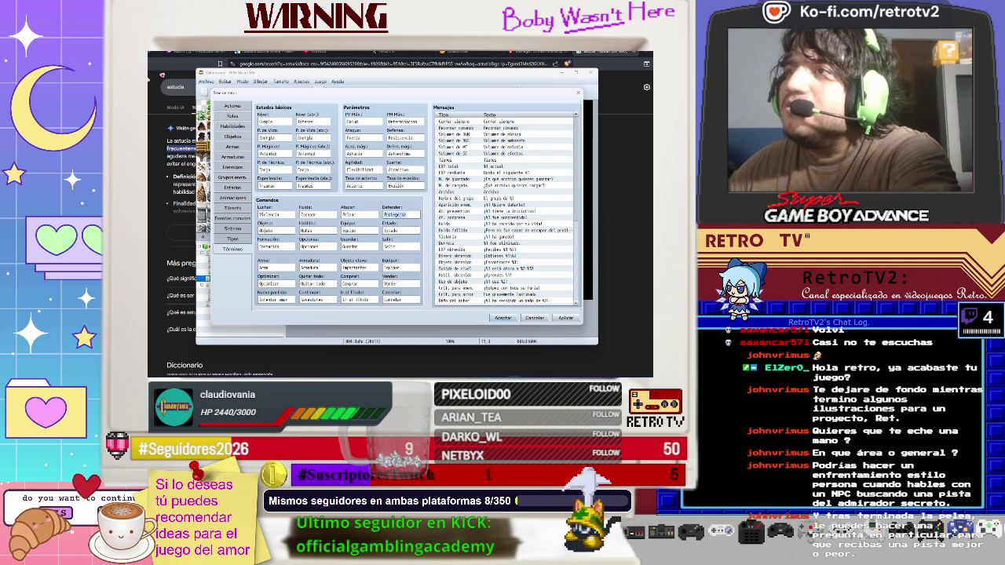
{"action": "key", "text": "shift+Tab"}
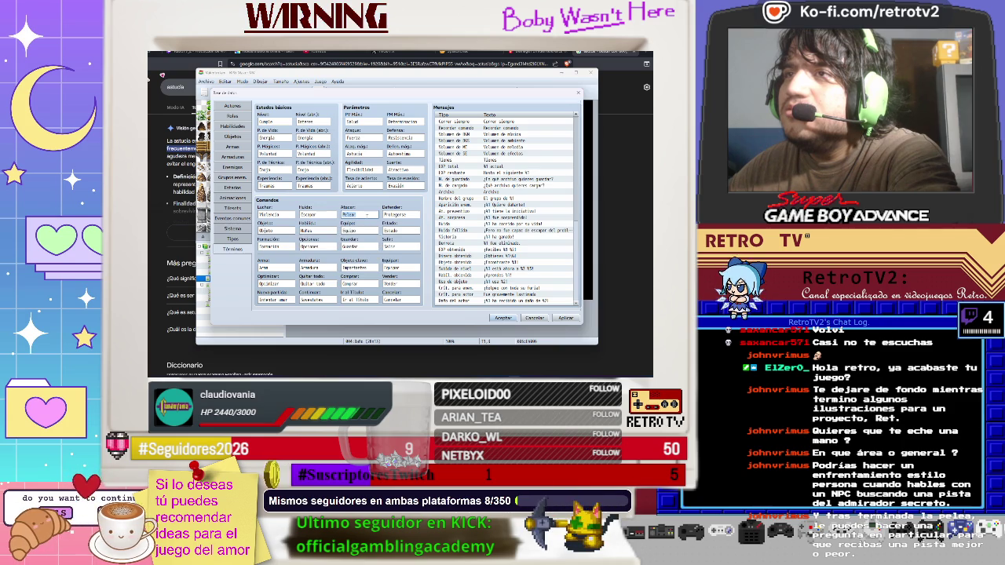
{"action": "key", "text": "shift+Tab"}
{"action": "key", "text": "shift+Tab"}
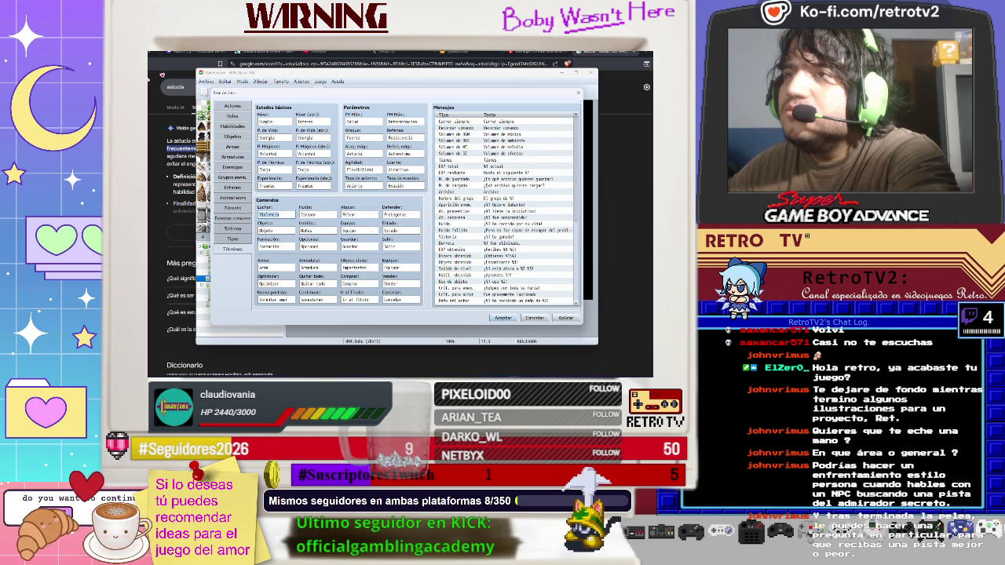
{"action": "key", "text": "Tab"}
{"action": "key", "text": "Tab"}
{"action": "key", "text": "Tab"}
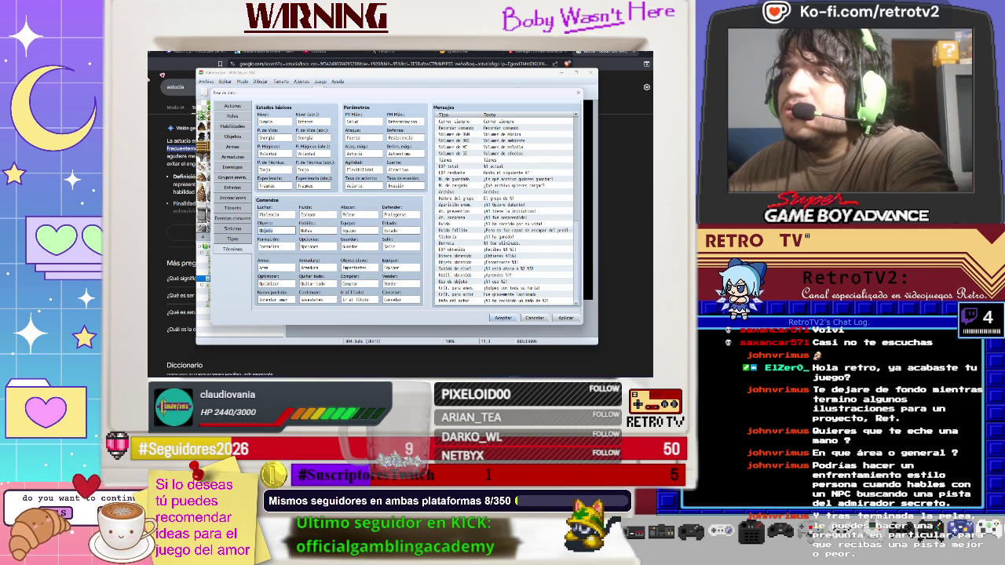
{"action": "key", "text": "Tab"}
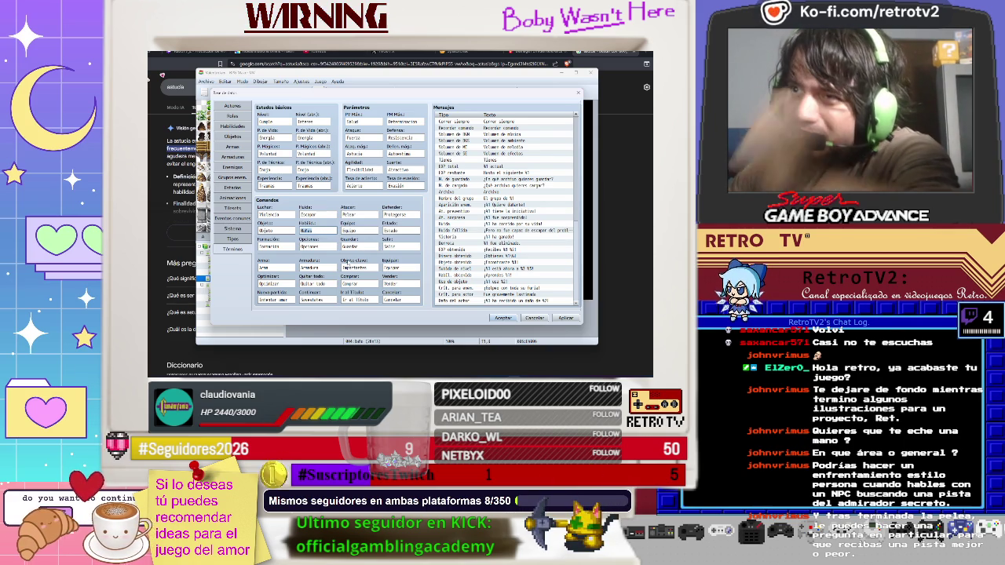
- Clear the weapon command term and retype the armor command term
{"action": "double_click", "coordinate": [310, 267]}
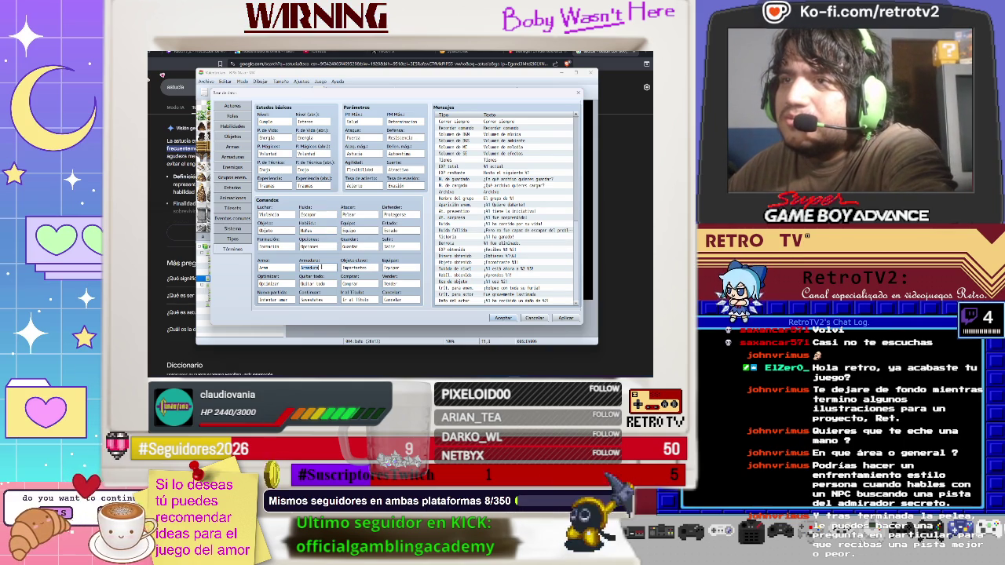
{"action": "double_click", "coordinate": [267, 268]}
{"action": "key", "text": "BackSpace"}
{"action": "double_click", "coordinate": [308, 268]}
{"action": "type", "text": "Def"}
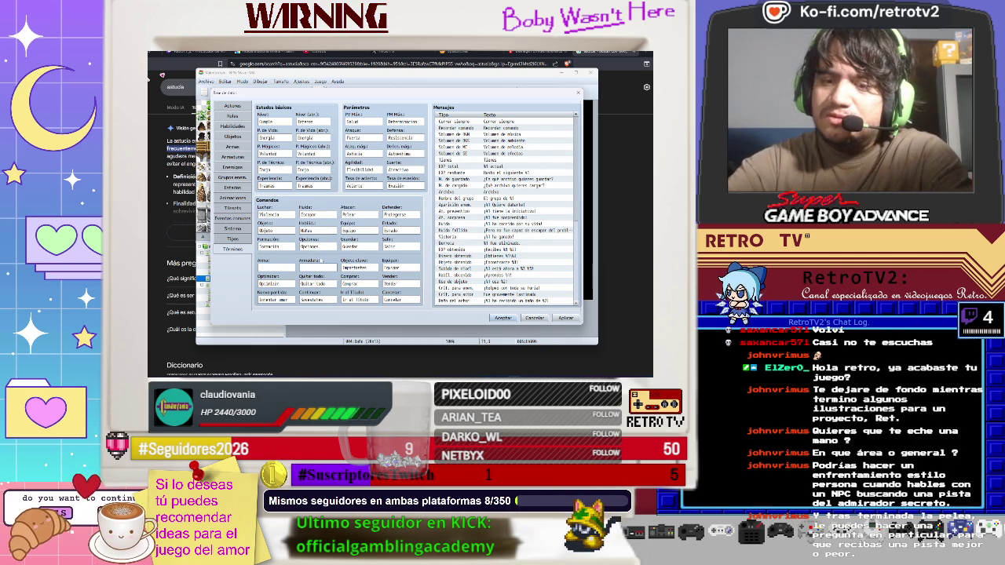
{"action": "key", "text": "BackSpace"}
{"action": "key", "text": "BackSpace"}
{"action": "key", "text": "BackSpace"}
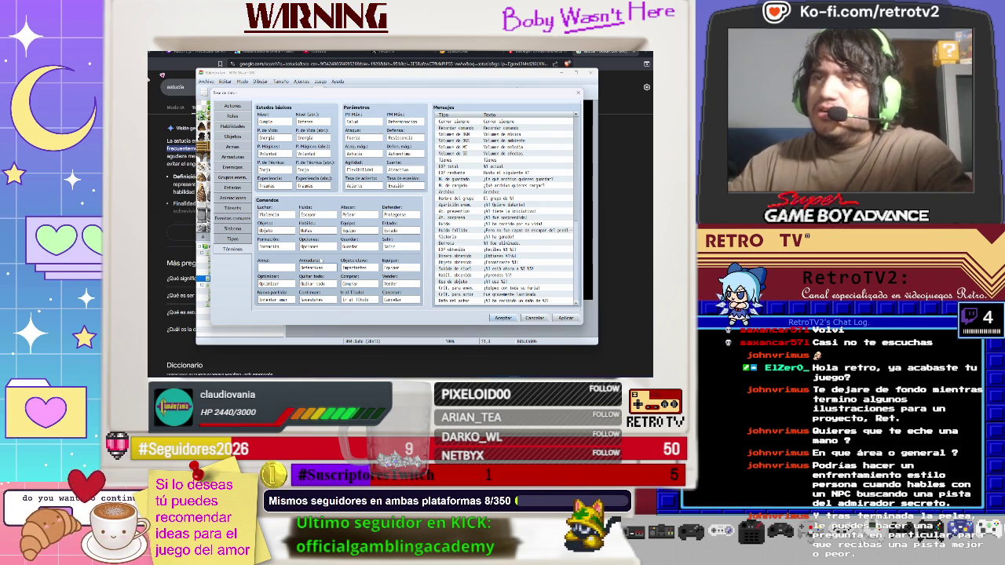
{"action": "key", "text": "alt+Tab"}
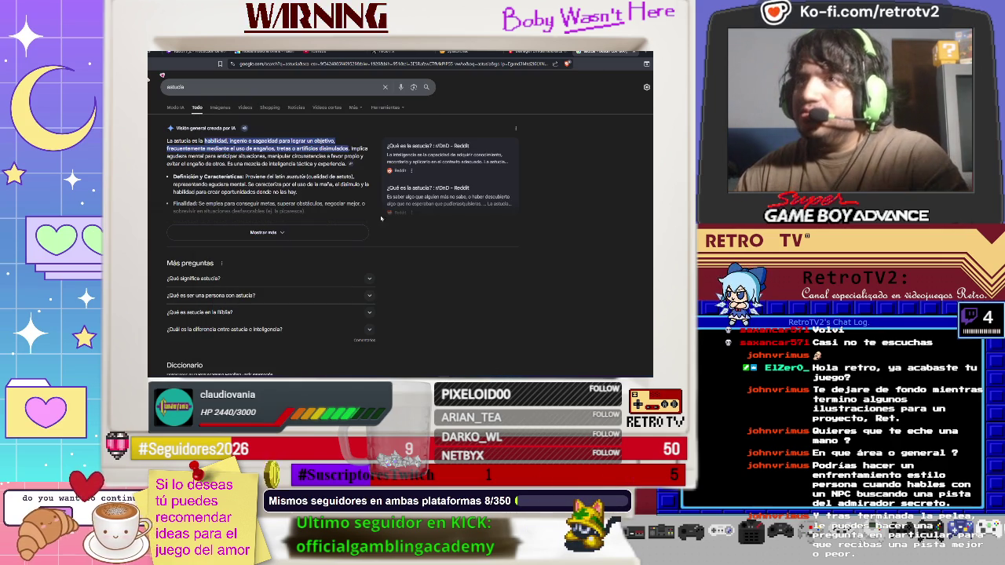
- Replace the astucia Google query with 'ofensivos', run the search and select the query word
{"action": "left_click", "coordinate": [314, 87]}
{"action": "key", "text": "ctrl+a"}
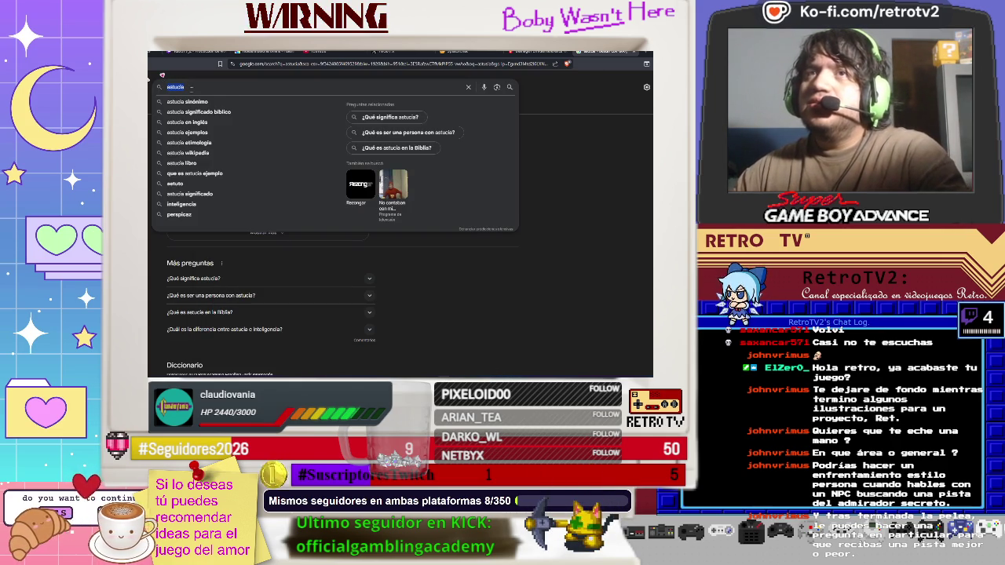
{"action": "type", "text": "def"}
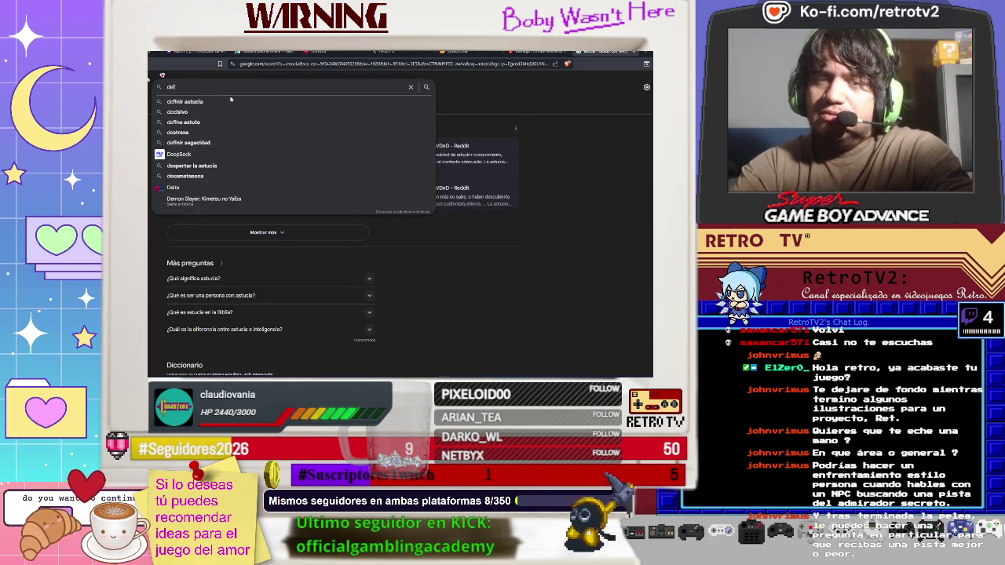
{"action": "type", "text": "encivo"}
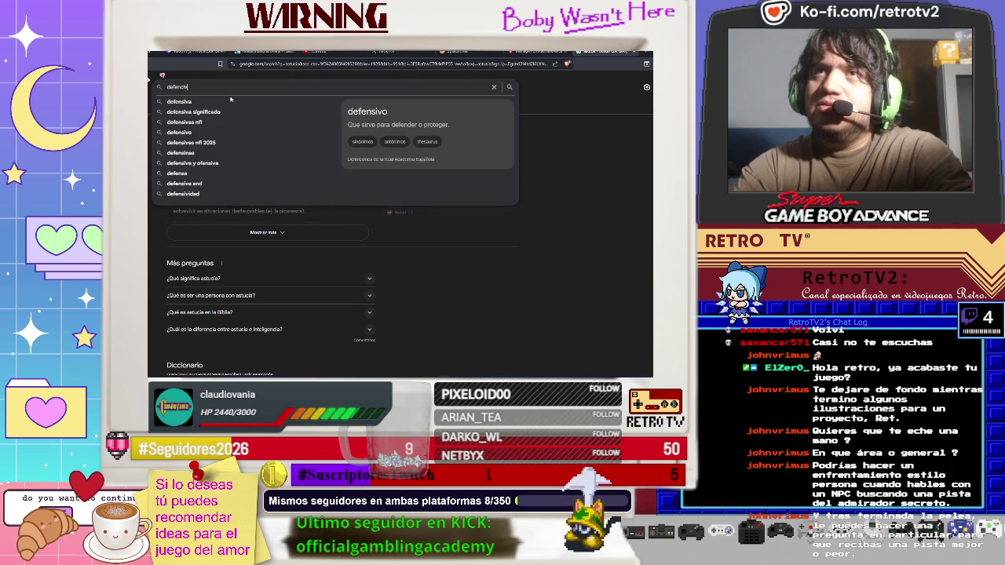
{"action": "key", "text": "BackSpace"}
{"action": "key", "text": "BackSpace"}
{"action": "key", "text": "BackSpace"}
{"action": "type", "text": "so"}
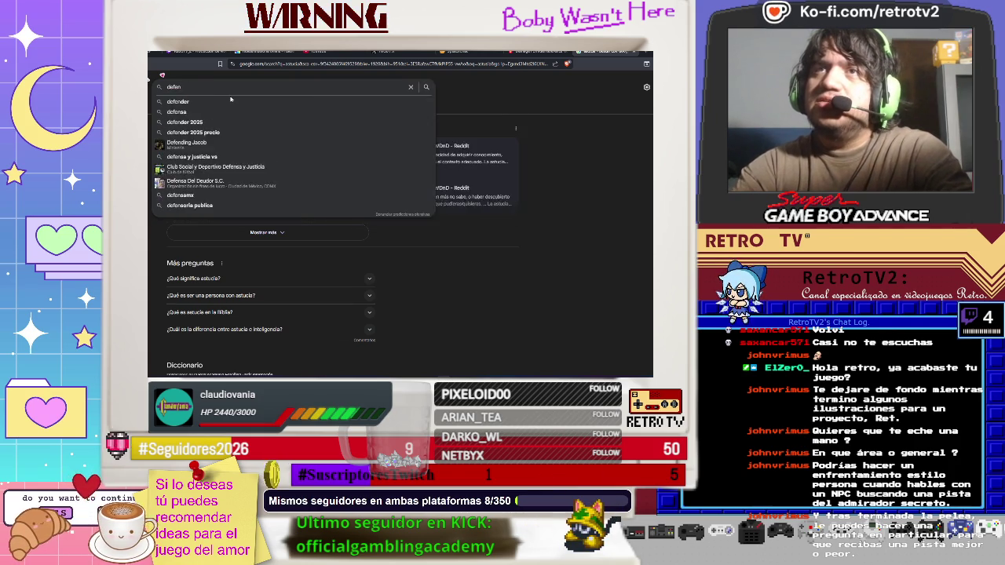
{"action": "key", "text": "BackSpace"}
{"action": "type", "text": "ivos"}
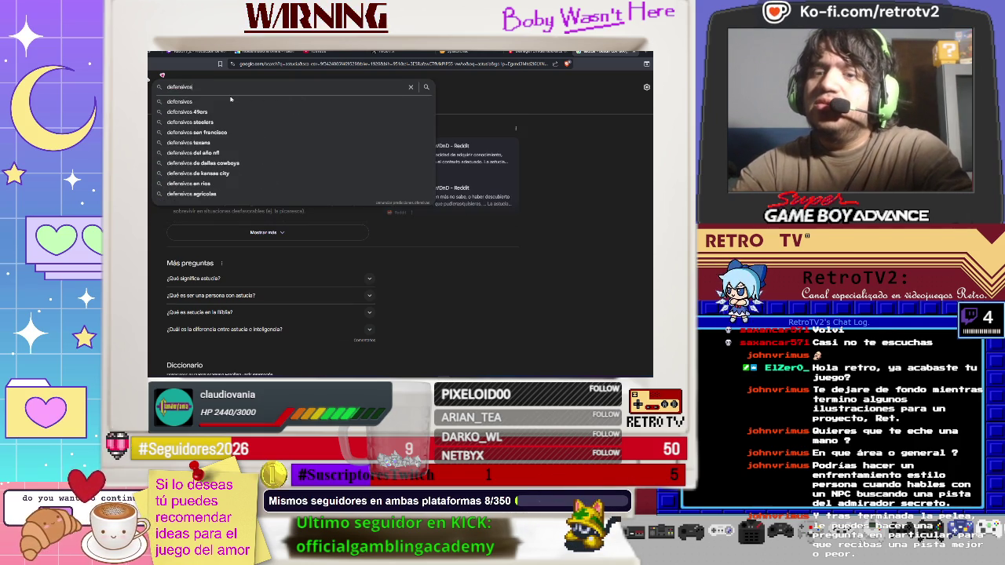
{"action": "key", "text": "BackSpace"}
{"action": "key", "text": "BackSpace"}
{"action": "key", "text": "BackSpace"}
{"action": "type", "text": "of"}
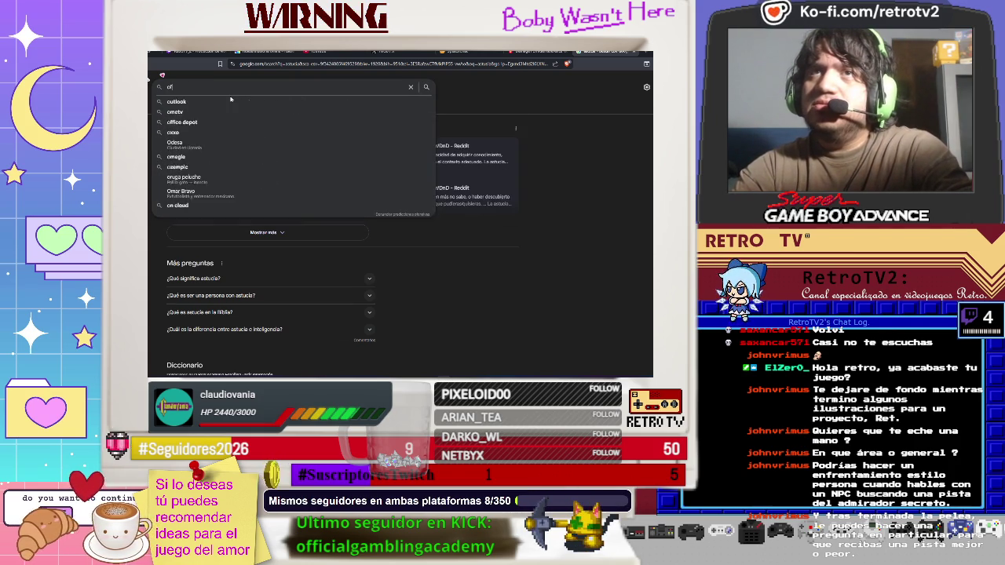
{"action": "type", "text": "ensivos"}
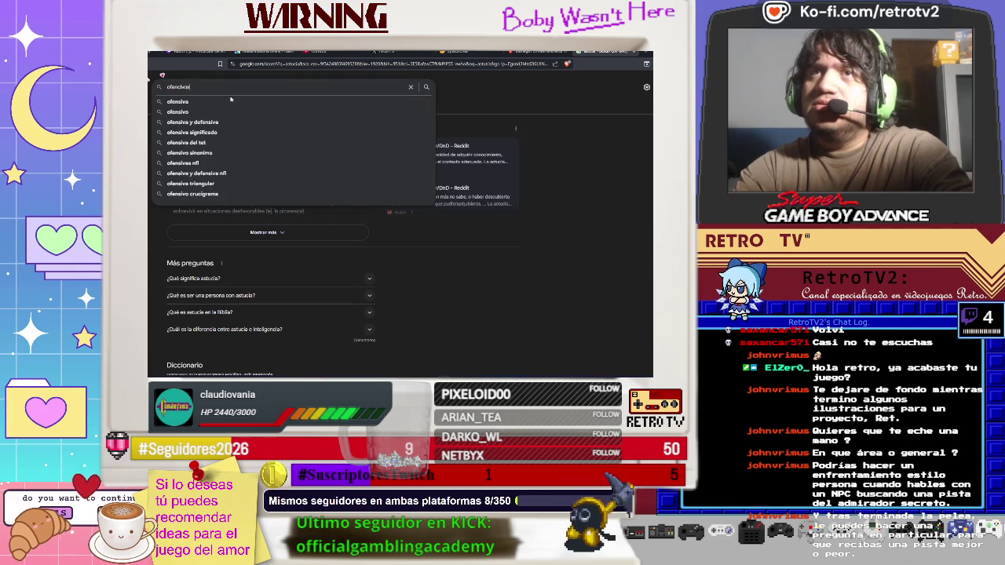
{"action": "key", "text": "Return"}
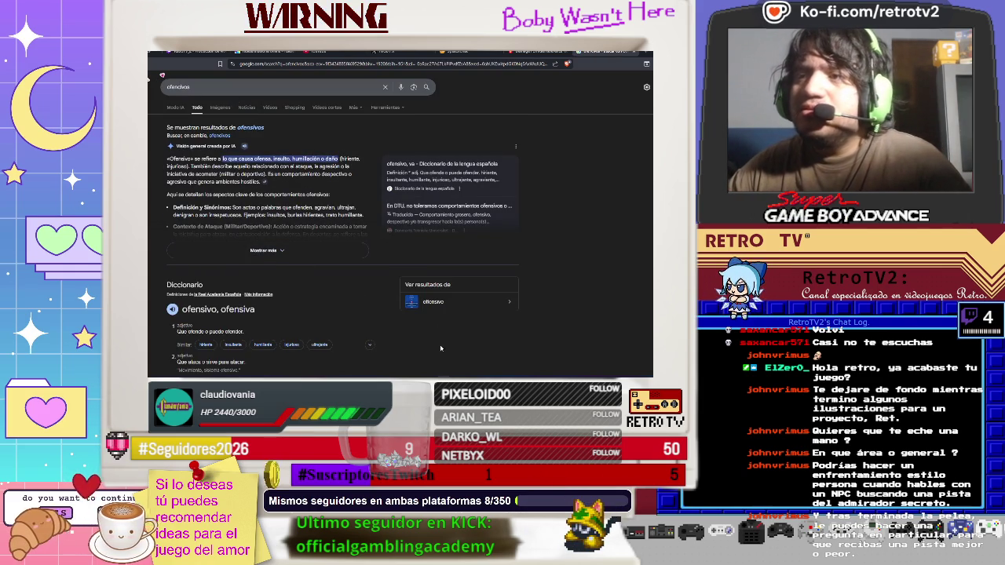
{"action": "double_click", "coordinate": [217, 88]}
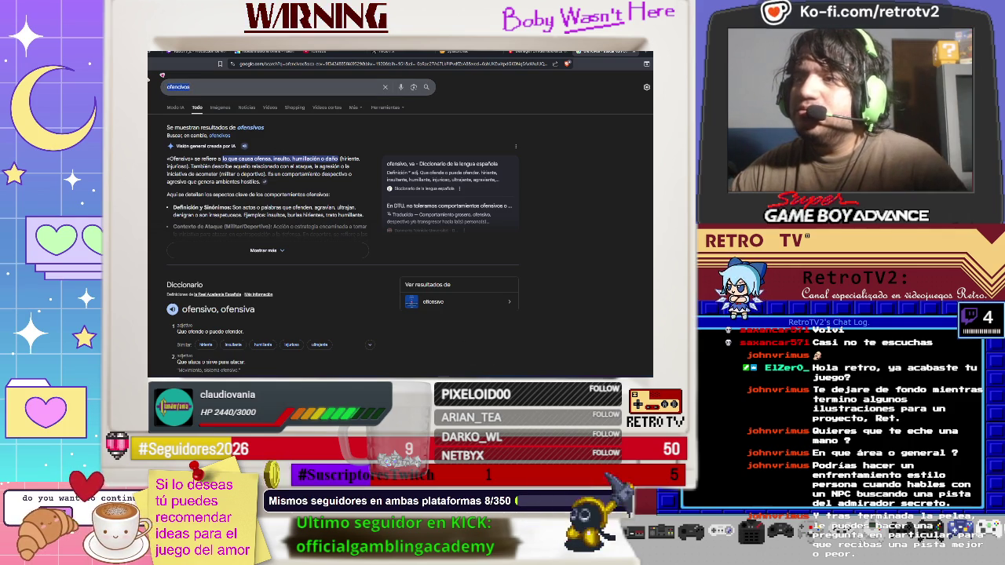
{"action": "key", "text": "alt+Tab"}
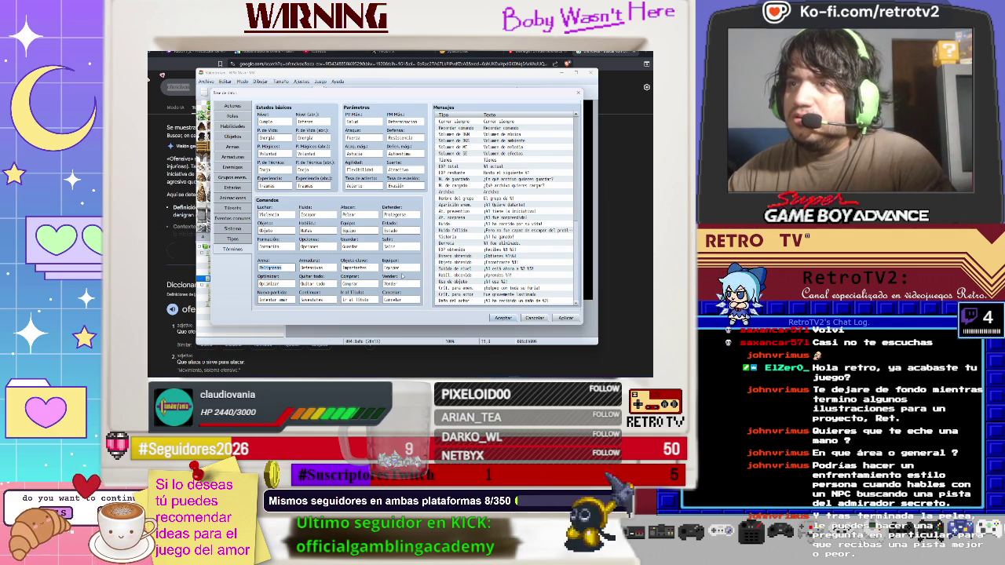
- Tab on to the Comprar term, apply and close the database, then start a playtest
{"action": "key", "text": "Tab"}
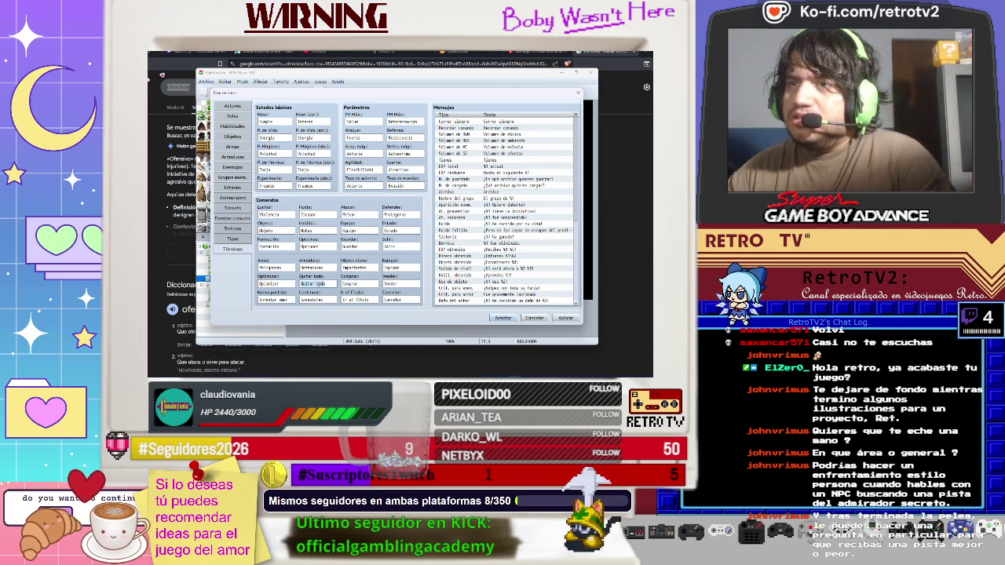
{"action": "key", "text": "Tab"}
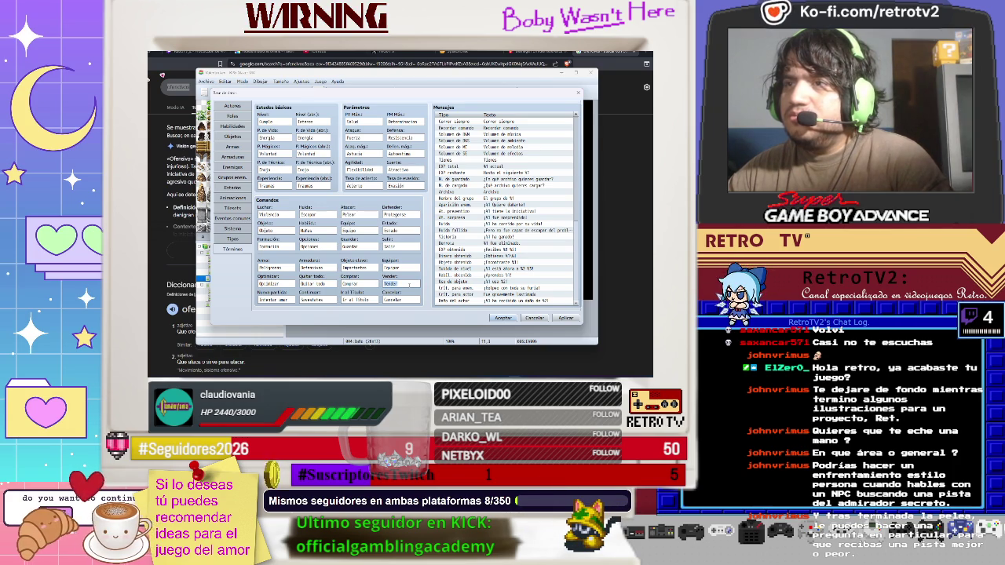
{"action": "left_click", "coordinate": [565, 318]}
{"action": "left_click", "coordinate": [504, 318]}
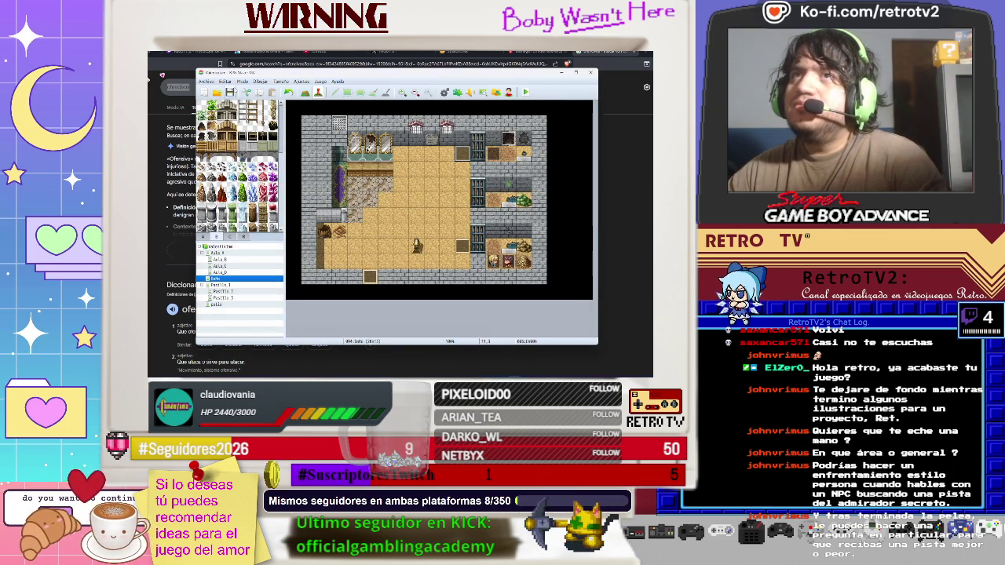
{"action": "left_click", "coordinate": [532, 92]}
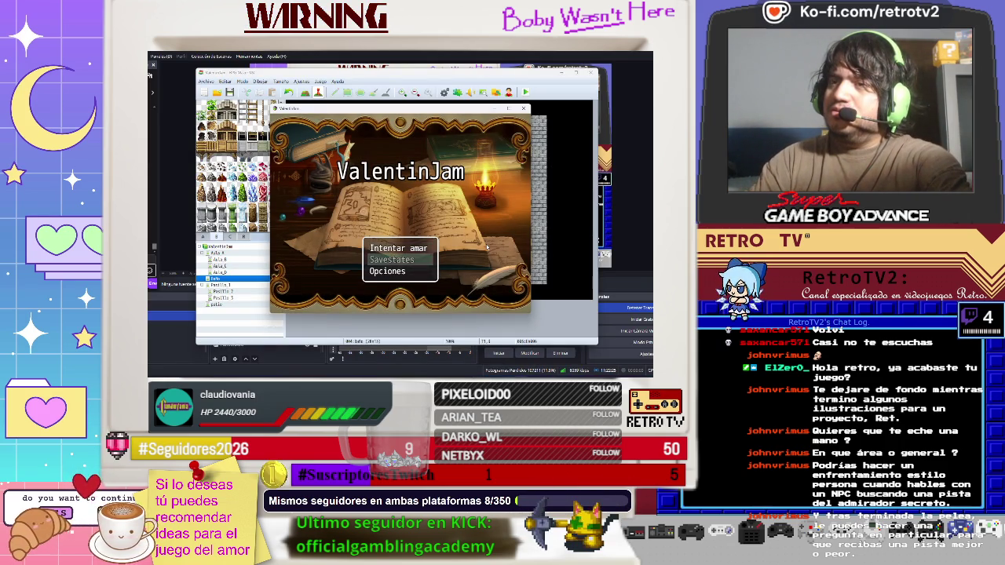
- Start a new game via 'Intentar amar', browse the menu between Objeto and Mañas, then walk left into the next room
{"action": "key", "text": "Up"}
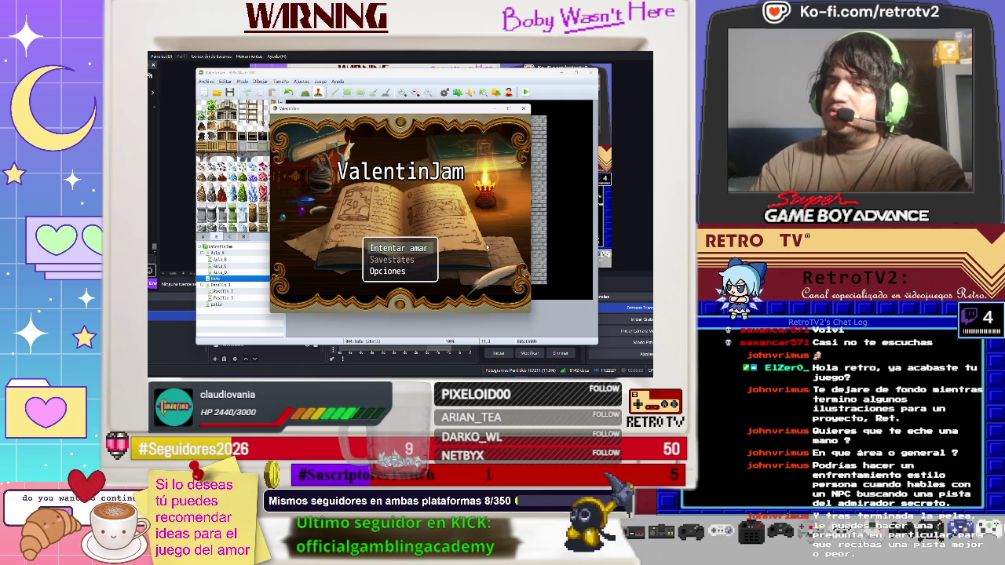
{"action": "key", "text": "Return"}
{"action": "key", "text": "Return"}
{"action": "key", "text": "Return"}
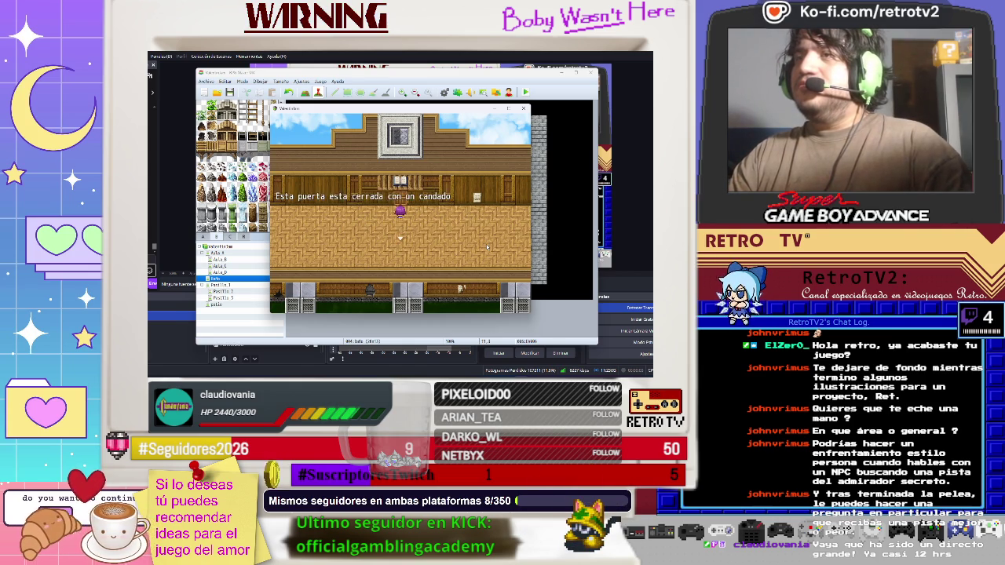
{"action": "key", "text": "Escape"}
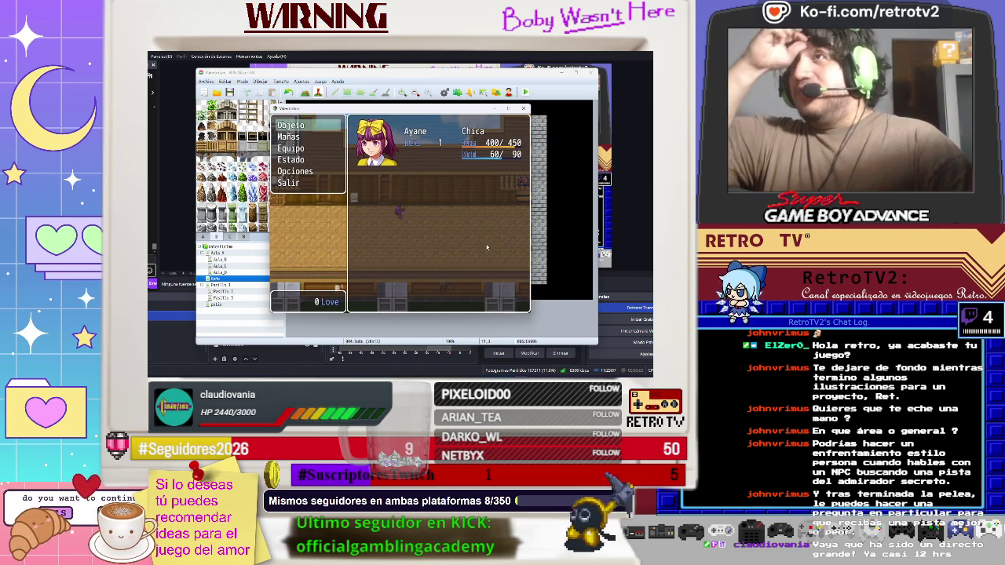
{"action": "key", "text": "Down"}
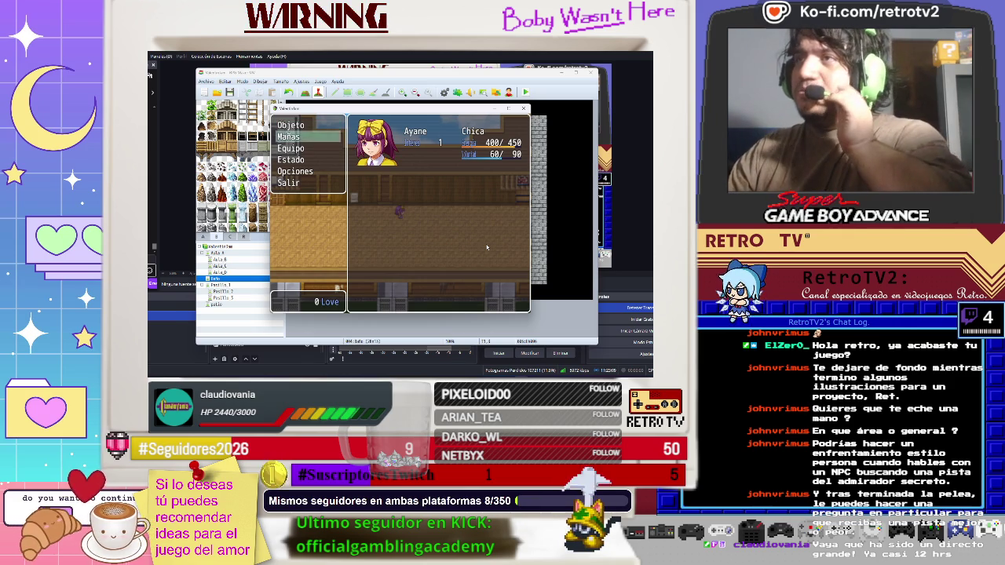
{"action": "key", "text": "Up"}
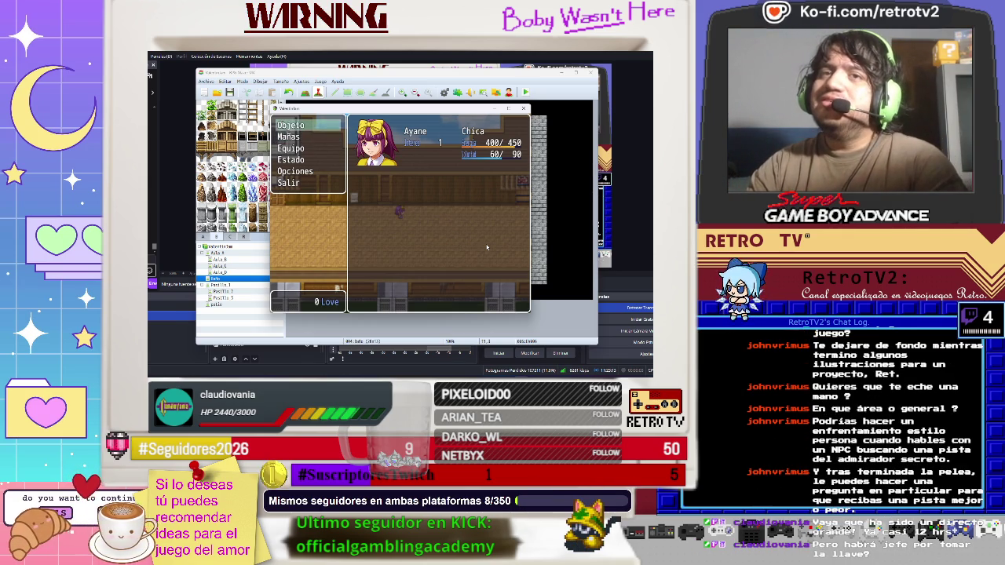
{"action": "key", "text": "Escape"}
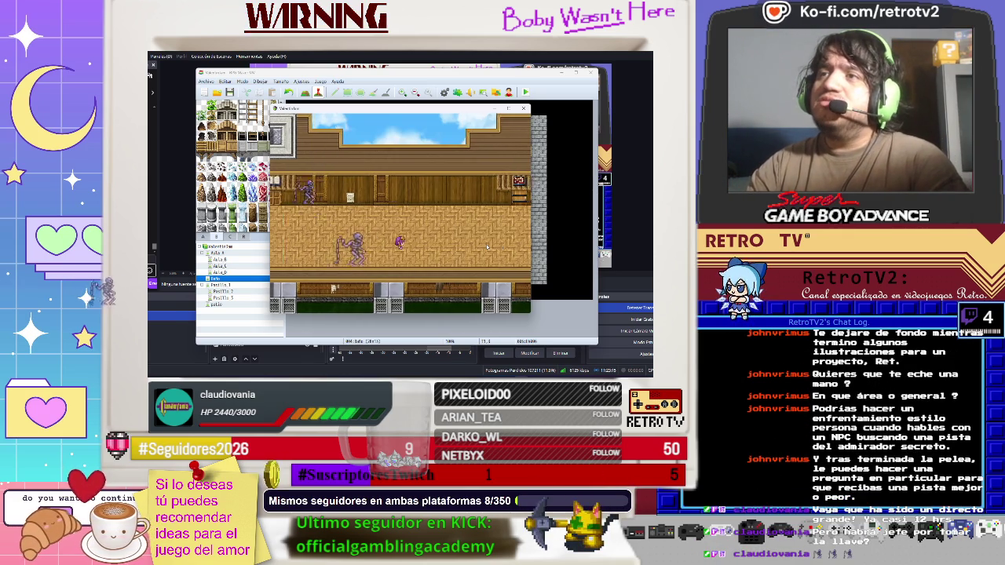
{"action": "key", "text": "Left"}
{"action": "key", "text": "Left"}
{"action": "key", "text": "Left"}
{"action": "key", "text": "Left"}
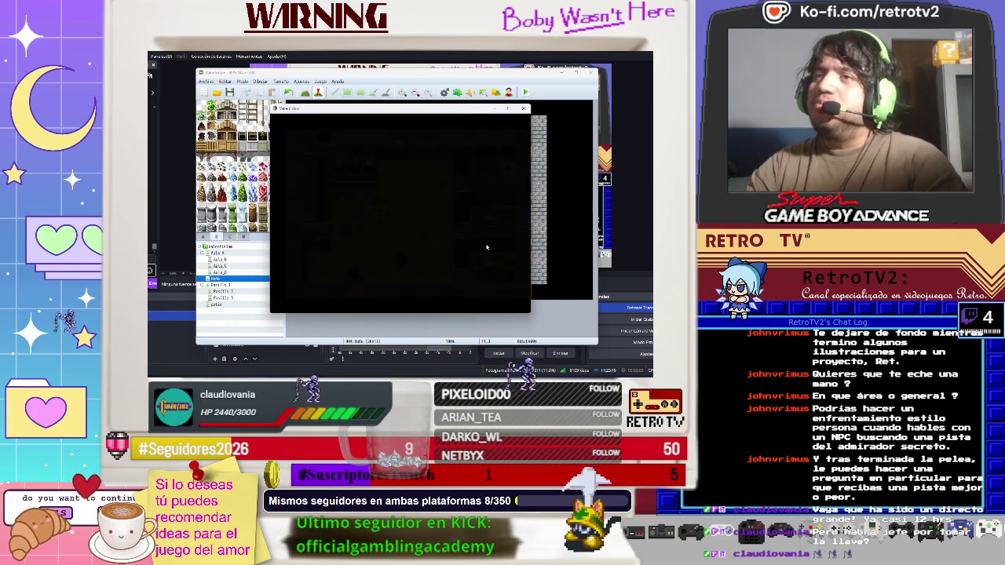
- Walk through the room, then view Ayane's Bate con clavos weapon in the Equipo menu
{"action": "key", "text": "Left"}
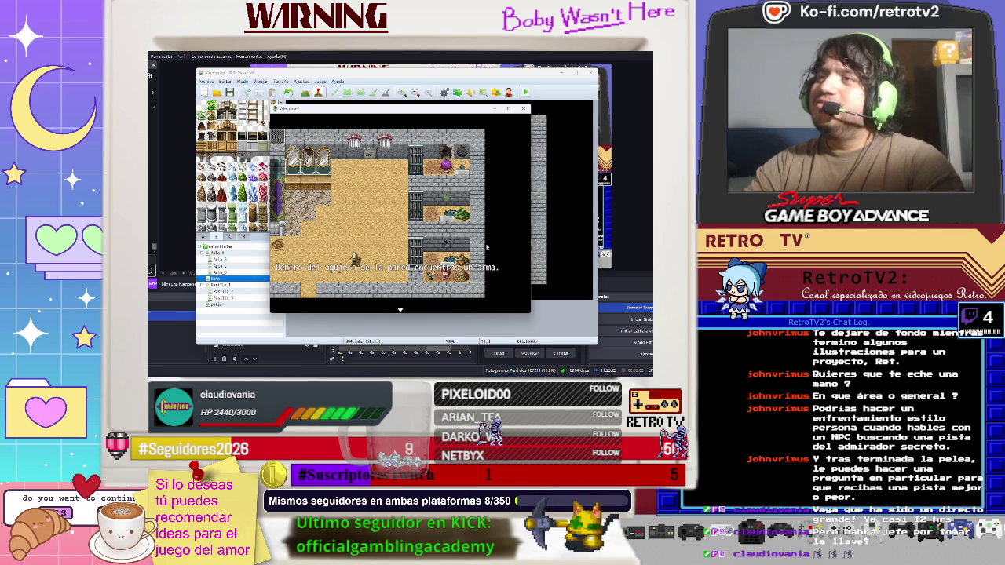
{"action": "key", "text": "Escape"}
{"action": "key", "text": "Down"}
{"action": "key", "text": "Down"}
{"action": "key", "text": "Return"}
{"action": "key", "text": "Return"}
{"action": "key", "text": "Return"}
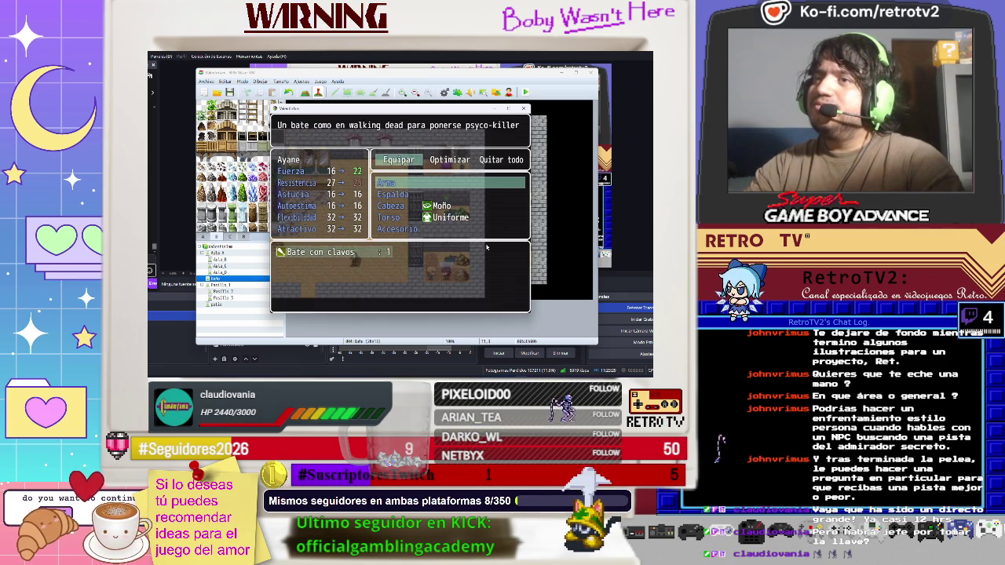
{"action": "key", "text": "Escape"}
{"action": "key", "text": "Escape"}
{"action": "key", "text": "Escape"}
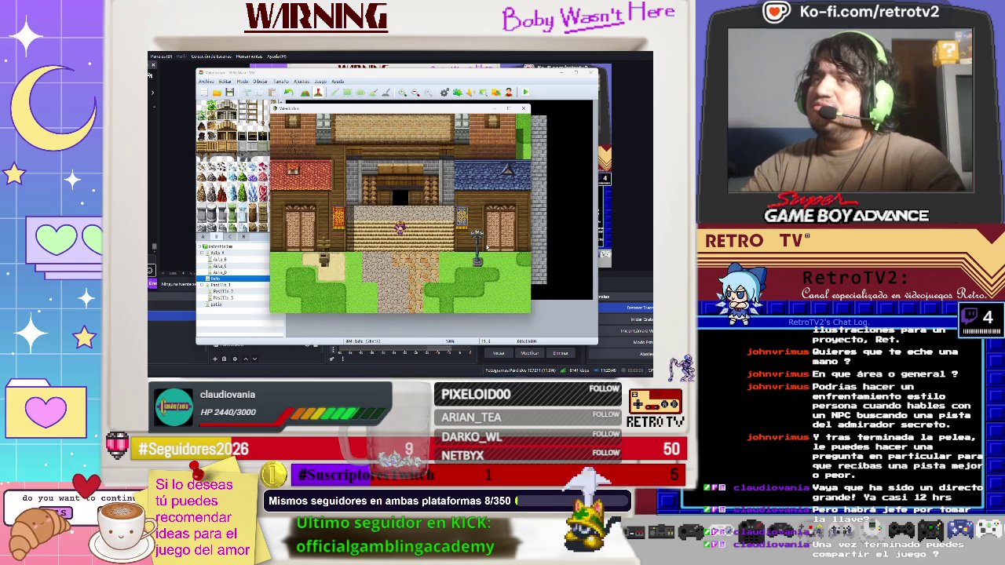
- Check Ayane's equipment from the pause menu, then return to the town
{"action": "key", "text": "Escape"}
{"action": "key", "text": "Down"}
{"action": "key", "text": "Down"}
{"action": "key", "text": "Return"}
{"action": "key", "text": "Return"}
{"action": "key", "text": "Escape"}
{"action": "key", "text": "Escape"}
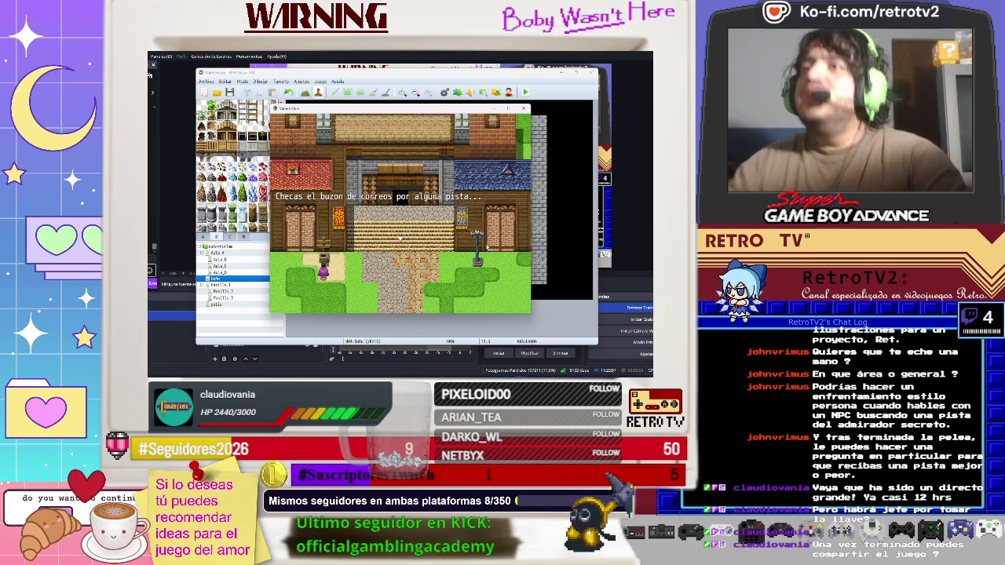
- Check the mailbox, decline the package, and start the Buzon Maldito battle with Violencia/Escapar showing
{"action": "key", "text": "Return"}
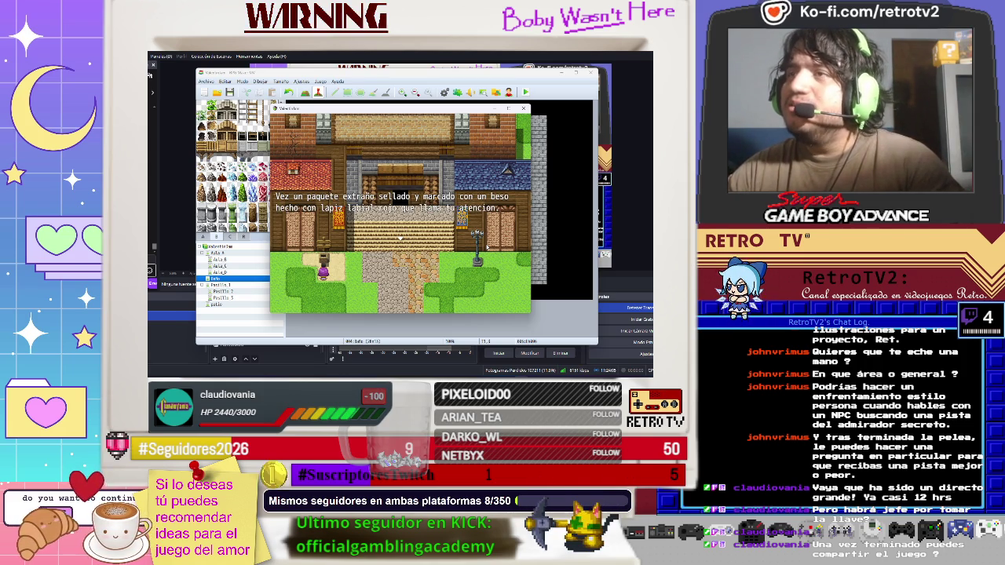
{"action": "key", "text": "Return"}
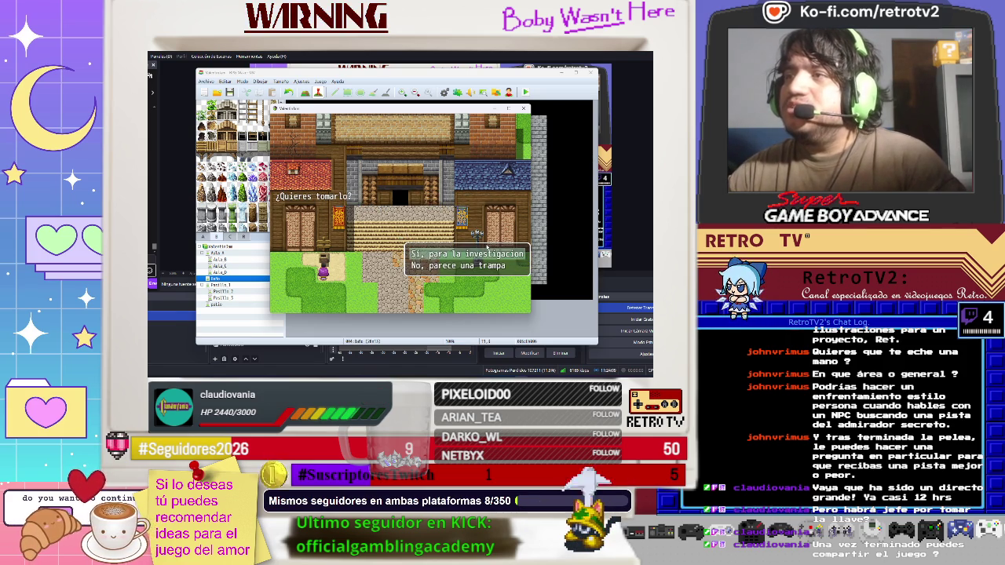
{"action": "key", "text": "Down"}
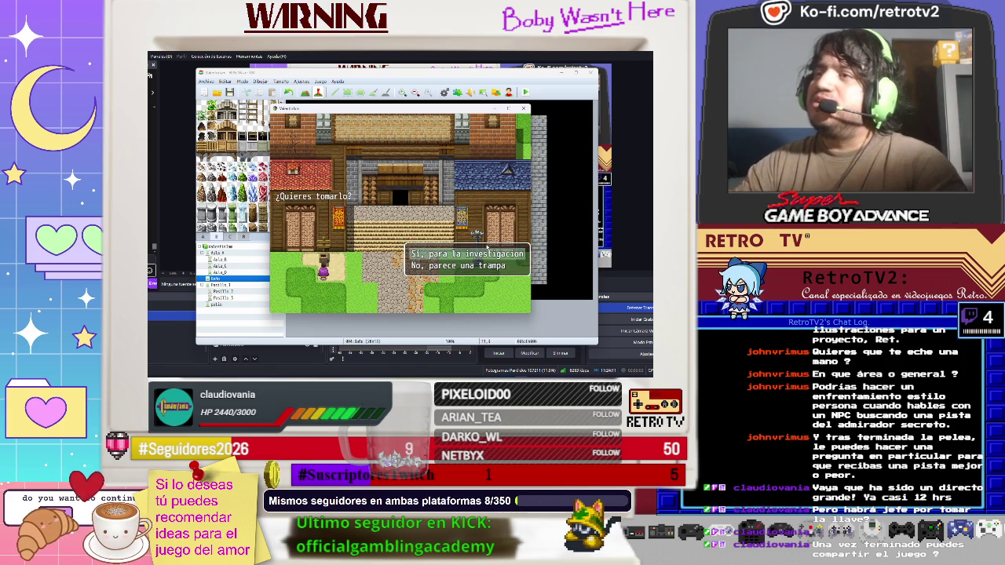
{"action": "key", "text": "Return"}
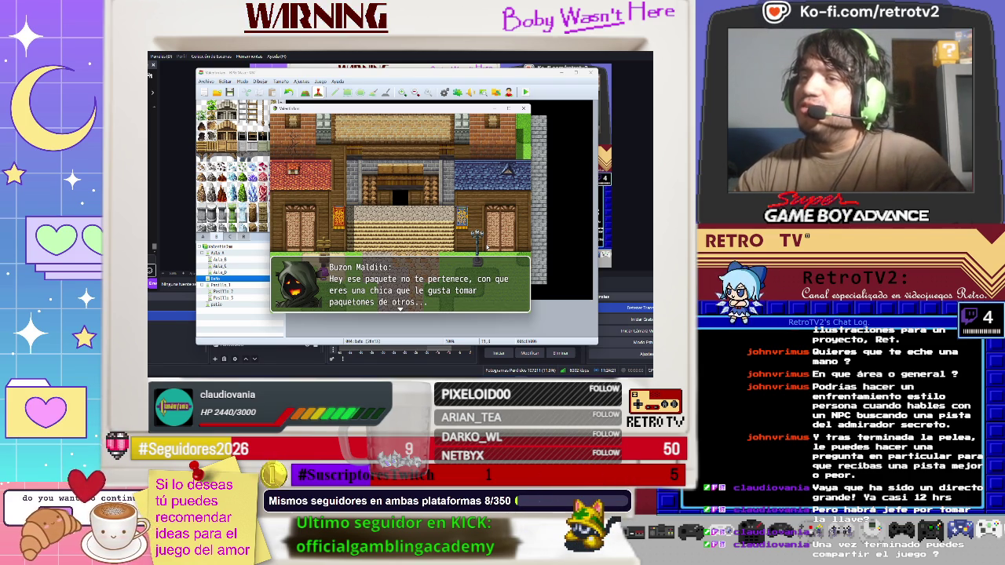
{"action": "key", "text": "Return"}
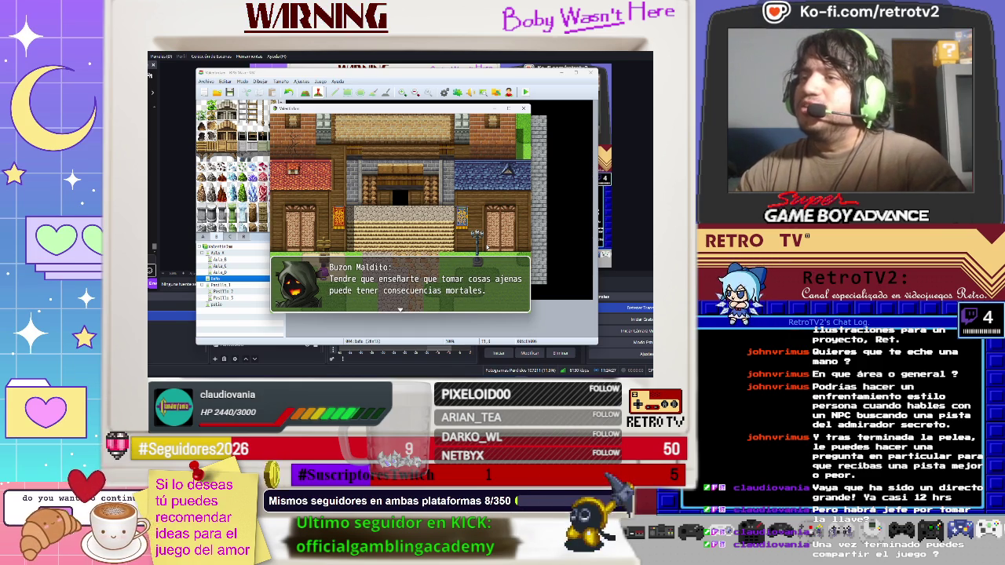
{"action": "key", "text": "Return"}
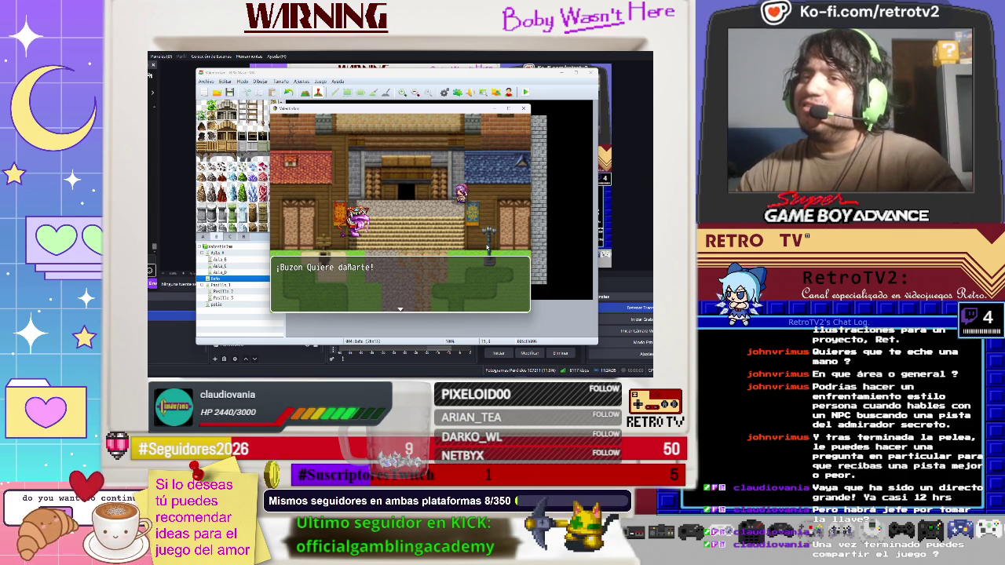
{"action": "key", "text": "Return"}
{"action": "key", "text": "Up"}
{"action": "key", "text": "Down"}
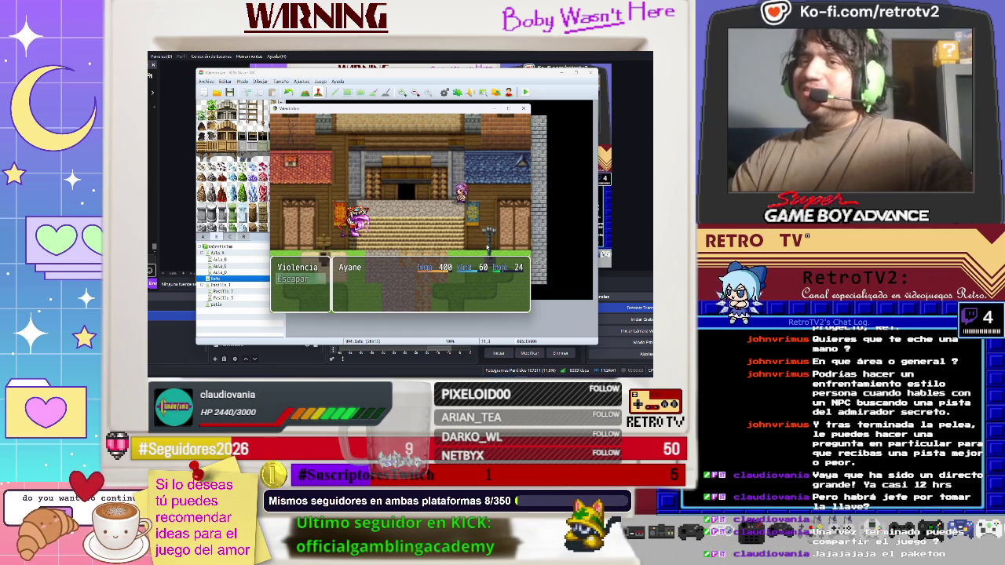
- Choose Violencia and browse Ayane's Habilidades list, including Regañar
{"action": "key", "text": "Up"}
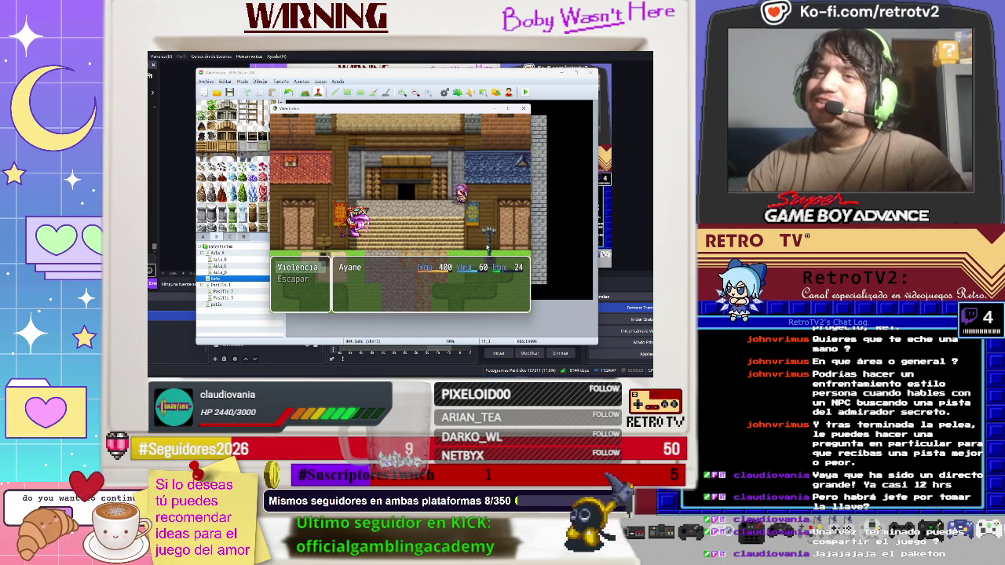
{"action": "key", "text": "Return"}
{"action": "key", "text": "Down"}
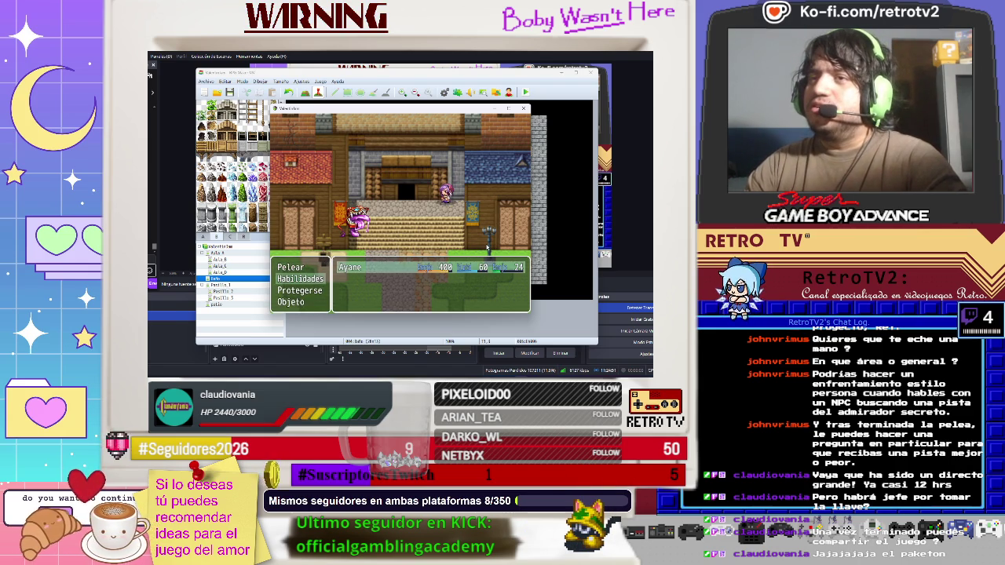
{"action": "key", "text": "Up"}
{"action": "key", "text": "Down"}
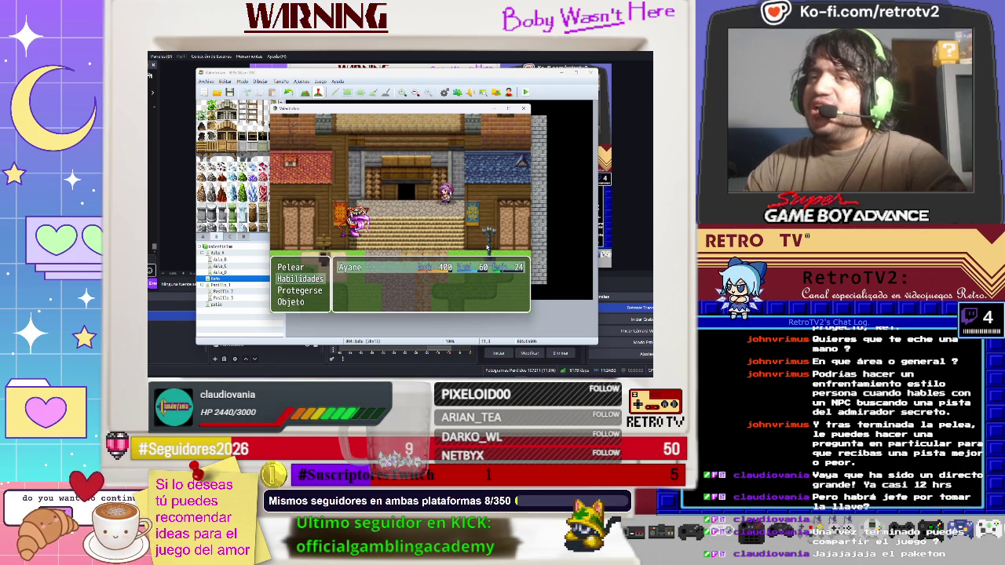
{"action": "key", "text": "Return"}
{"action": "key", "text": "Right"}
{"action": "key", "text": "Left"}
{"action": "key", "text": "Right"}
{"action": "key", "text": "Escape"}
{"action": "key", "text": "Down"}
{"action": "key", "text": "Down"}
- Look at the Pan con Nutella item in the battle item list without using it
{"action": "key", "text": "Up"}
{"action": "key", "text": "Up"}
{"action": "key", "text": "Up"}
{"action": "key", "text": "Return"}
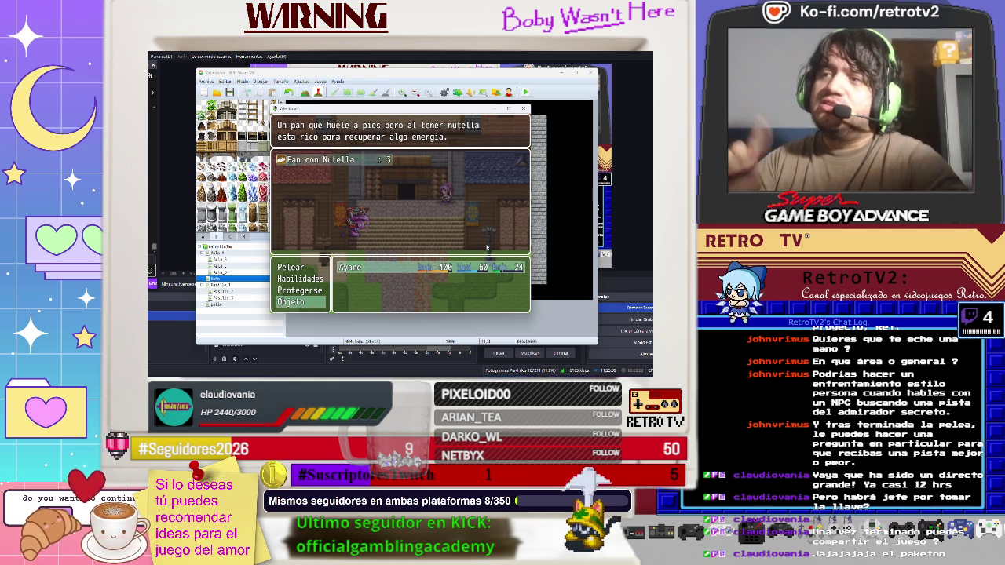
{"action": "key", "text": "Escape"}
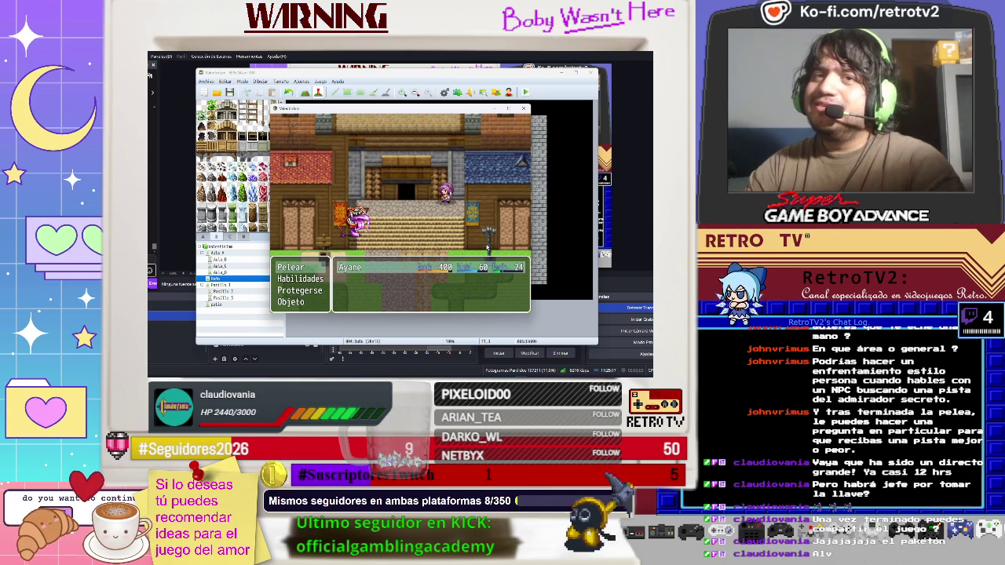
- Attack Buzon with Pelear and let the turn play out
{"action": "key", "text": "Return"}
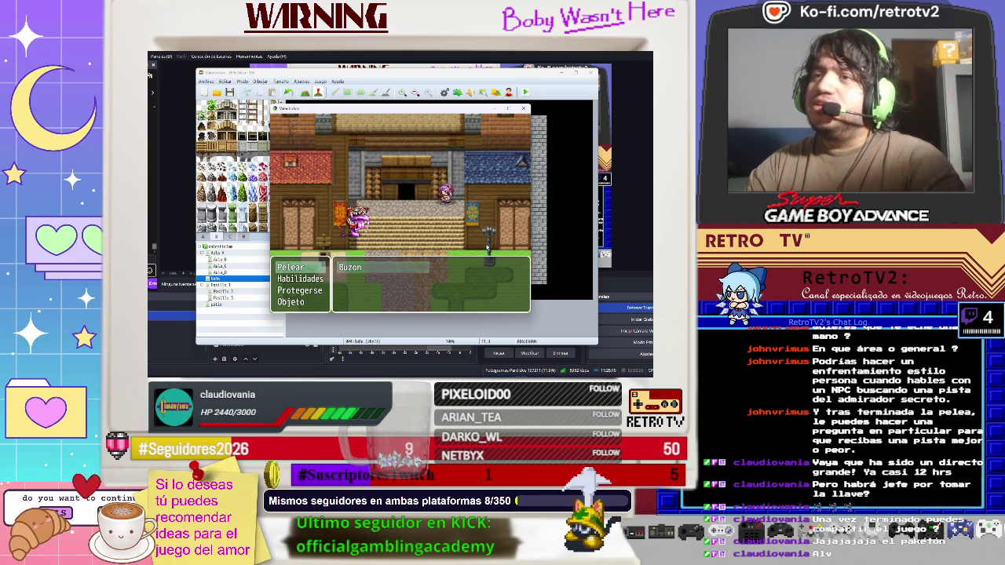
{"action": "key", "text": "Return"}
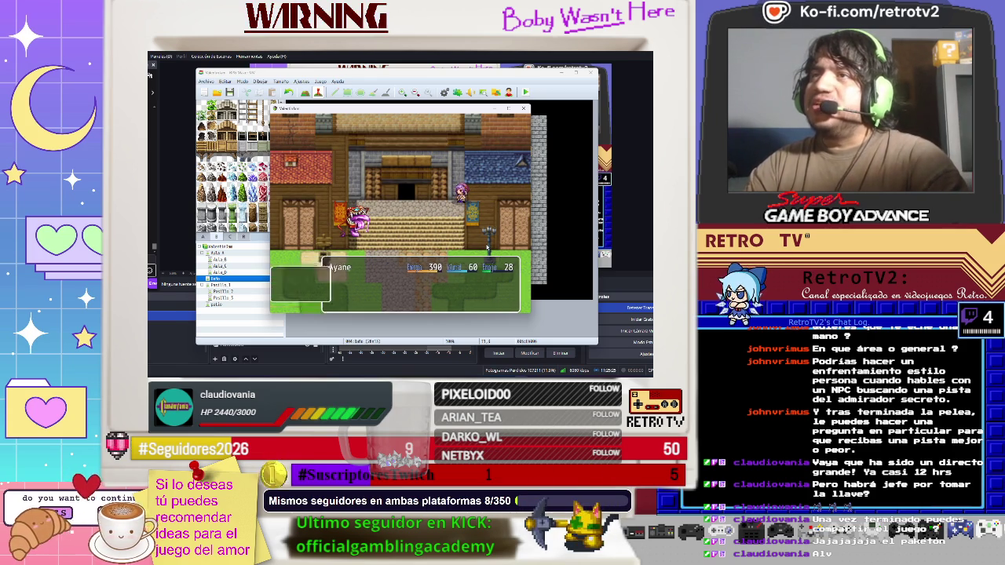
{"action": "key", "text": "Return"}
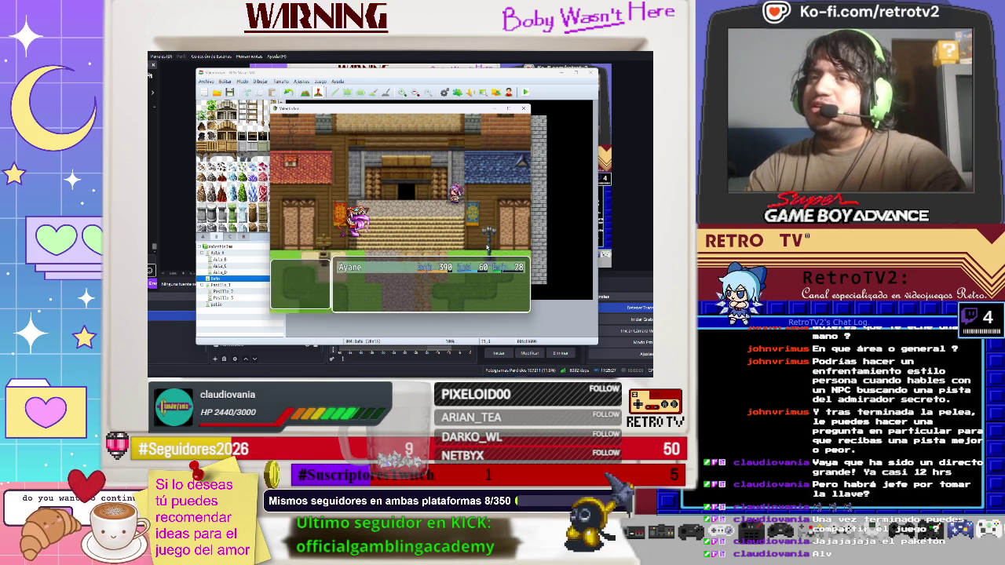
{"action": "key", "text": "Return"}
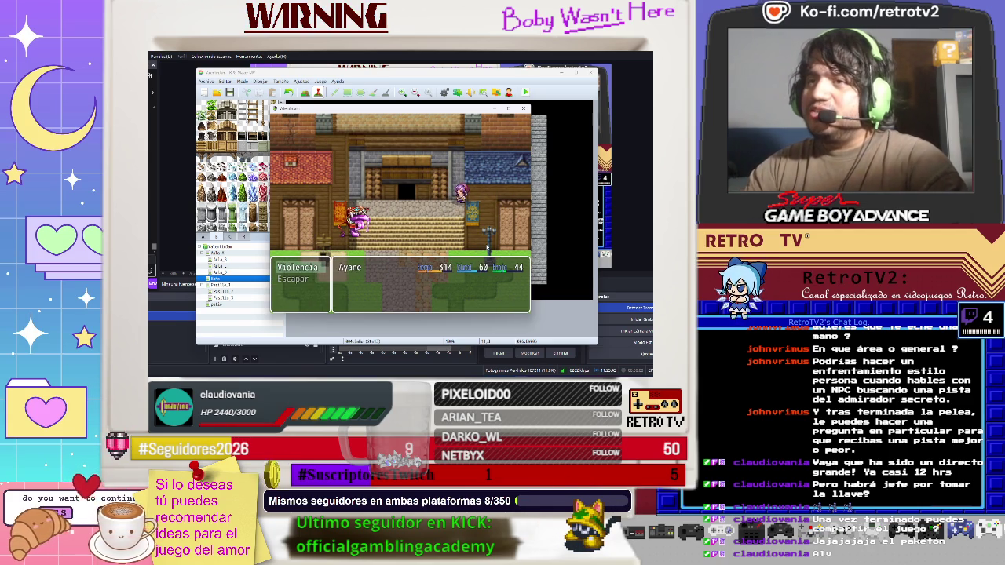
- Choose Violencia again and move to Regañar in Ayane's skill list
{"action": "key", "text": "Return"}
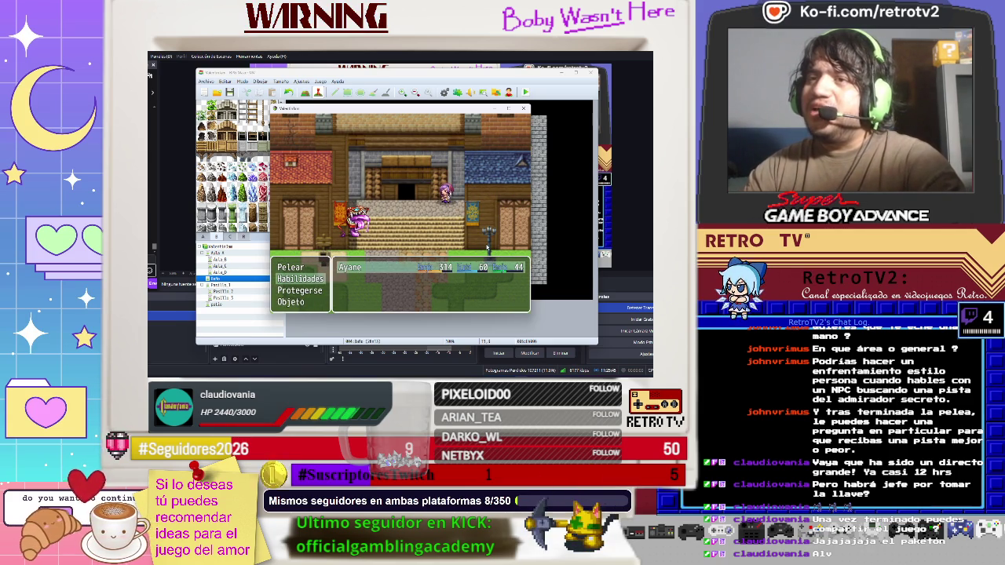
{"action": "key", "text": "Return"}
{"action": "key", "text": "Right"}
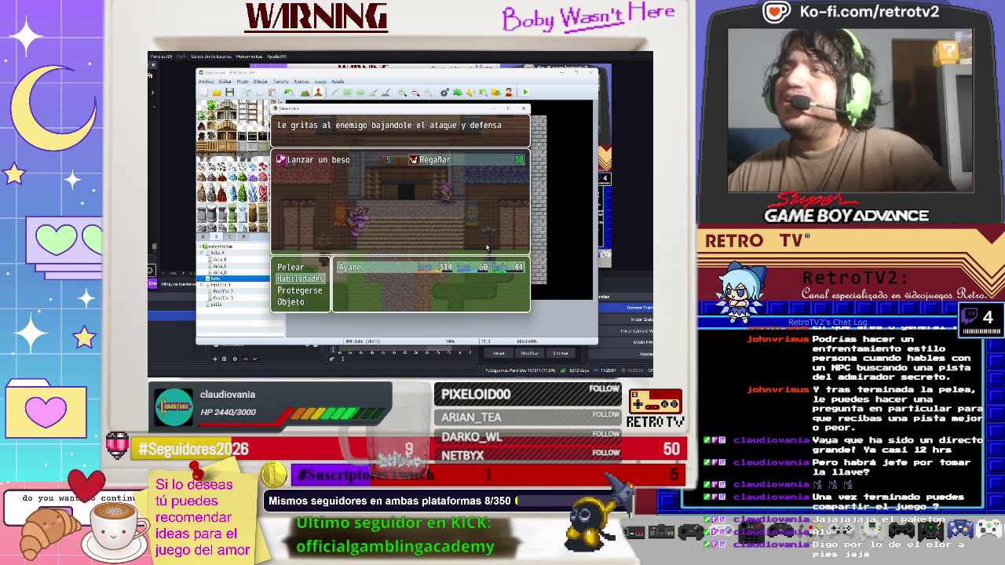
- Use Regañar on Buzon, then order another attack as Buzon strikes back
{"action": "key", "text": "Return"}
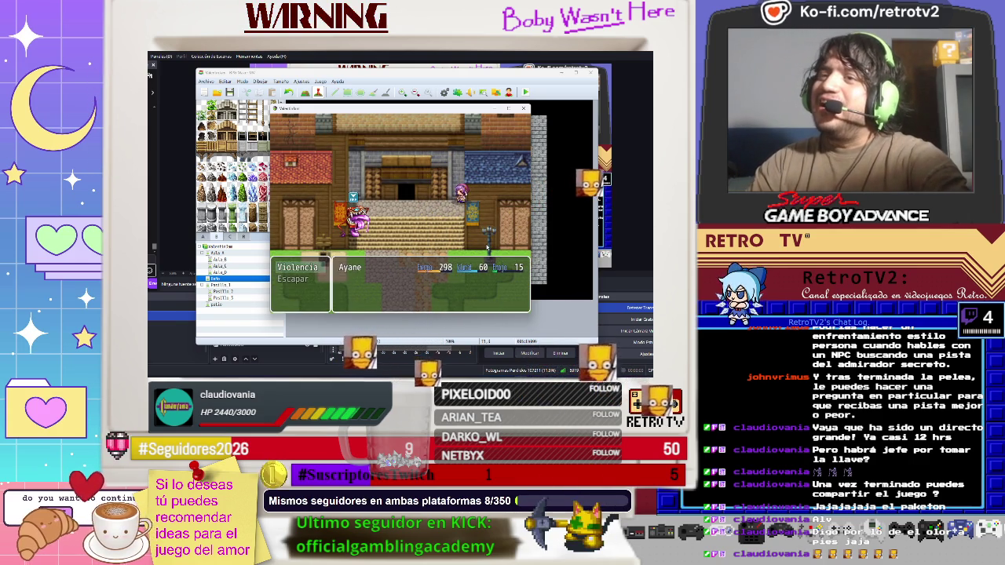
{"action": "key", "text": "Return"}
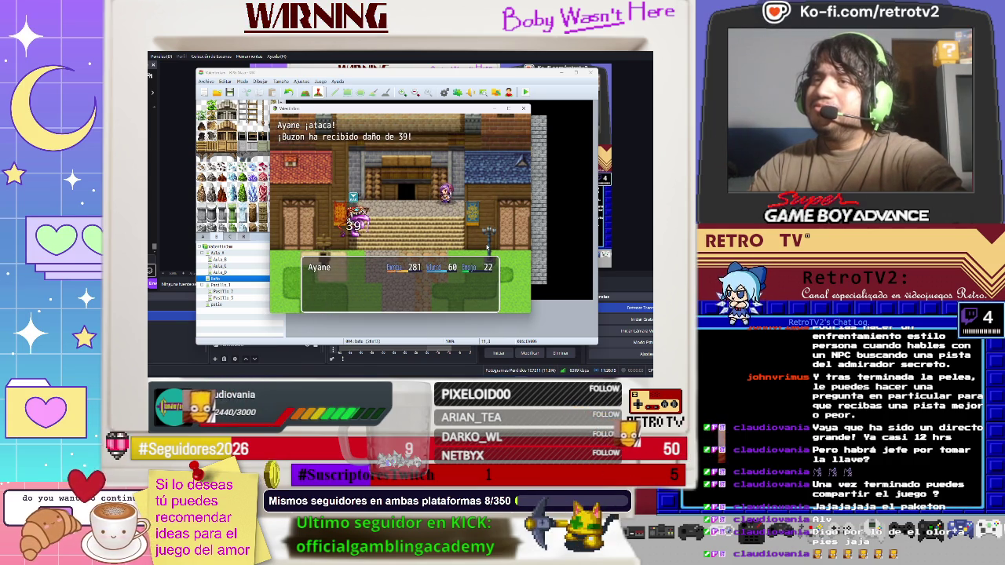
{"action": "key", "text": "Return"}
{"action": "key", "text": "Return"}
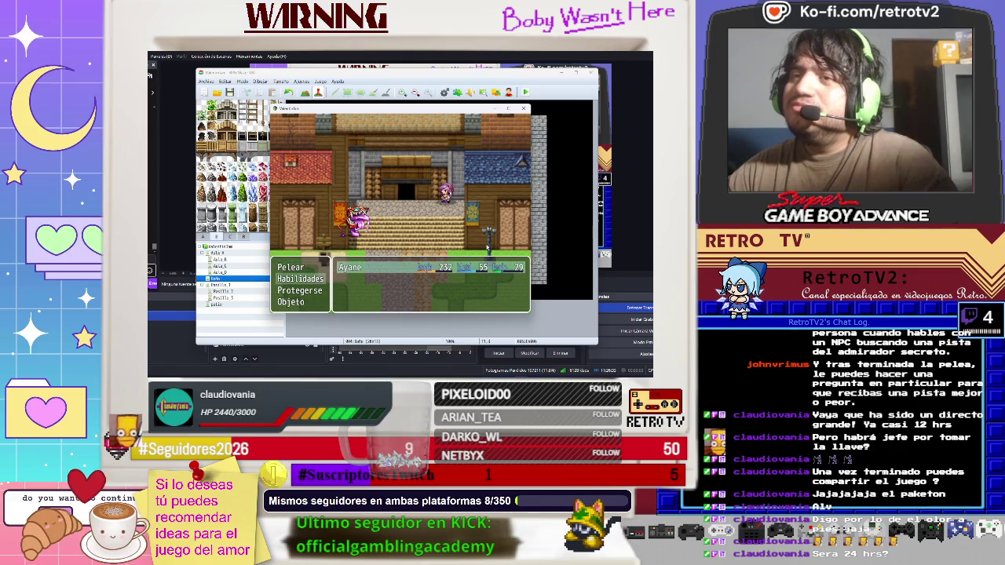
{"action": "key", "text": "Return"}
{"action": "key", "text": "Return"}
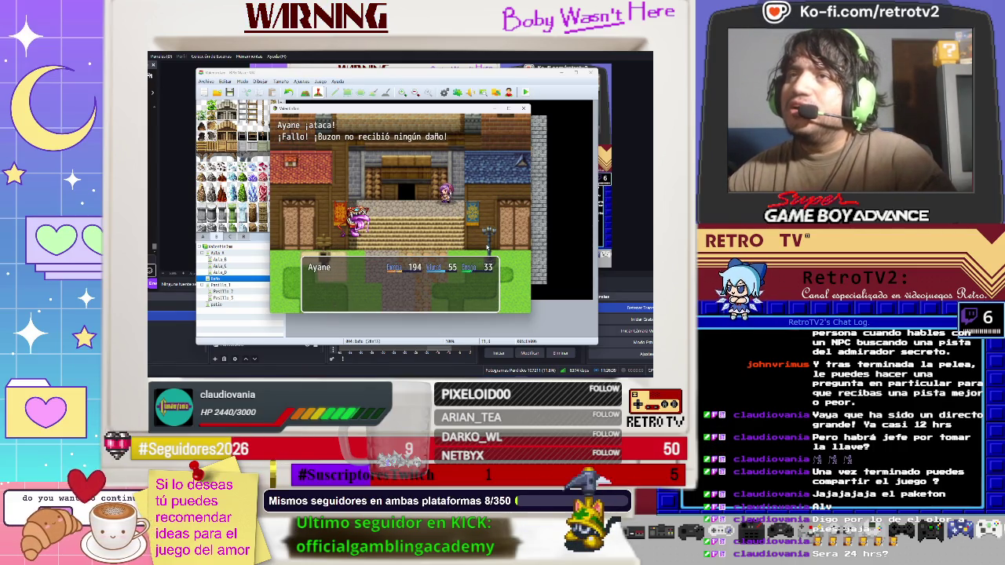
- Use Regañar again to lower Buzon's strength
{"action": "key", "text": "Return"}
{"action": "key", "text": "Down"}
{"action": "key", "text": "Return"}
{"action": "key", "text": "Right"}
{"action": "key", "text": "Escape"}
{"action": "key", "text": "Return"}
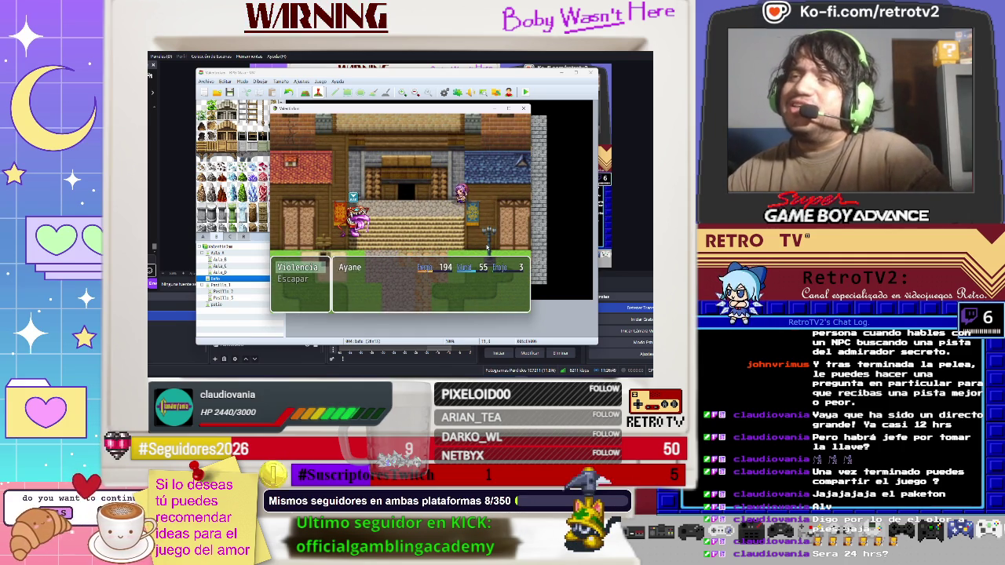
- Attack Buzon repeatedly, dealing 42 damage, until it is defeated and the key appears
{"action": "key", "text": "Return"}
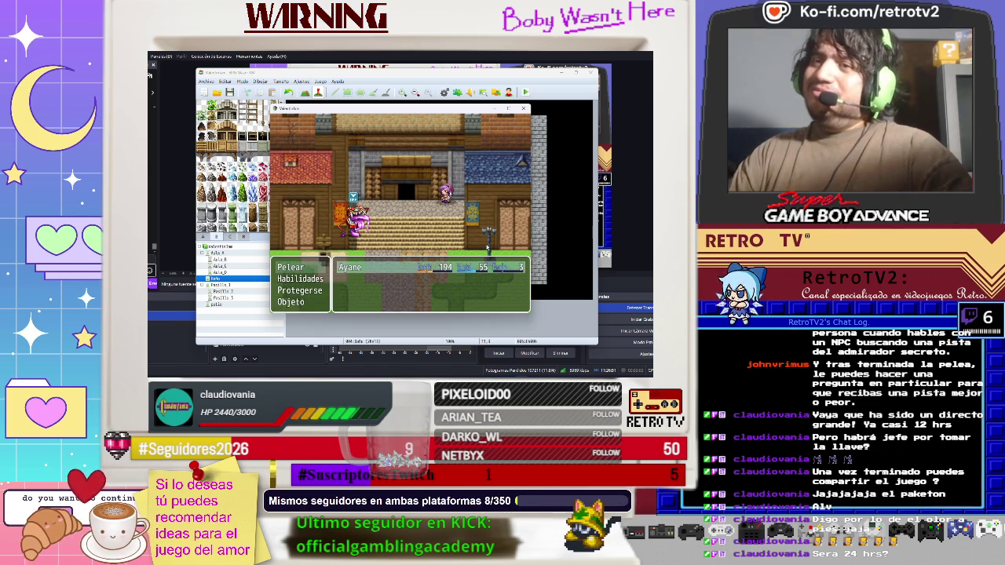
{"action": "key", "text": "Return"}
{"action": "key", "text": "Return"}
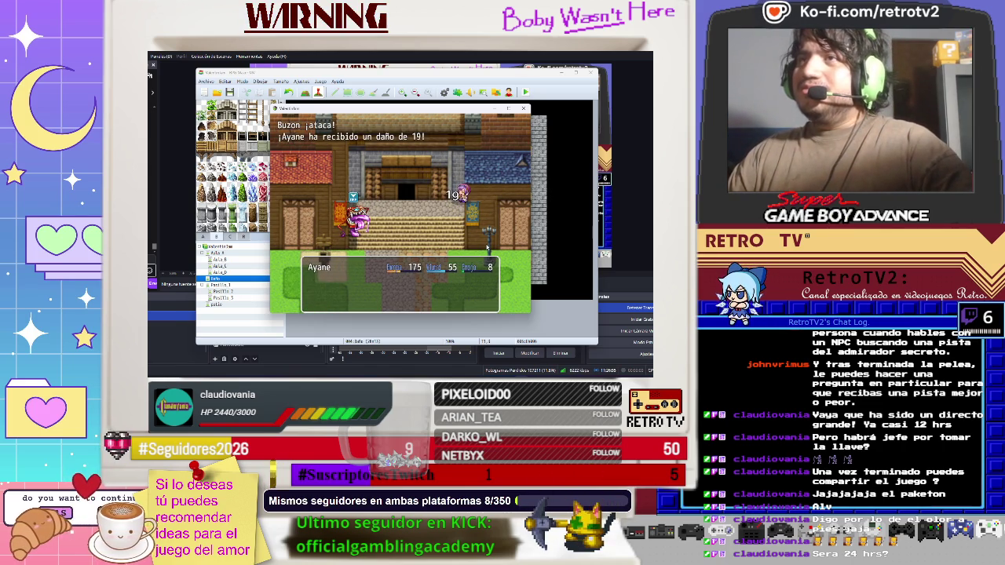
{"action": "key", "text": "Return"}
{"action": "key", "text": "Return"}
{"action": "key", "text": "Return"}
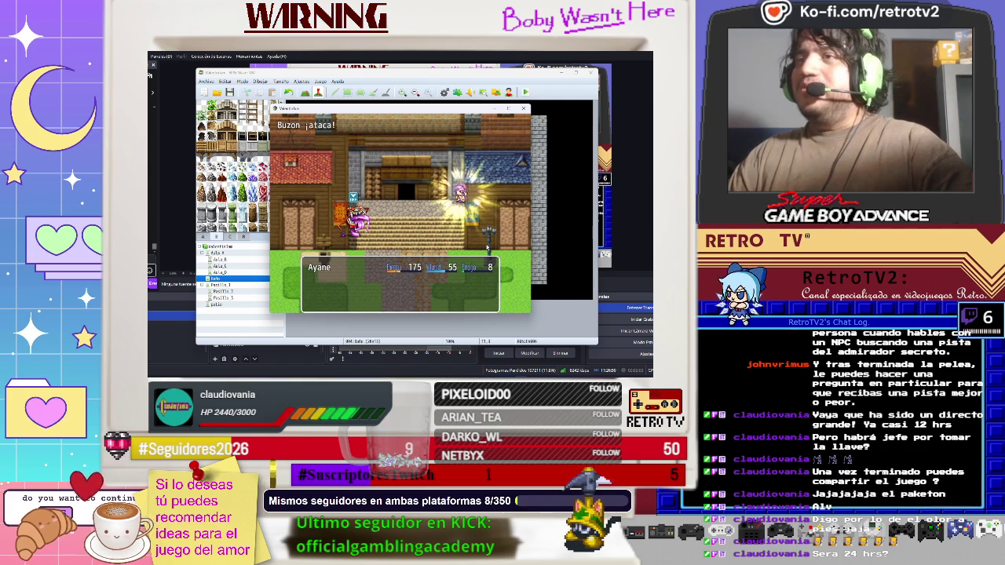
{"action": "key", "text": "Return"}
{"action": "key", "text": "Return"}
{"action": "key", "text": "Return"}
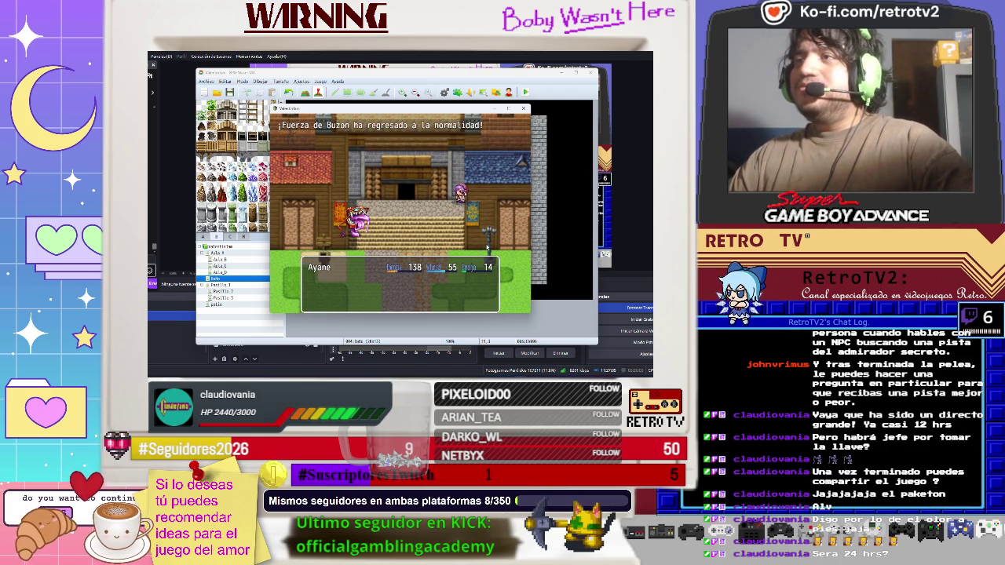
{"action": "key", "text": "Return"}
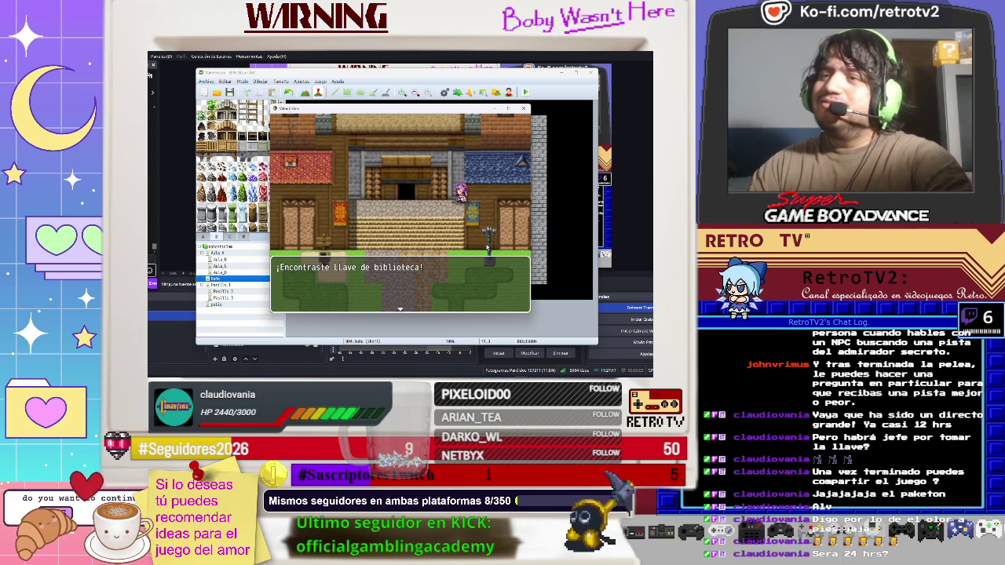
- Dismiss the key and empty-mailbox messages and view Llave de biblioteca under Importantes
{"action": "key", "text": "Return"}
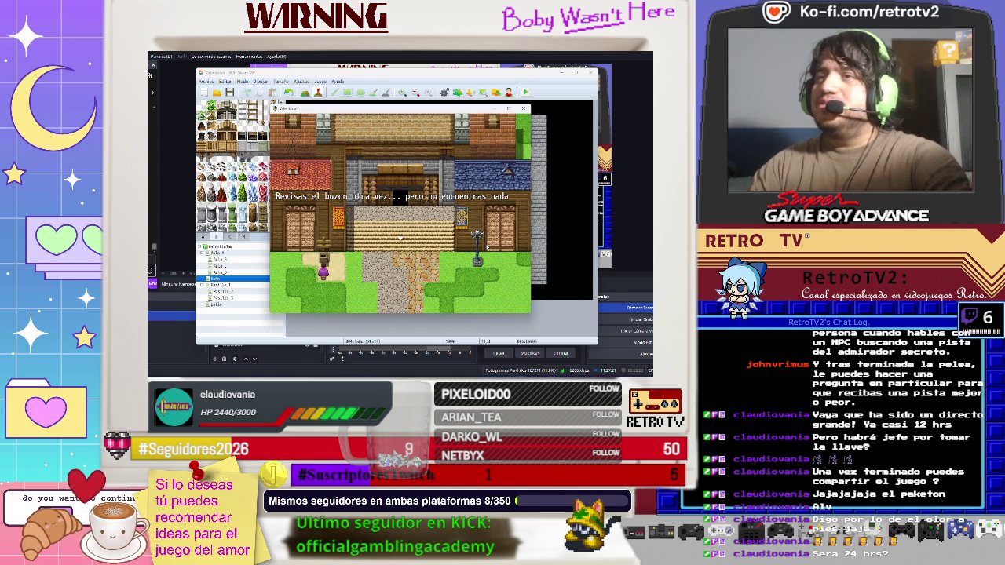
{"action": "key", "text": "Return"}
{"action": "key", "text": "Escape"}
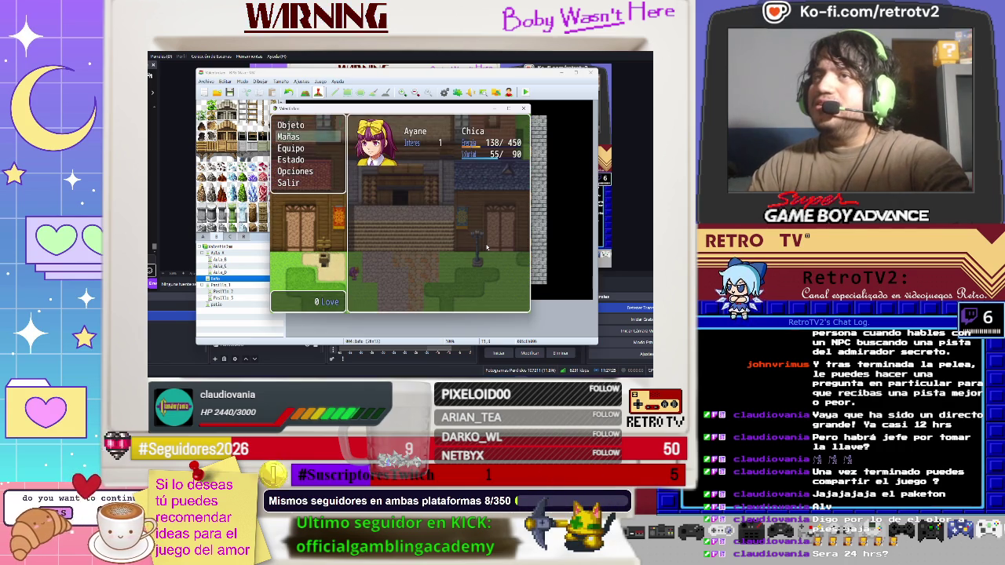
{"action": "key", "text": "Return"}
{"action": "key", "text": "Right"}
{"action": "key", "text": "Right"}
{"action": "key", "text": "Right"}
{"action": "key", "text": "Return"}
{"action": "key", "text": "Right"}
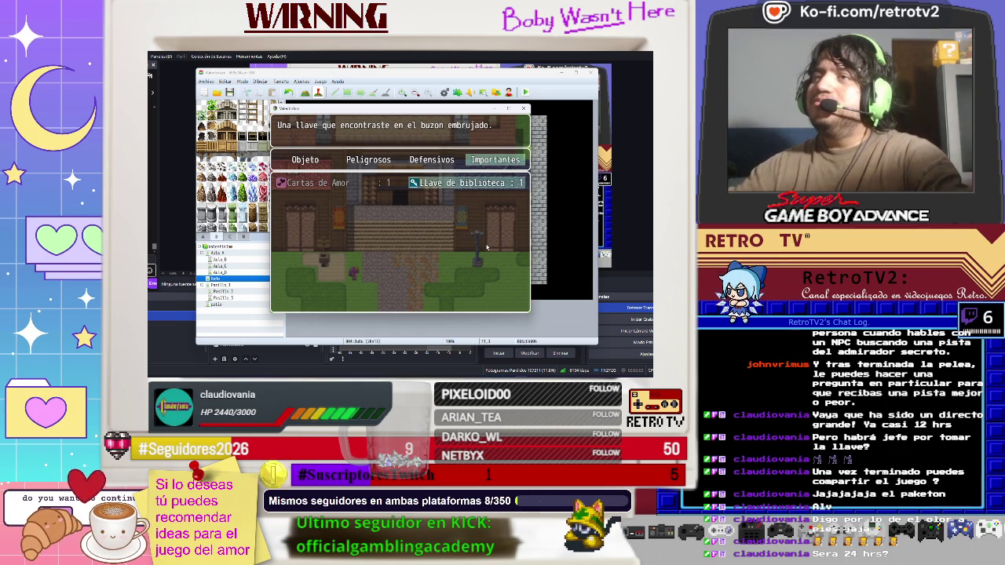
- Read the Cartas de Amor description, browse the Defensivos and other categories, then return to the map
{"action": "key", "text": "Left"}
{"action": "key", "text": "Escape"}
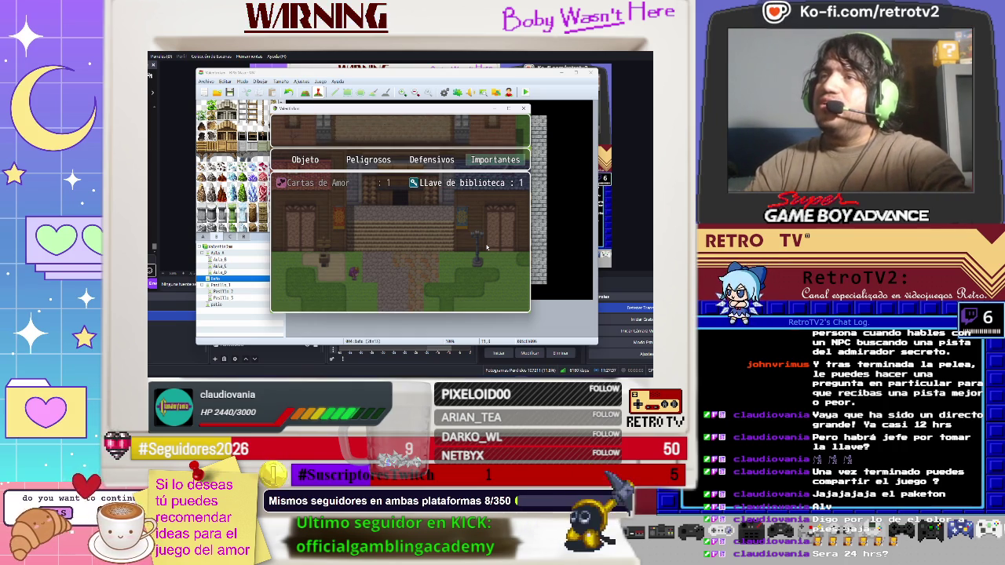
{"action": "key", "text": "Left"}
{"action": "key", "text": "Left"}
{"action": "key", "text": "Left"}
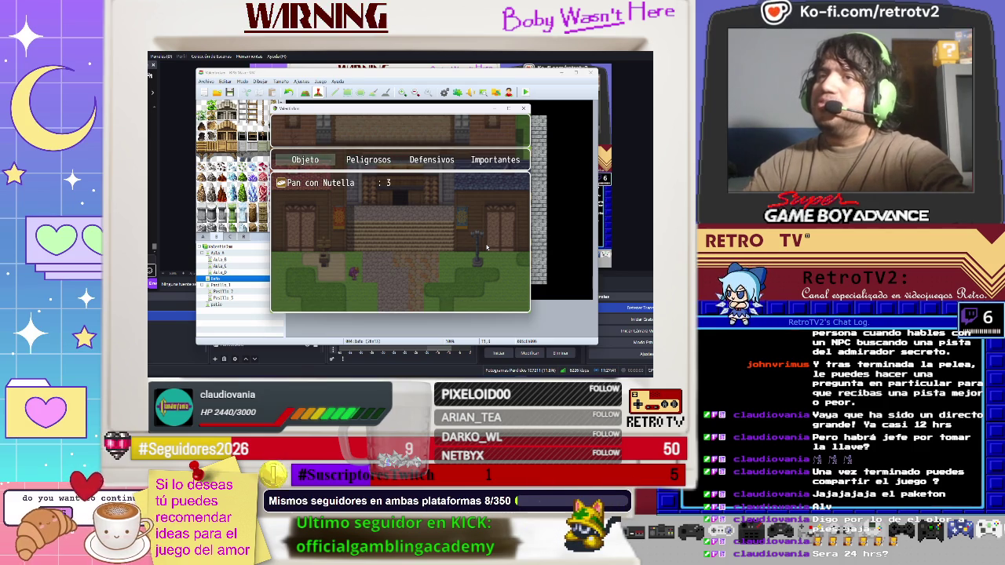
{"action": "key", "text": "Right"}
{"action": "key", "text": "Right"}
{"action": "key", "text": "Right"}
{"action": "key", "text": "Left"}
{"action": "key", "text": "Left"}
{"action": "key", "text": "Left"}
{"action": "key", "text": "Right"}
{"action": "key", "text": "Right"}
{"action": "key", "text": "Right"}
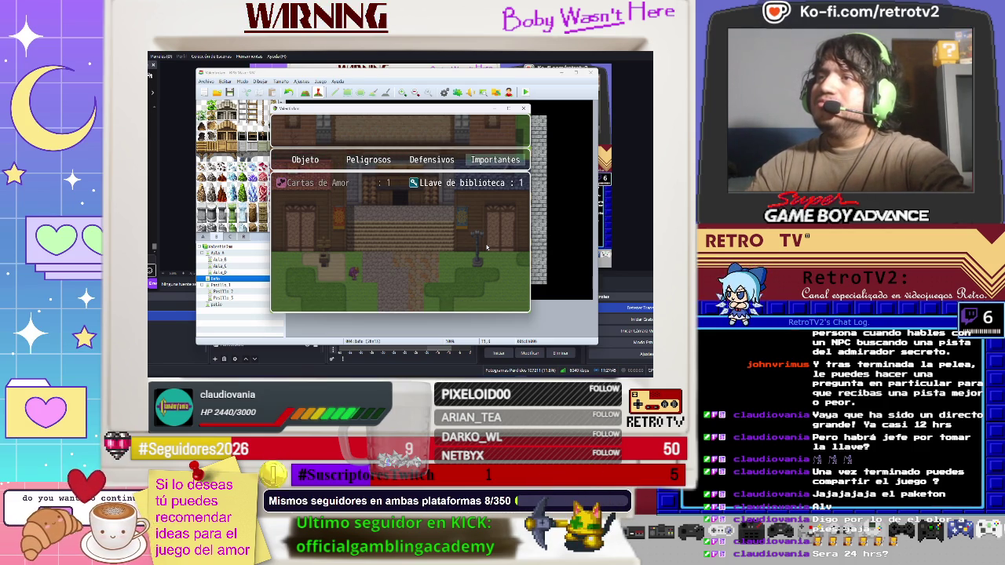
{"action": "key", "text": "Escape"}
{"action": "key", "text": "Escape"}
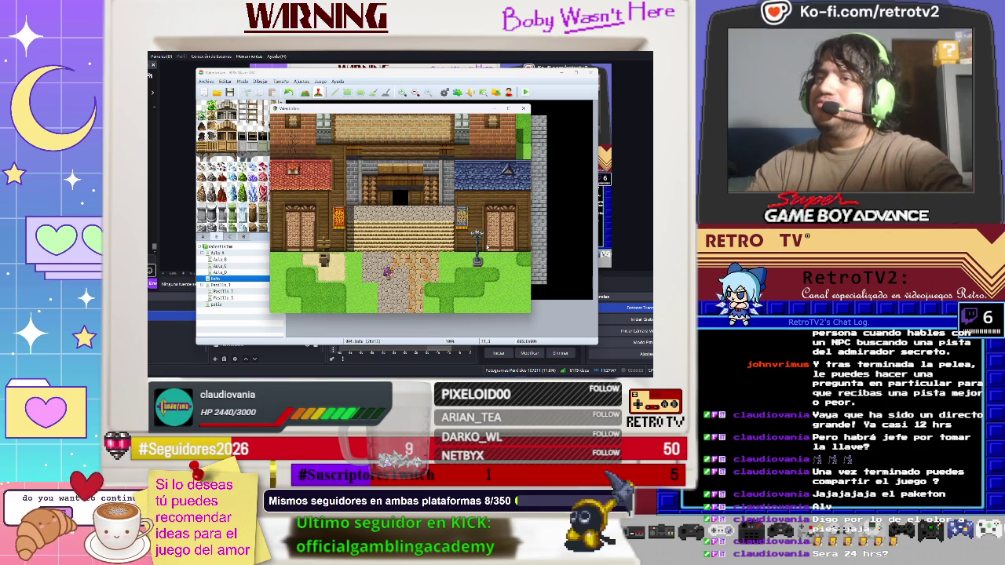
- Walk through the door and corridor, dismissing the chest message, onto the next map
{"action": "key", "text": "Up"}
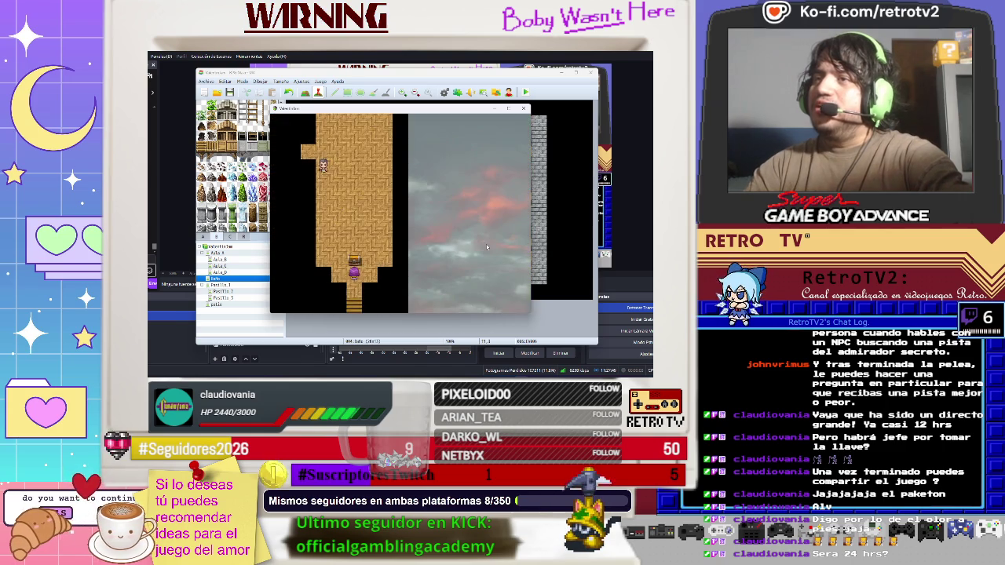
{"action": "key", "text": "Down"}
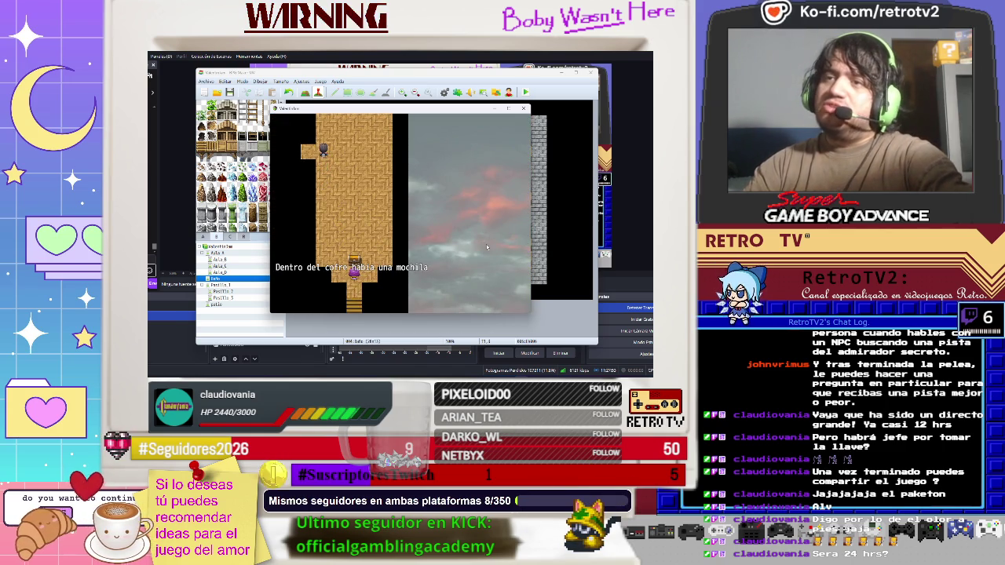
{"action": "key", "text": "Return"}
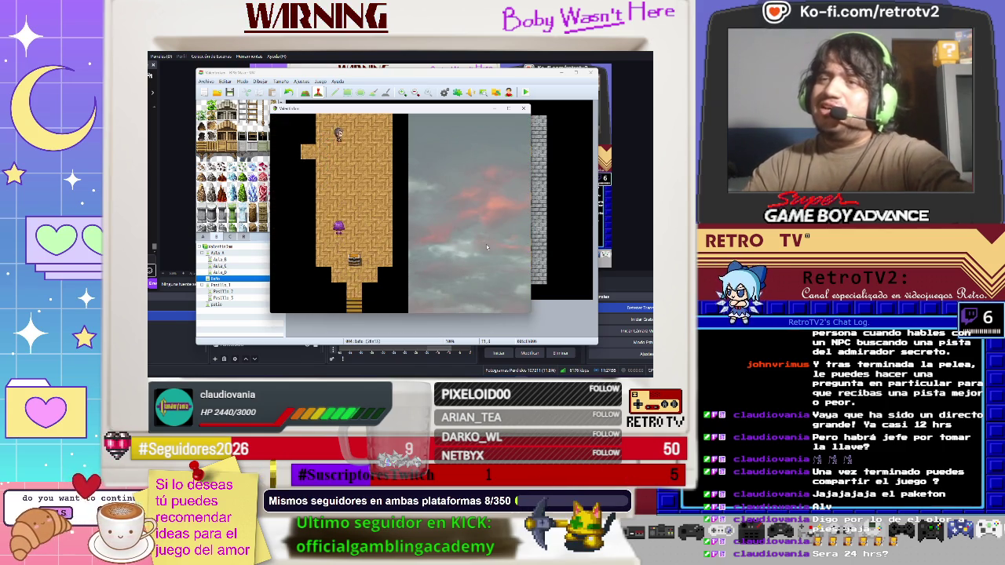
{"action": "key", "text": "Up"}
{"action": "key", "text": "Up"}
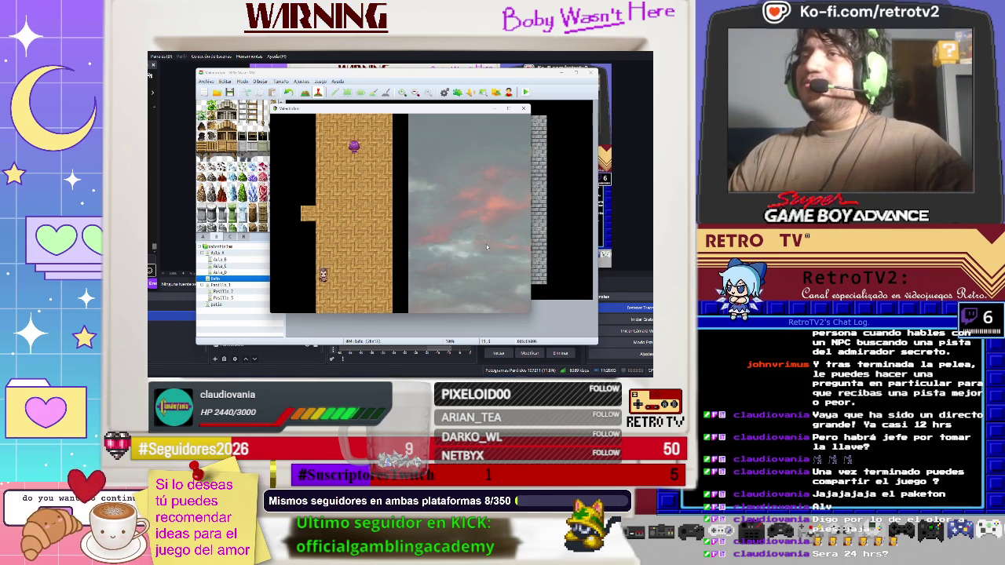
{"action": "key", "text": "Up"}
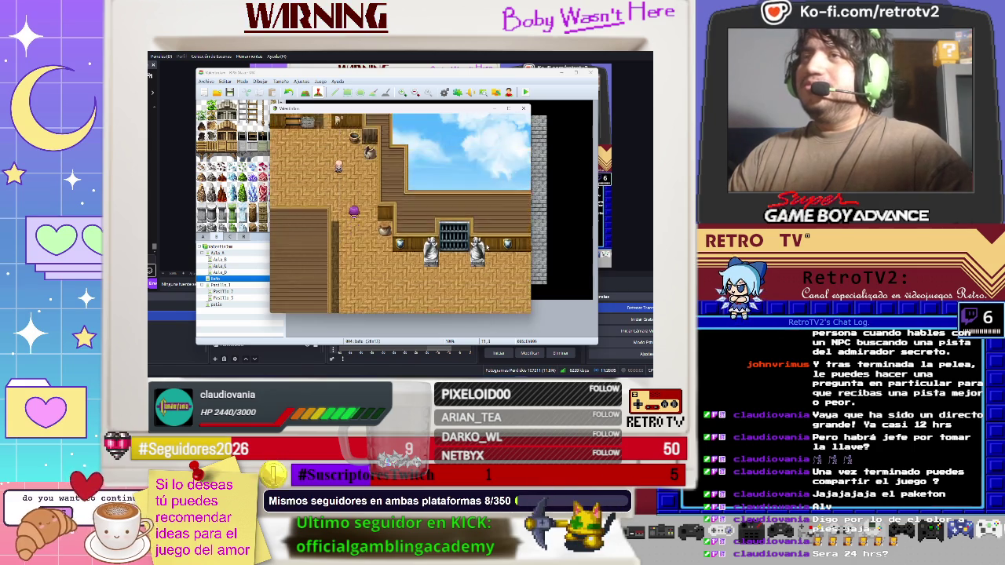
- Check the party's equipment, including the back slot, then return to the map
{"action": "key", "text": "Escape"}
{"action": "key", "text": "Return"}
{"action": "key", "text": "Return"}
{"action": "key", "text": "Down"}
{"action": "key", "text": "Escape"}
{"action": "key", "text": "Escape"}
{"action": "key", "text": "Escape"}
- Walk into the wooden room and across it to the left
{"action": "key", "text": "Down"}
{"action": "key", "text": "Down"}
{"action": "key", "text": "Down"}
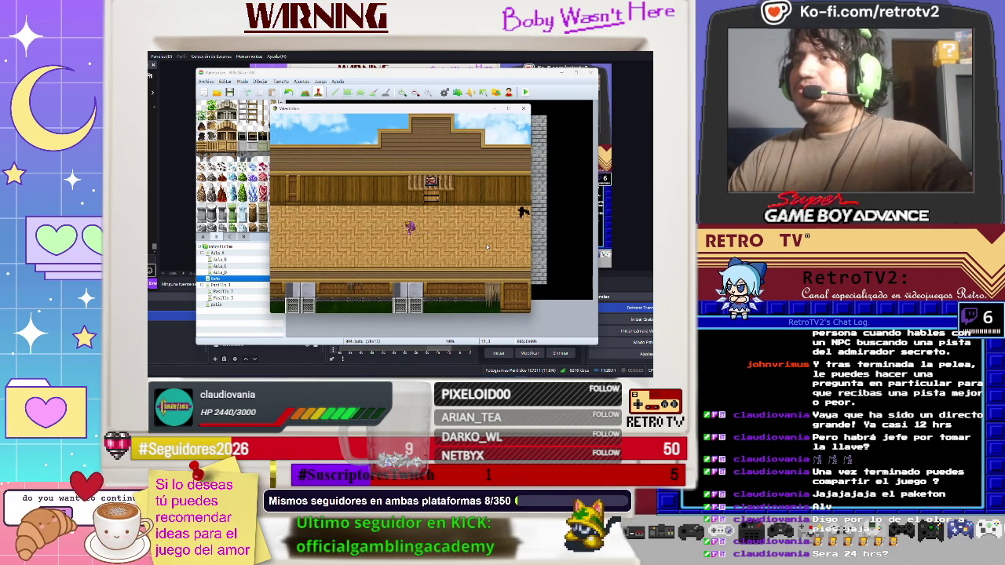
{"action": "key", "text": "Left"}
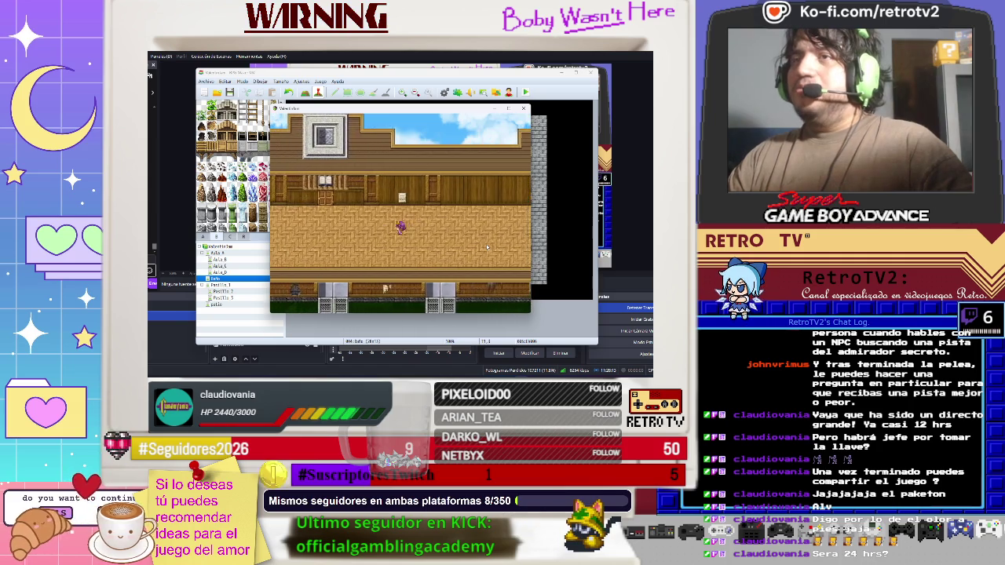
{"action": "key", "text": "Up"}
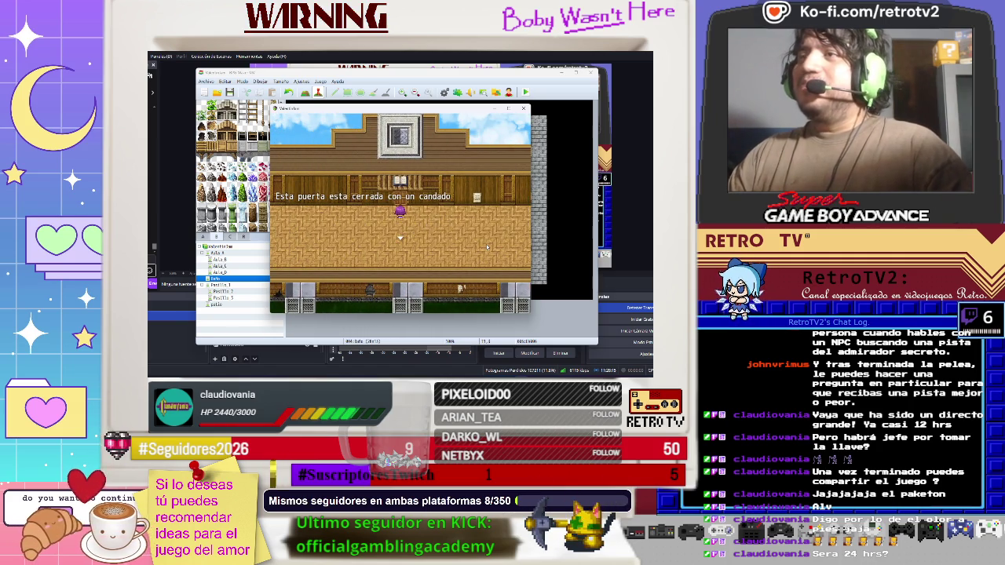
- Open the pause menu and cancel the return-to-title prompt
{"action": "key", "text": "Escape"}
{"action": "key", "text": "Down"}
{"action": "key", "text": "Up"}
{"action": "key", "text": "Up"}
{"action": "key", "text": "Return"}
{"action": "key", "text": "Escape"}
- Read the Llave de biblioteca description under Importantes, then close the menu and walk right
{"action": "key", "text": "Down"}
{"action": "key", "text": "Return"}
{"action": "key", "text": "Right"}
{"action": "key", "text": "Right"}
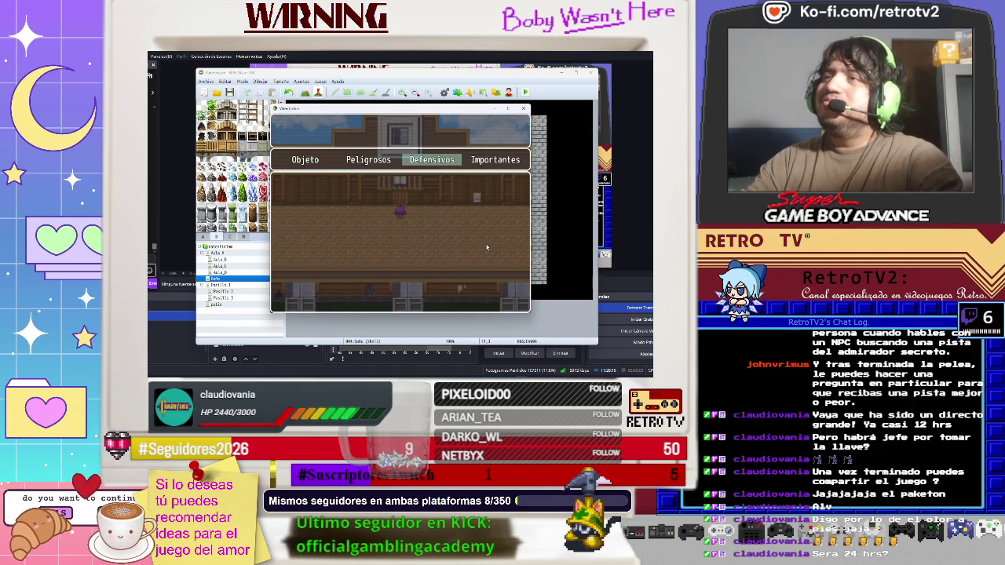
{"action": "key", "text": "Right"}
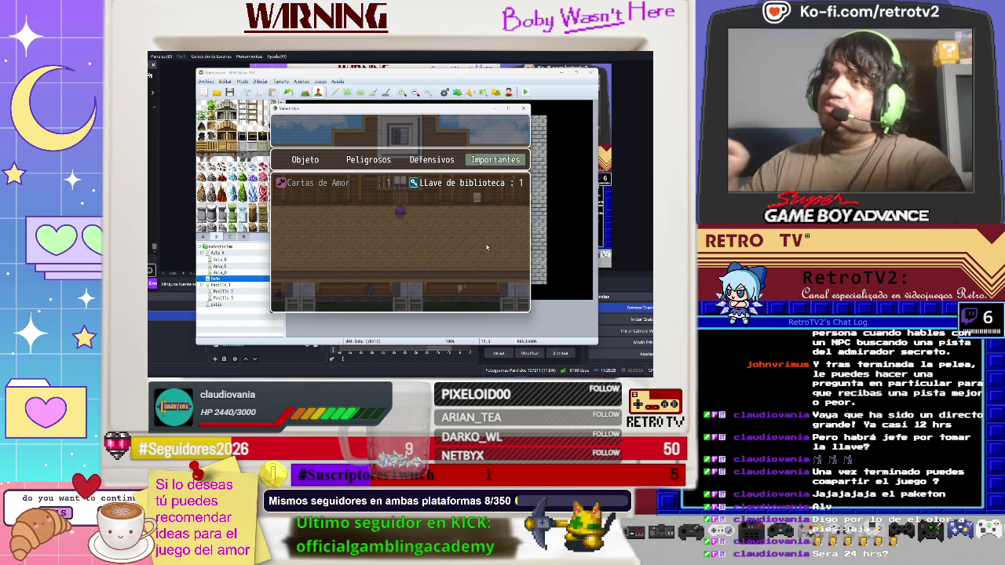
{"action": "key", "text": "Return"}
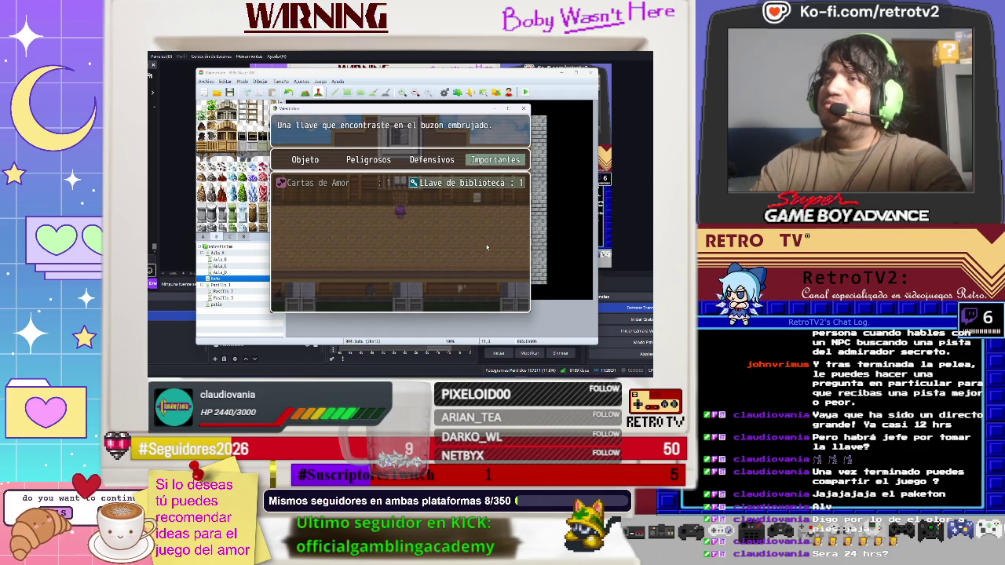
{"action": "key", "text": "Escape"}
{"action": "key", "text": "Left"}
{"action": "key", "text": "Left"}
{"action": "key", "text": "Left"}
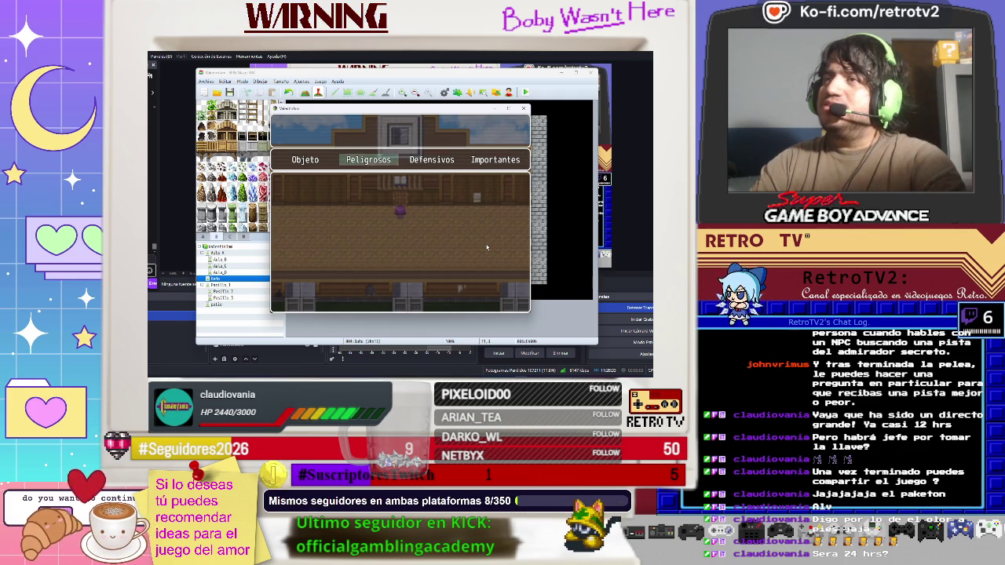
{"action": "key", "text": "Right"}
{"action": "key", "text": "Right"}
{"action": "key", "text": "Right"}
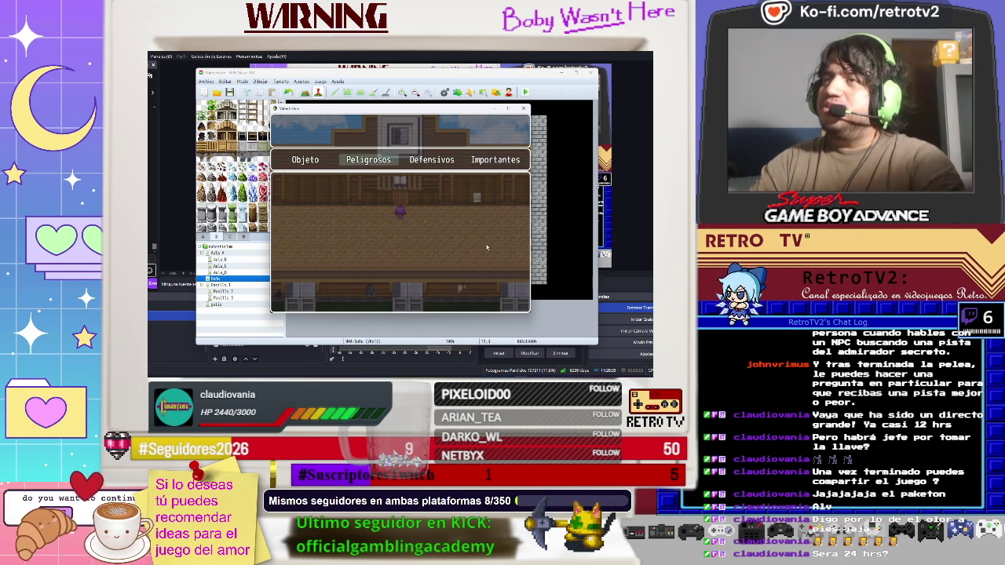
{"action": "key", "text": "Escape"}
{"action": "key", "text": "Right"}
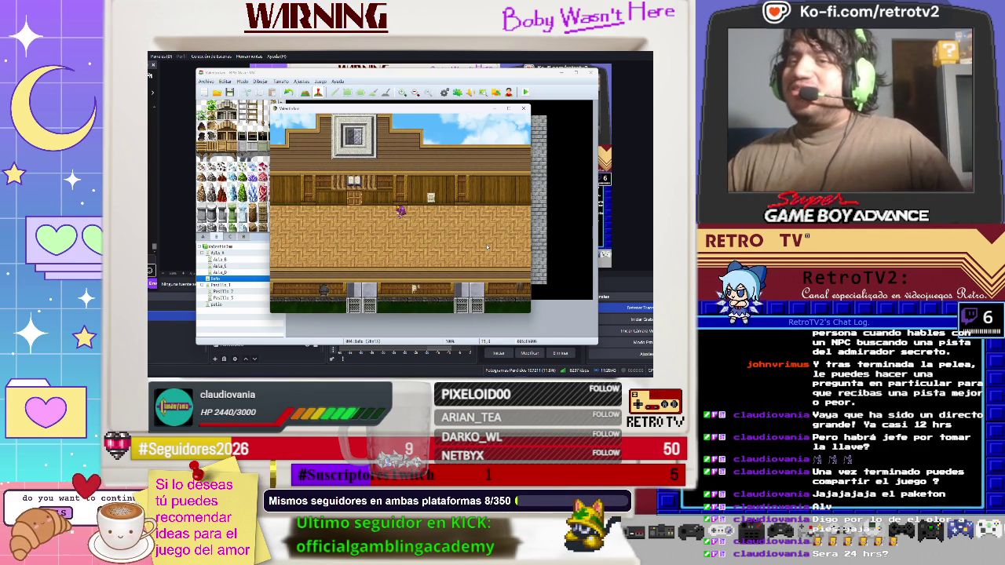
- Enter the classroom and check Ayane's weapon slot, keeping the bat equipped
{"action": "key", "text": "Right"}
{"action": "key", "text": "Right"}
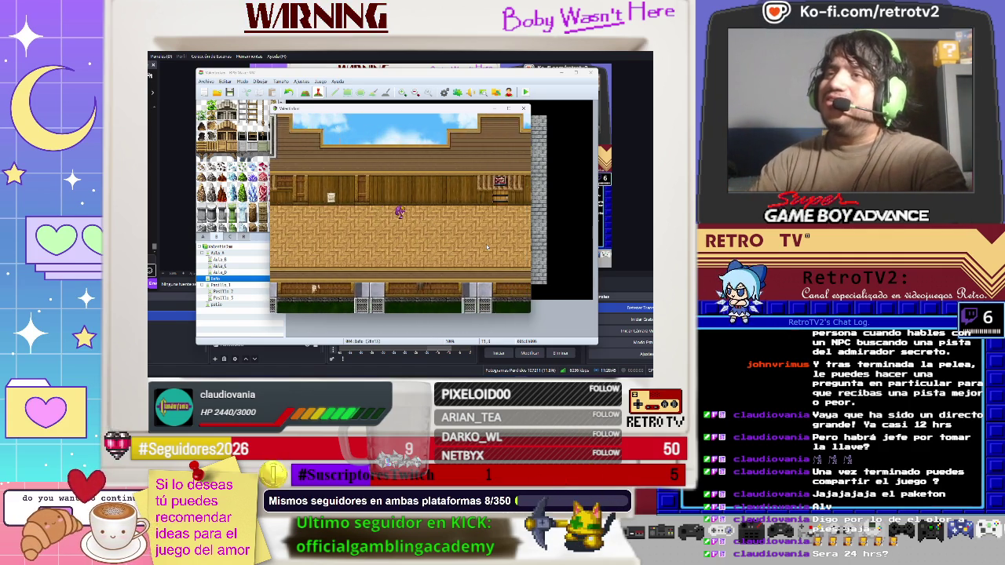
{"action": "key", "text": "Up"}
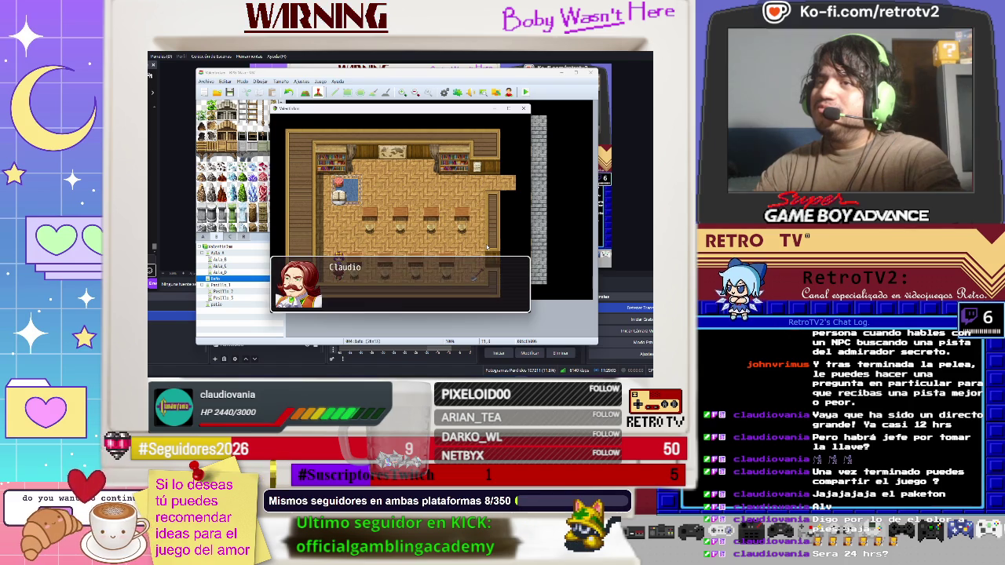
{"action": "key", "text": "Return"}
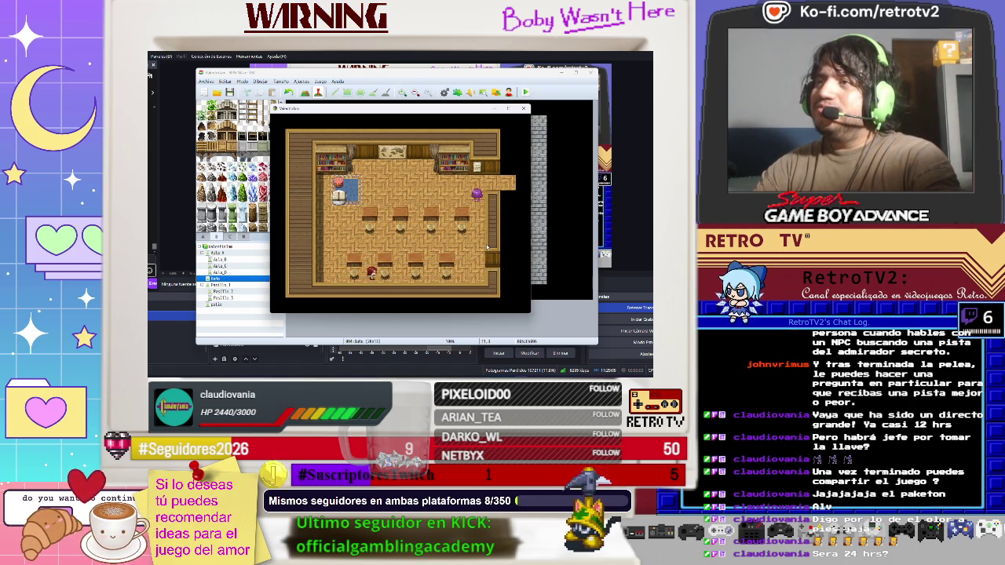
{"action": "key", "text": "Escape"}
{"action": "key", "text": "Down"}
{"action": "key", "text": "Down"}
{"action": "key", "text": "Return"}
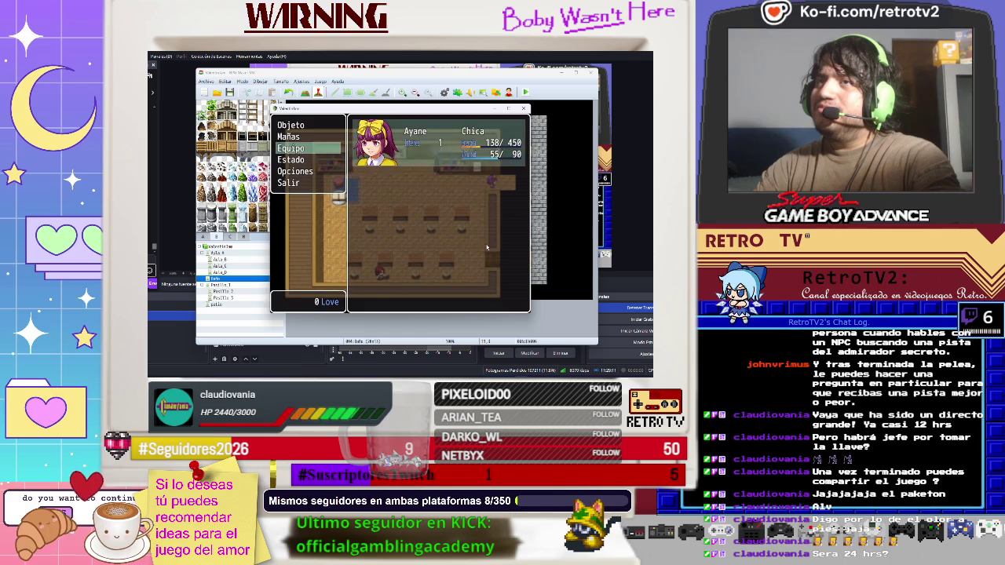
{"action": "key", "text": "Return"}
{"action": "key", "text": "Return"}
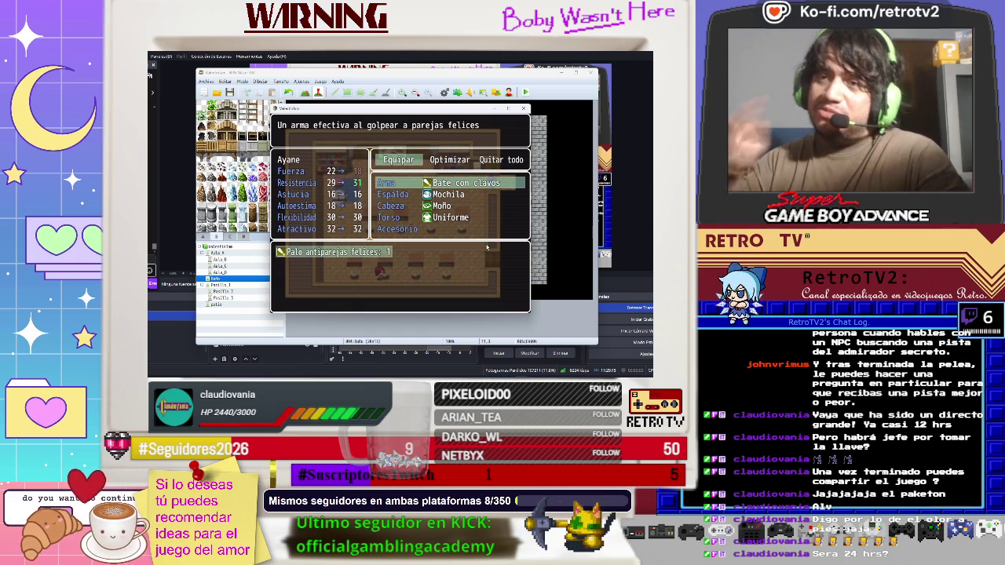
{"action": "key", "text": "Escape"}
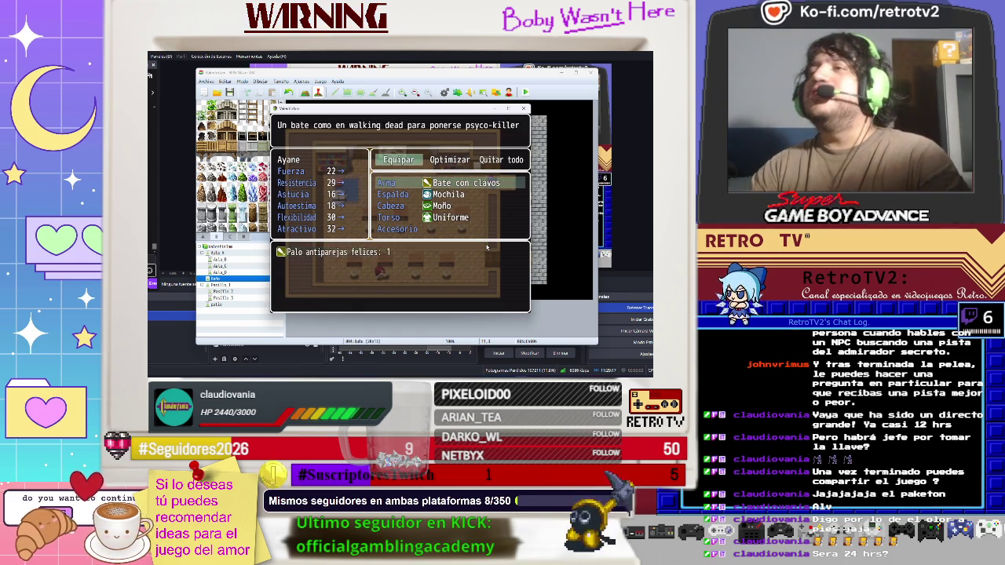
{"action": "key", "text": "Escape"}
{"action": "key", "text": "Escape"}
{"action": "key", "text": "Escape"}
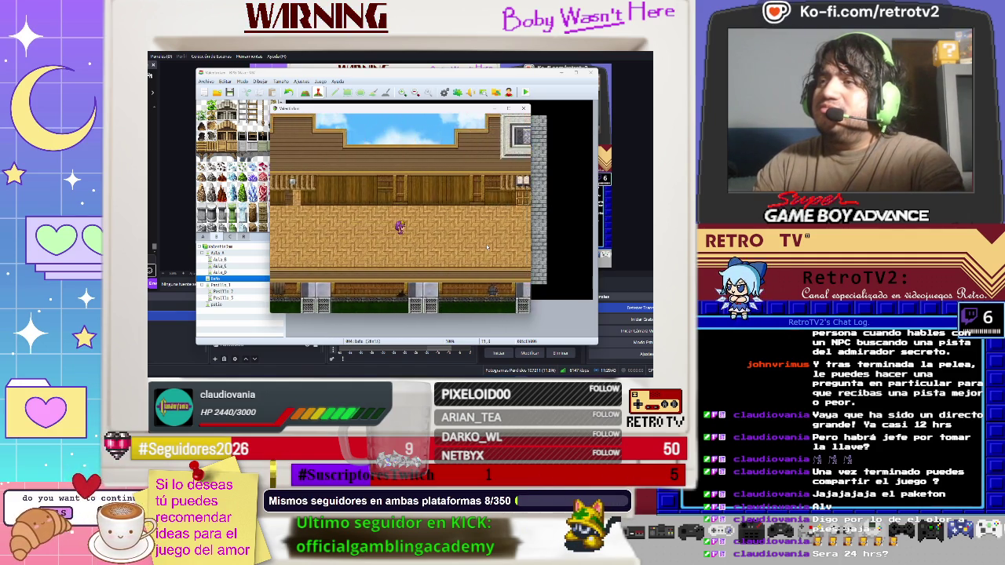
- Try the locked door, enter the stone interior, then end the playtest and return to the map tree
{"action": "key", "text": "Right"}
{"action": "key", "text": "Up"}
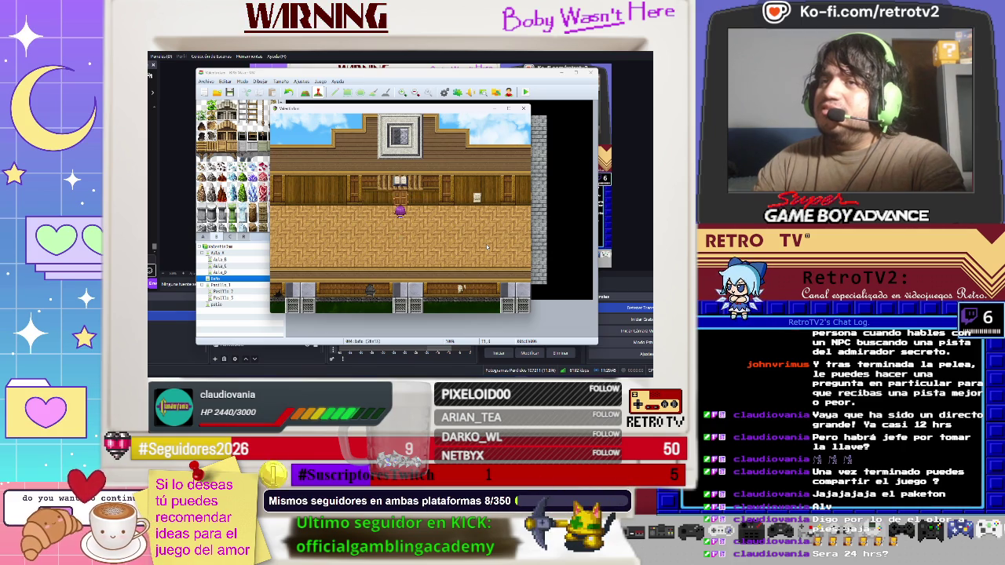
{"action": "key", "text": "Return"}
{"action": "key", "text": "Right"}
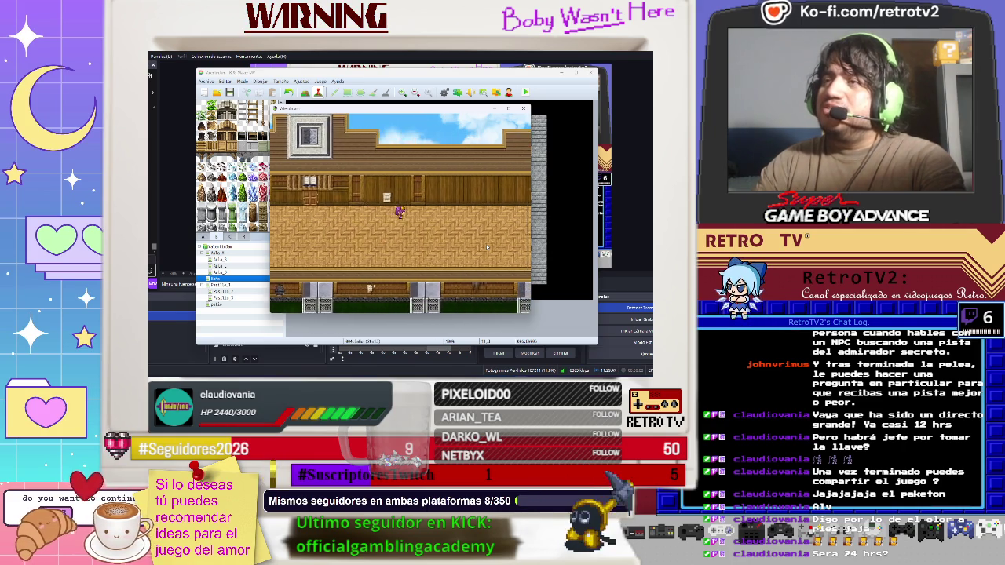
{"action": "key", "text": "Right"}
{"action": "key", "text": "Up"}
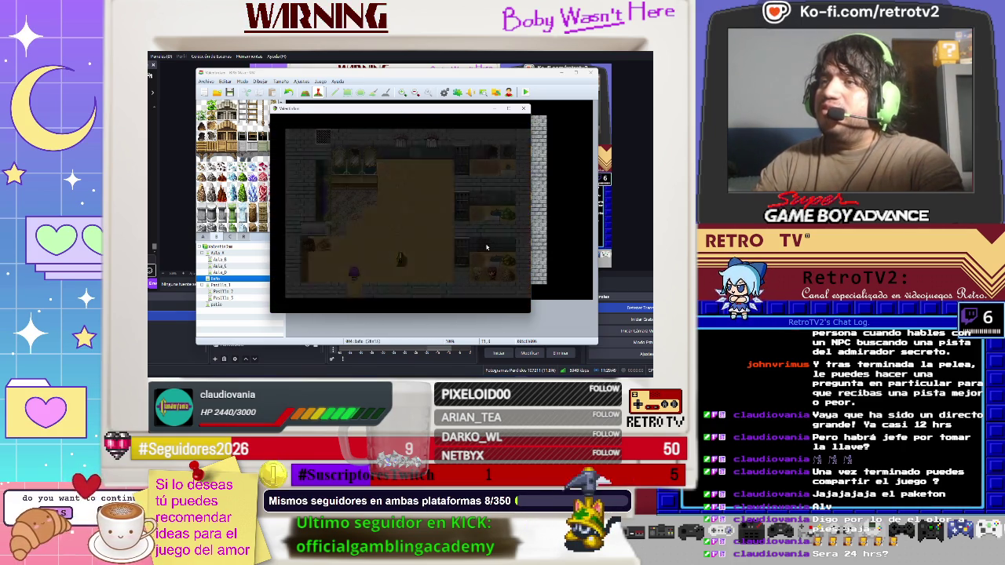
{"action": "key", "text": "alt+F4"}
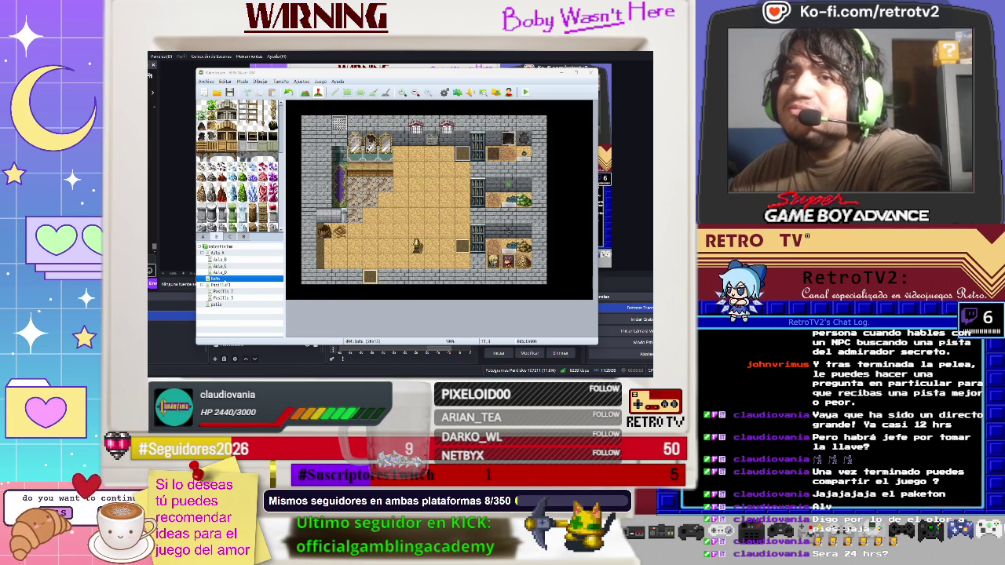
{"action": "right_click", "coordinate": [217, 295]}
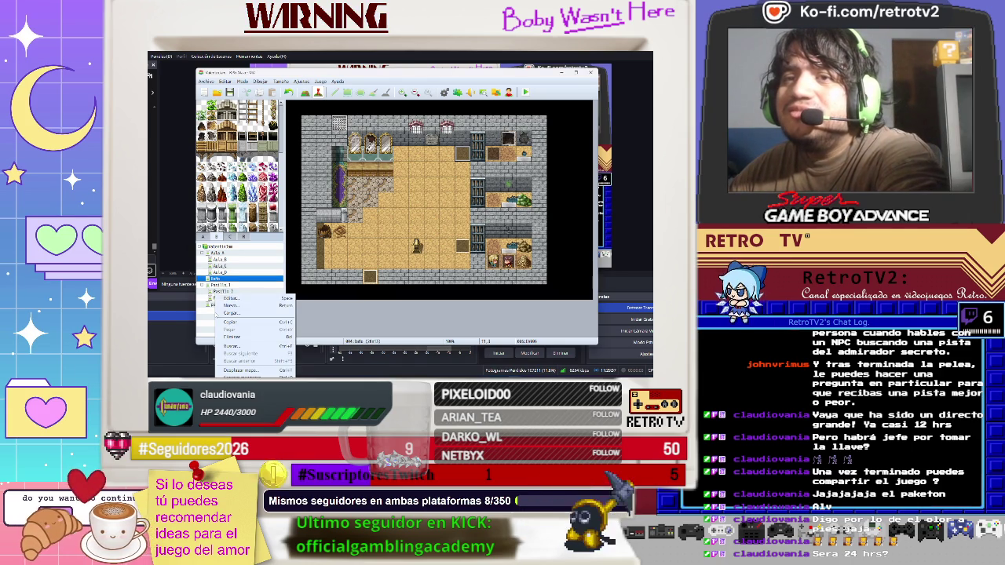
- Create a new map named Enfermería using the 0003 Interior tileset
{"action": "left_click", "coordinate": [228, 305]}
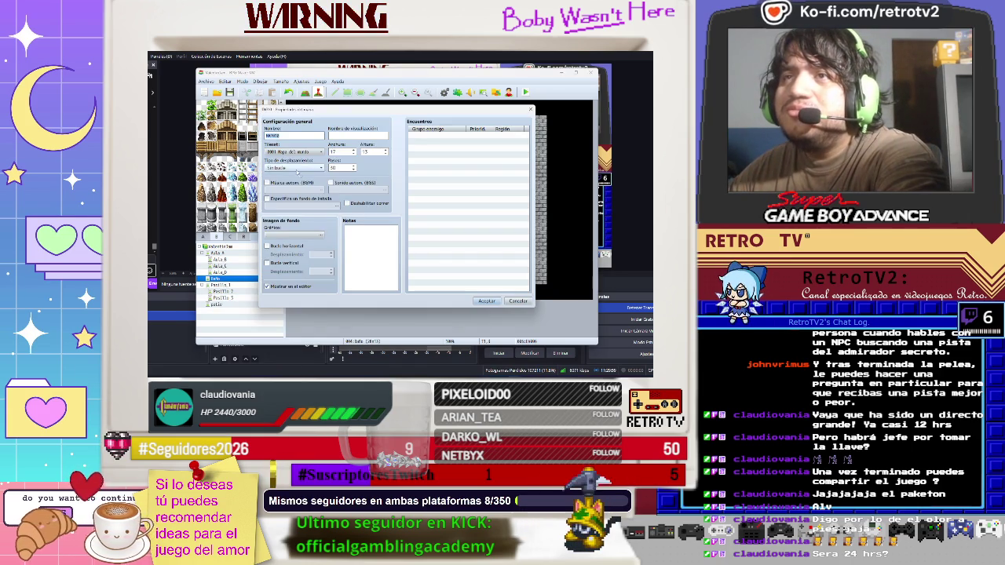
{"action": "left_click", "coordinate": [292, 151]}
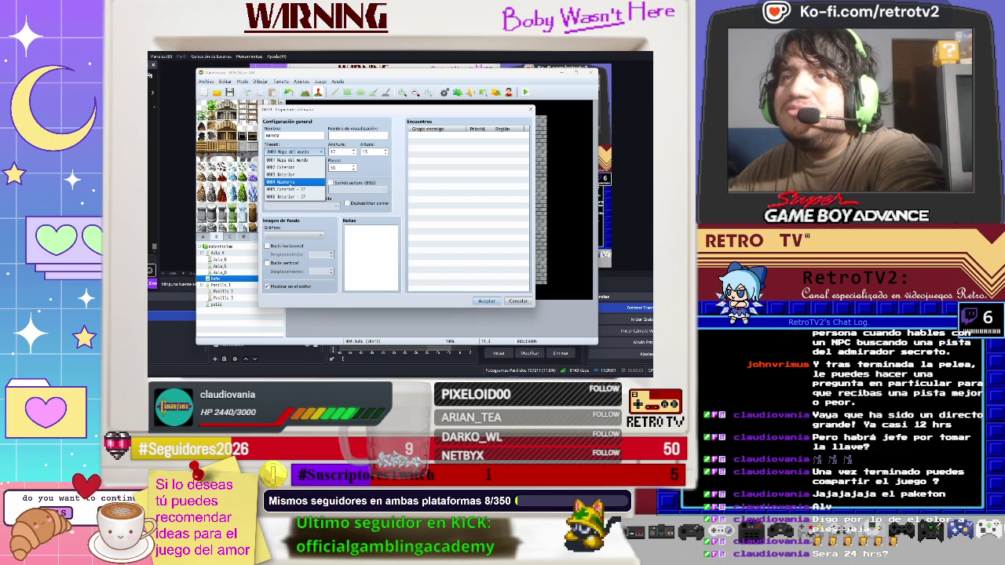
{"action": "left_click", "coordinate": [290, 174]}
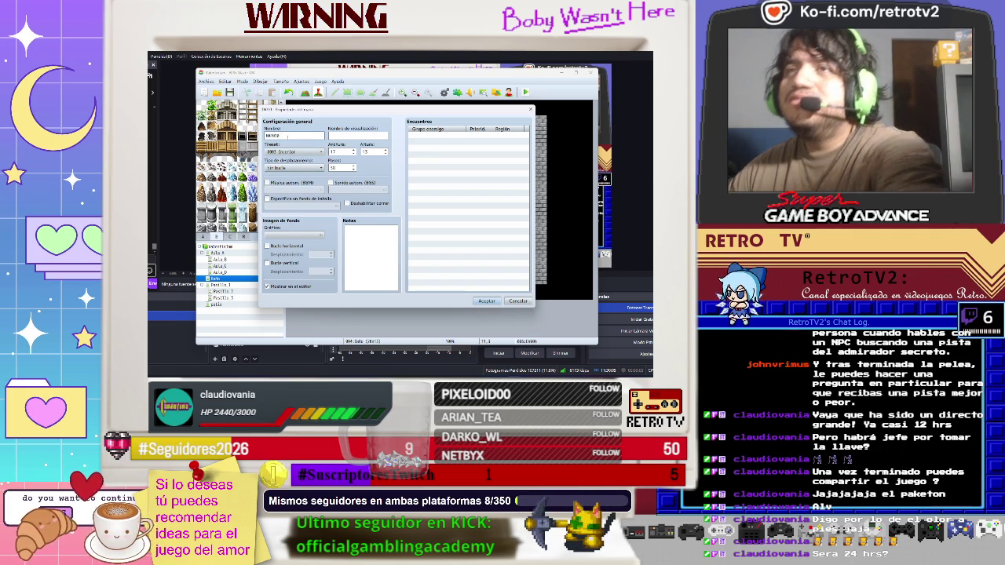
{"action": "double_click", "coordinate": [275, 136]}
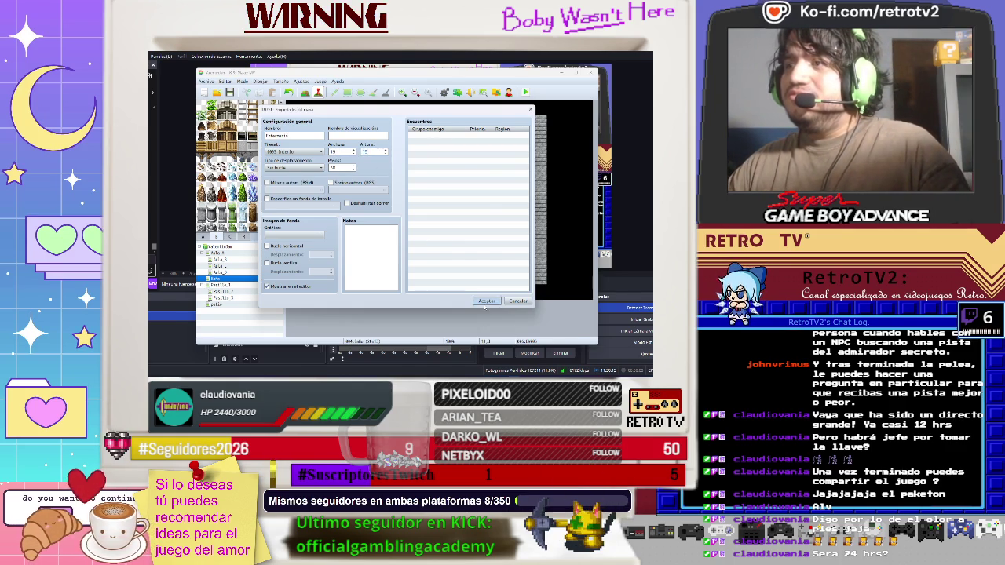
{"action": "left_click", "coordinate": [486, 301]}
{"action": "left_click", "coordinate": [303, 92]}
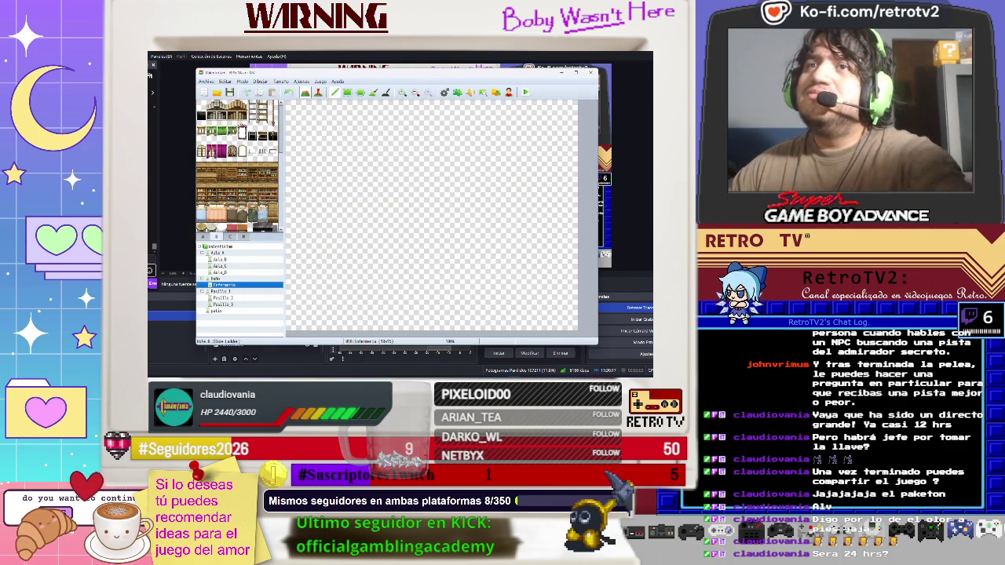
- Fill the Enfermería map with black tiles and scroll the palette down to the checkered floor
{"action": "scroll", "coordinate": [198, 183], "scroll_direction": "down", "scroll_amount": 10}
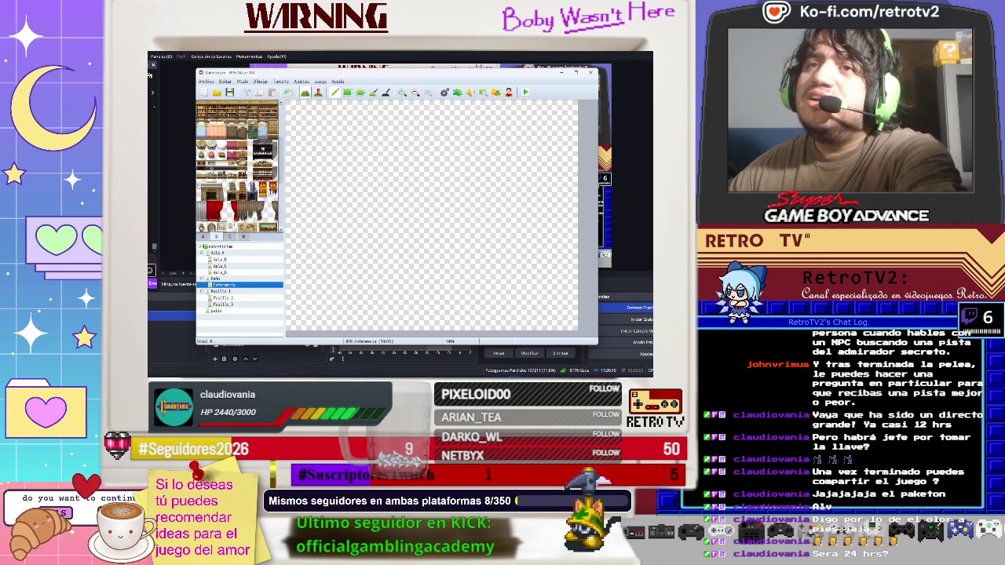
{"action": "left_click", "coordinate": [202, 236]}
{"action": "left_click", "coordinate": [202, 209]}
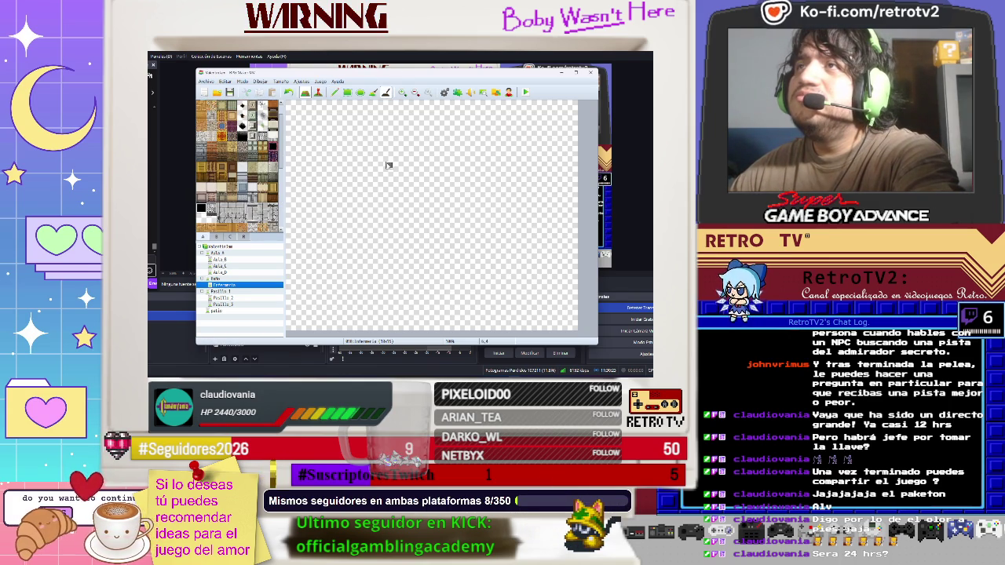
{"action": "mouse_move", "coordinate": [363, 165]}
{"action": "left_mouse_down"}
{"action": "mouse_move", "coordinate": [396, 208]}
{"action": "mouse_move", "coordinate": [405, 173]}
{"action": "left_mouse_up"}
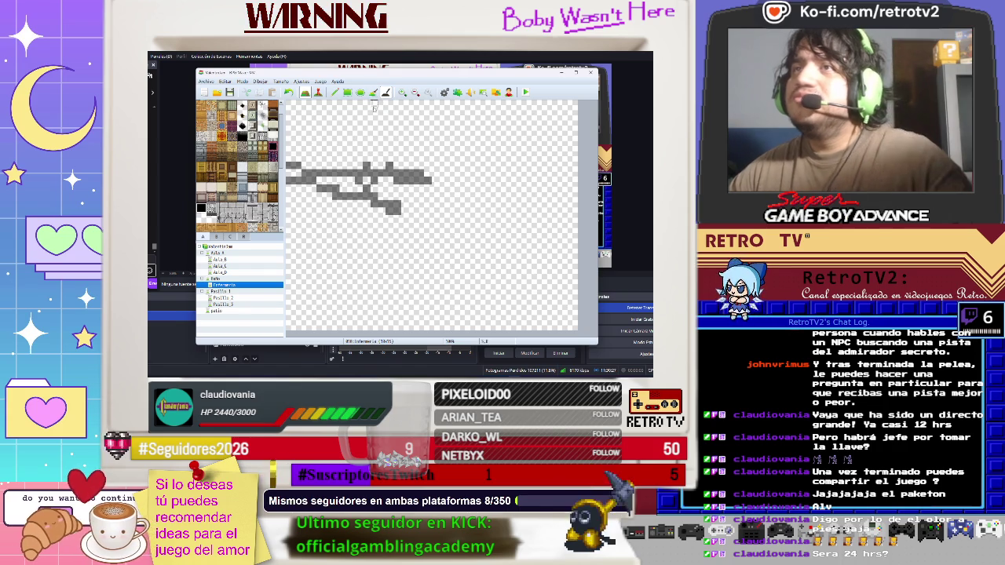
{"action": "key", "text": "ctrl+z"}
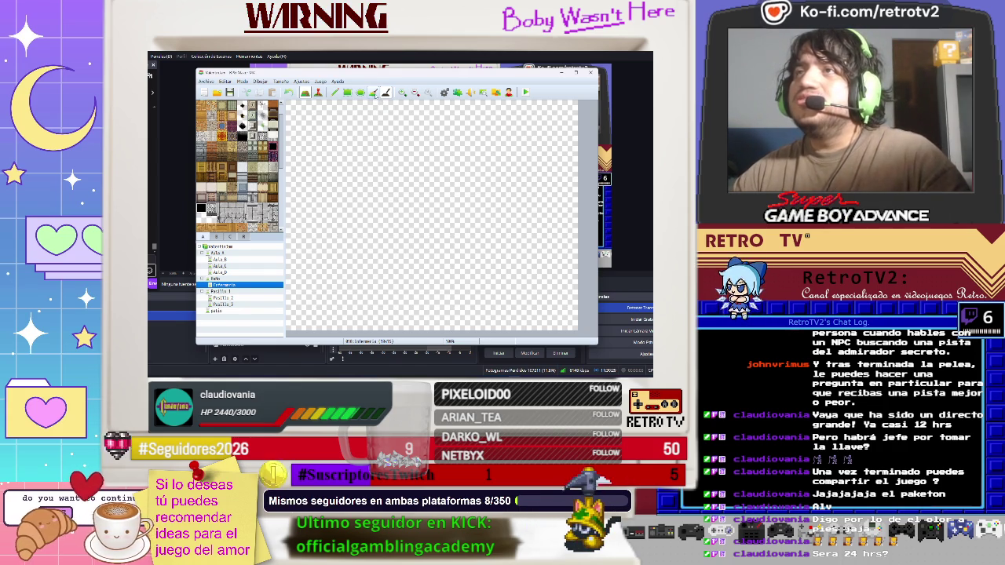
{"action": "left_click", "coordinate": [370, 138]}
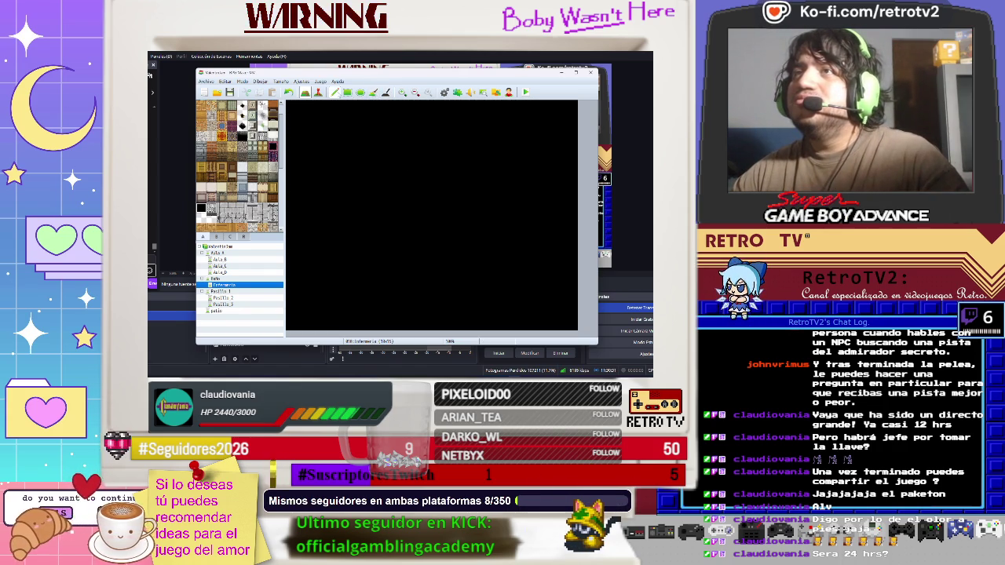
{"action": "scroll", "coordinate": [223, 142], "scroll_direction": "down", "scroll_amount": 2}
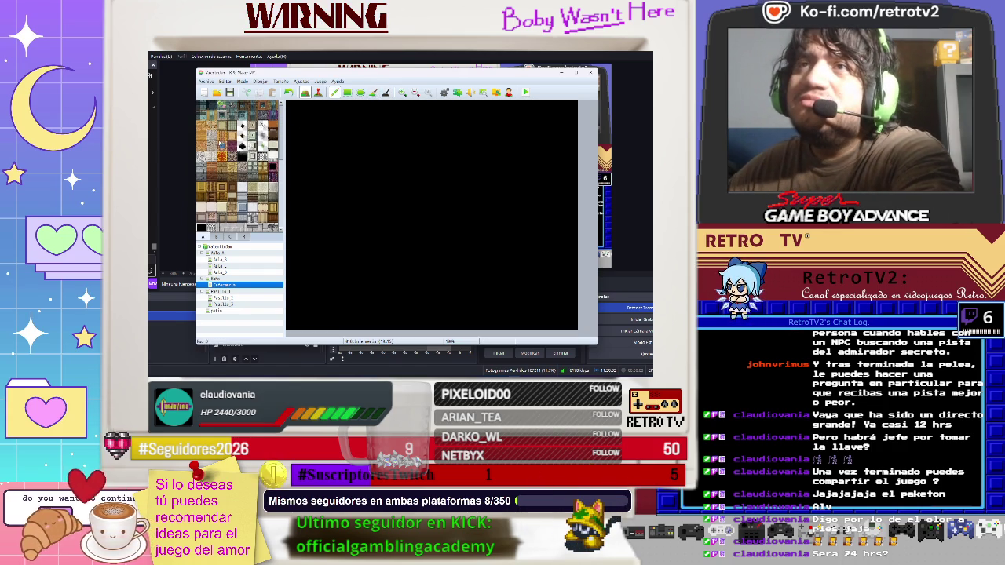
{"action": "scroll", "coordinate": [242, 128], "scroll_direction": "down", "scroll_amount": 5}
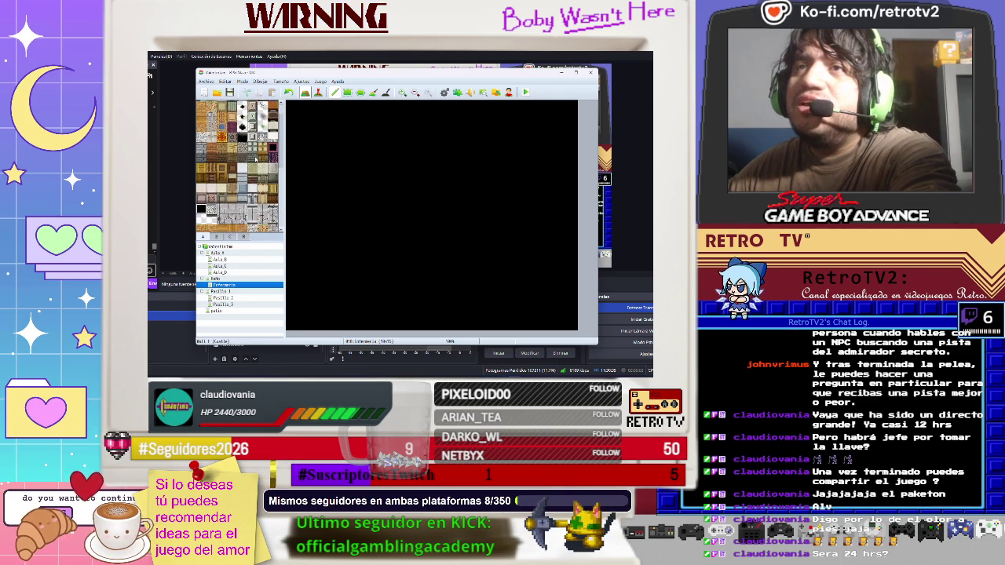
{"action": "scroll", "coordinate": [252, 159], "scroll_direction": "down", "scroll_amount": 1}
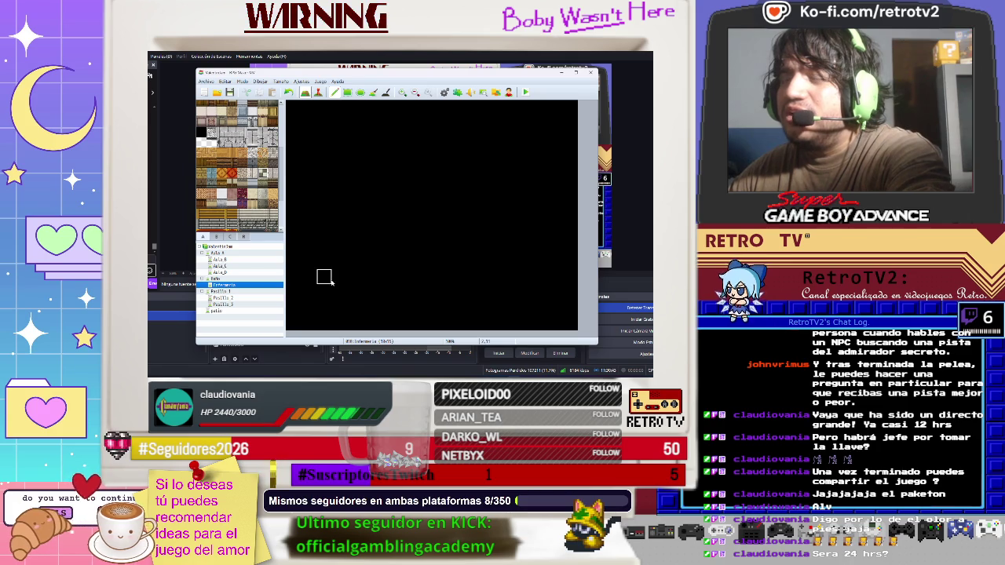
- Paint the checkered floor area, extending it right and trimming the outer columns
{"action": "mouse_move", "coordinate": [333, 286]}
{"action": "left_mouse_down"}
{"action": "mouse_move", "coordinate": [355, 276]}
{"action": "mouse_move", "coordinate": [339, 232]}
{"action": "mouse_move", "coordinate": [351, 264]}
{"action": "left_mouse_up"}
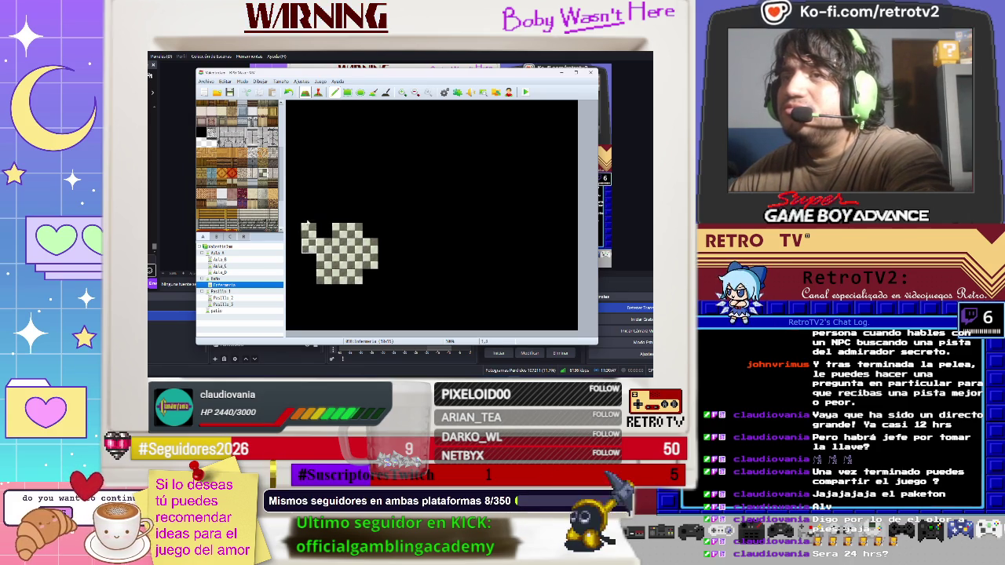
{"action": "mouse_move", "coordinate": [308, 215]}
{"action": "left_mouse_down"}
{"action": "mouse_move", "coordinate": [325, 231]}
{"action": "mouse_move", "coordinate": [353, 214]}
{"action": "mouse_move", "coordinate": [336, 199]}
{"action": "mouse_move", "coordinate": [370, 185]}
{"action": "mouse_move", "coordinate": [323, 186]}
{"action": "mouse_move", "coordinate": [370, 170]}
{"action": "mouse_move", "coordinate": [323, 170]}
{"action": "mouse_move", "coordinate": [339, 154]}
{"action": "mouse_move", "coordinate": [324, 153]}
{"action": "mouse_move", "coordinate": [386, 157]}
{"action": "mouse_move", "coordinate": [402, 166]}
{"action": "mouse_move", "coordinate": [385, 231]}
{"action": "mouse_move", "coordinate": [431, 216]}
{"action": "mouse_move", "coordinate": [402, 188]}
{"action": "mouse_move", "coordinate": [465, 202]}
{"action": "mouse_move", "coordinate": [448, 184]}
{"action": "mouse_move", "coordinate": [479, 216]}
{"action": "mouse_move", "coordinate": [471, 187]}
{"action": "mouse_move", "coordinate": [496, 186]}
{"action": "mouse_move", "coordinate": [455, 216]}
{"action": "mouse_move", "coordinate": [479, 231]}
{"action": "mouse_move", "coordinate": [397, 247]}
{"action": "mouse_move", "coordinate": [384, 267]}
{"action": "mouse_move", "coordinate": [493, 276]}
{"action": "mouse_move", "coordinate": [478, 245]}
{"action": "left_mouse_up"}
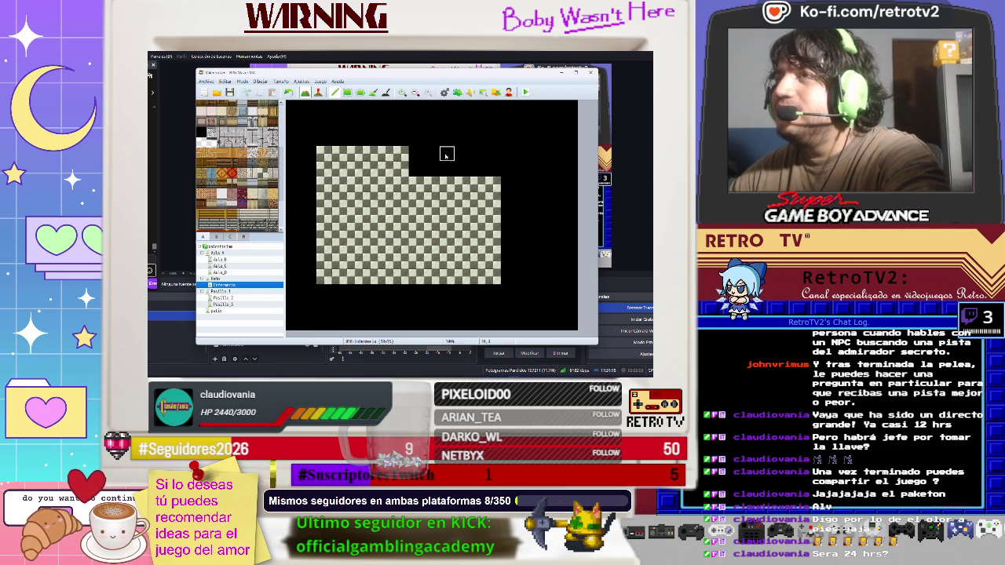
{"action": "mouse_move", "coordinate": [508, 229]}
{"action": "left_mouse_down"}
{"action": "mouse_move", "coordinate": [539, 235]}
{"action": "mouse_move", "coordinate": [511, 206]}
{"action": "mouse_move", "coordinate": [534, 206]}
{"action": "mouse_move", "coordinate": [528, 184]}
{"action": "left_mouse_up"}
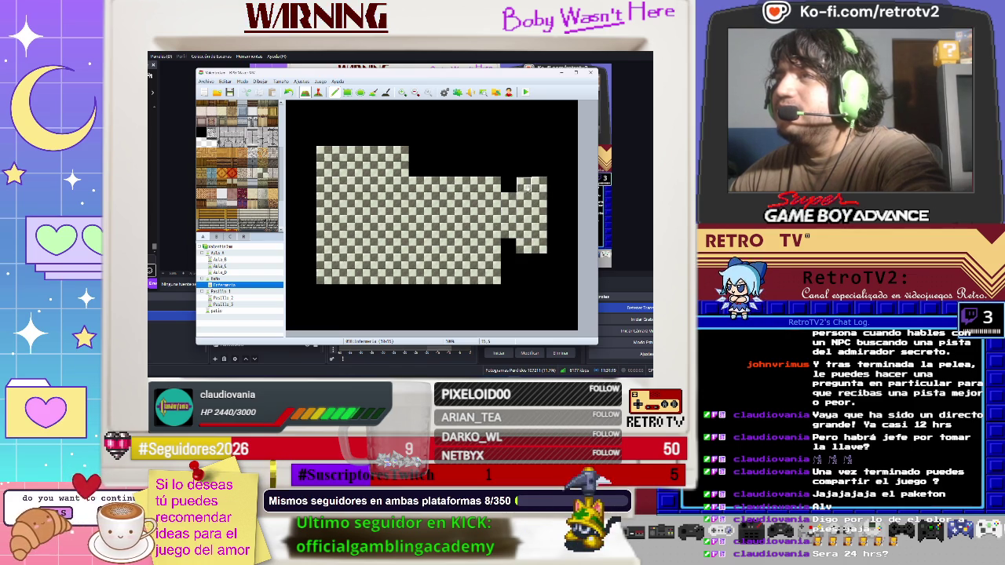
{"action": "left_click_drag", "start_coordinate": [425, 171], "coordinate": [425, 172]}
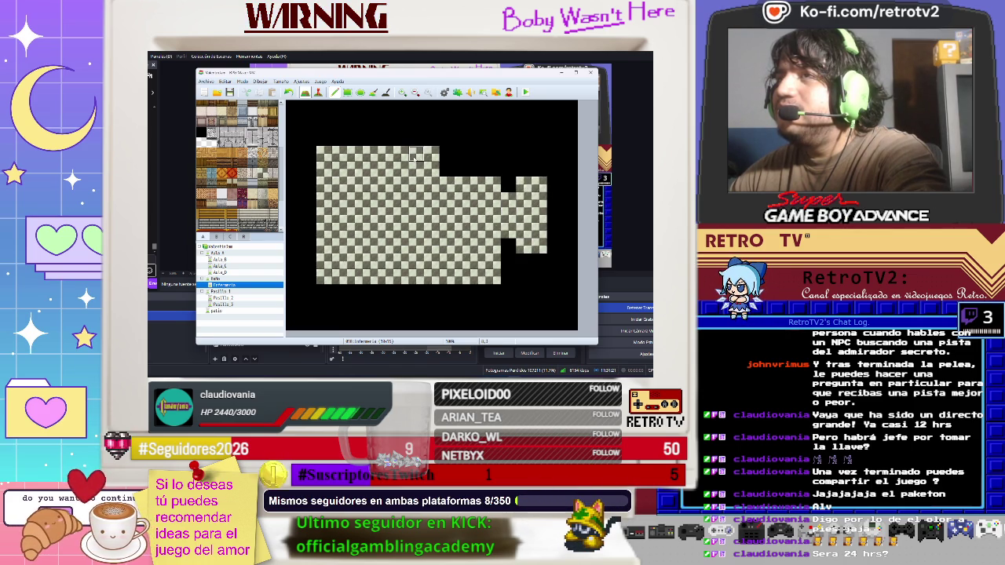
{"action": "left_click_drag", "start_coordinate": [493, 184], "coordinate": [508, 184]}
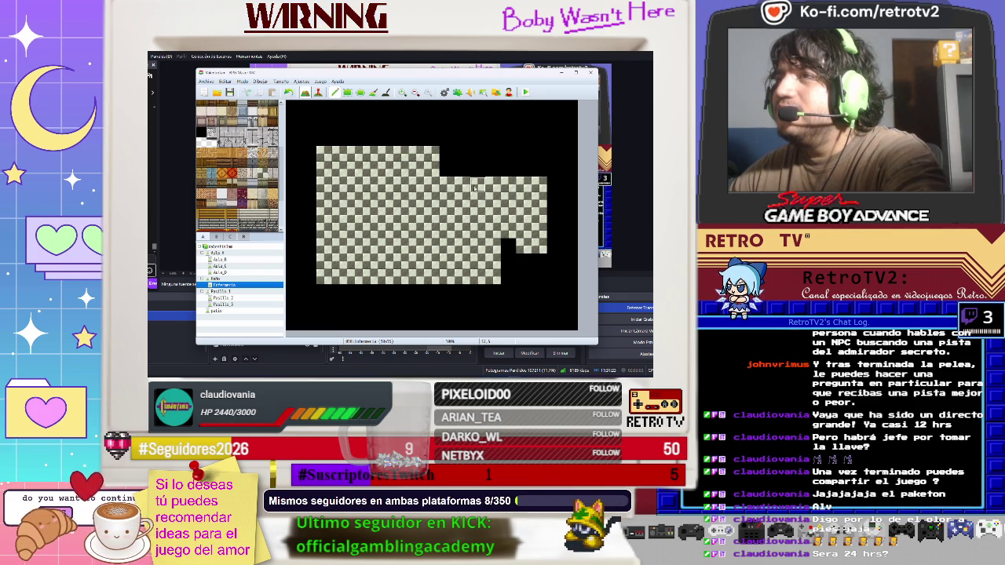
{"action": "mouse_move", "coordinate": [551, 185]}
{"action": "left_mouse_down"}
{"action": "mouse_move", "coordinate": [542, 263]}
{"action": "mouse_move", "coordinate": [509, 276]}
{"action": "mouse_move", "coordinate": [542, 277]}
{"action": "mouse_move", "coordinate": [510, 250]}
{"action": "mouse_move", "coordinate": [509, 263]}
{"action": "left_mouse_up"}
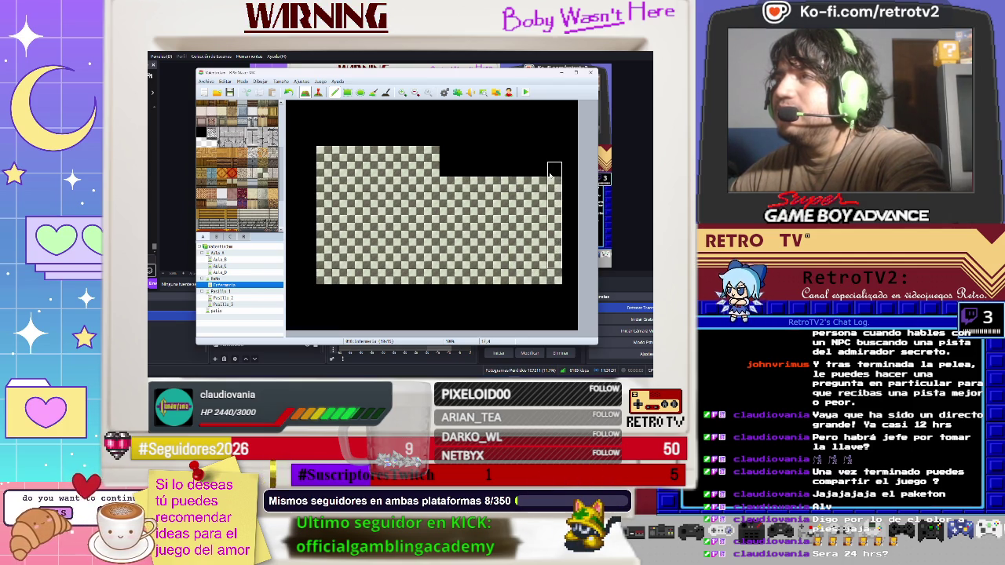
{"action": "left_click_drag", "start_coordinate": [556, 157], "coordinate": [555, 279]}
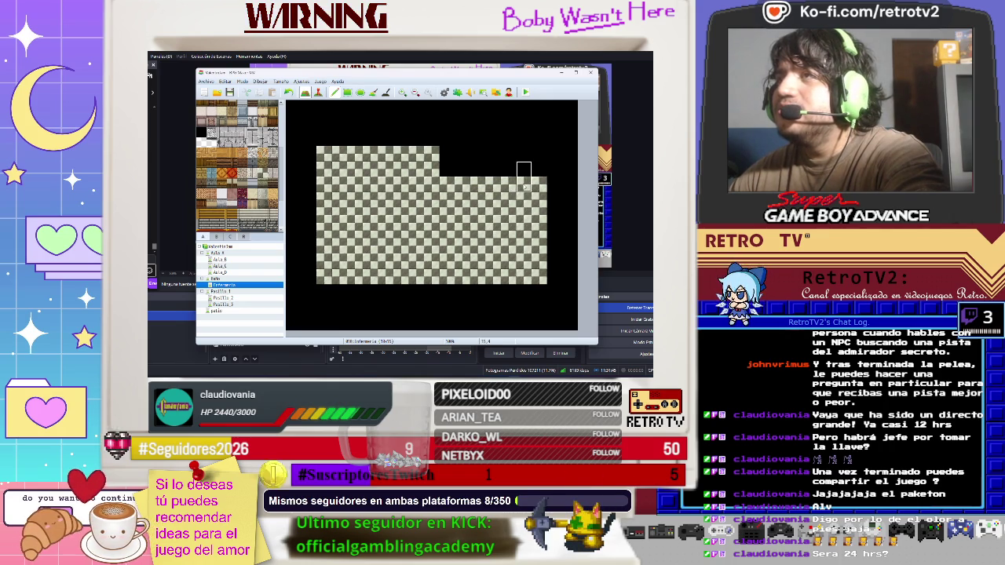
- Add a one-tile doorway below, step the top-right corner, and start a stone wall along the top
{"action": "left_click", "coordinate": [436, 171]}
{"action": "key", "text": "ctrl+z"}
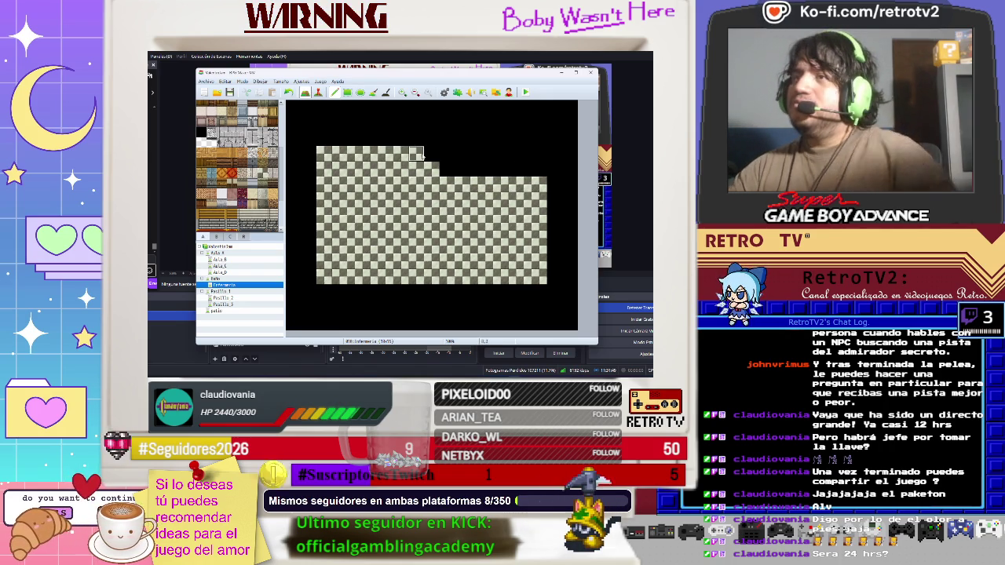
{"action": "left_click", "coordinate": [369, 292]}
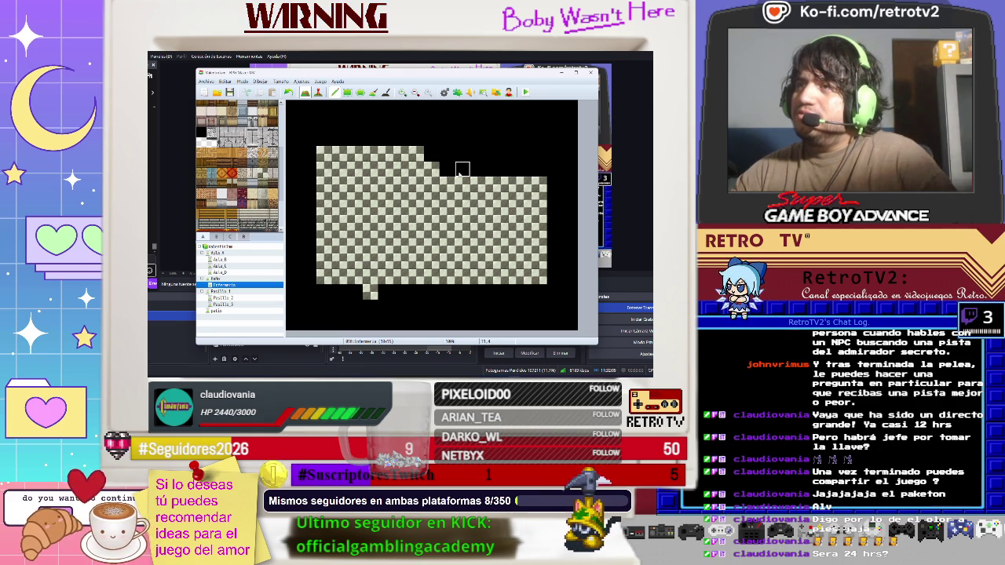
{"action": "left_click", "coordinate": [432, 170]}
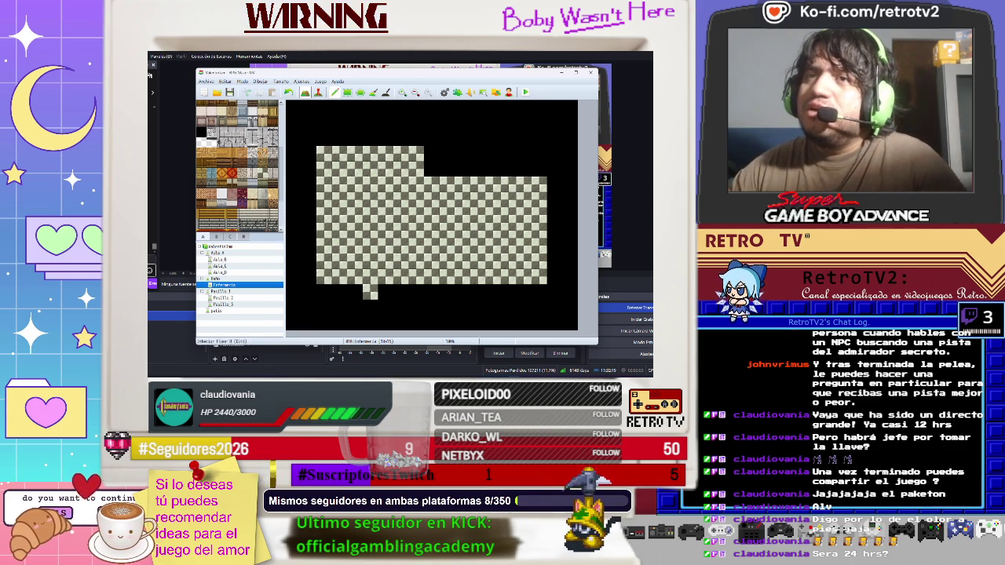
{"action": "scroll", "coordinate": [234, 161], "scroll_direction": "down", "scroll_amount": 8}
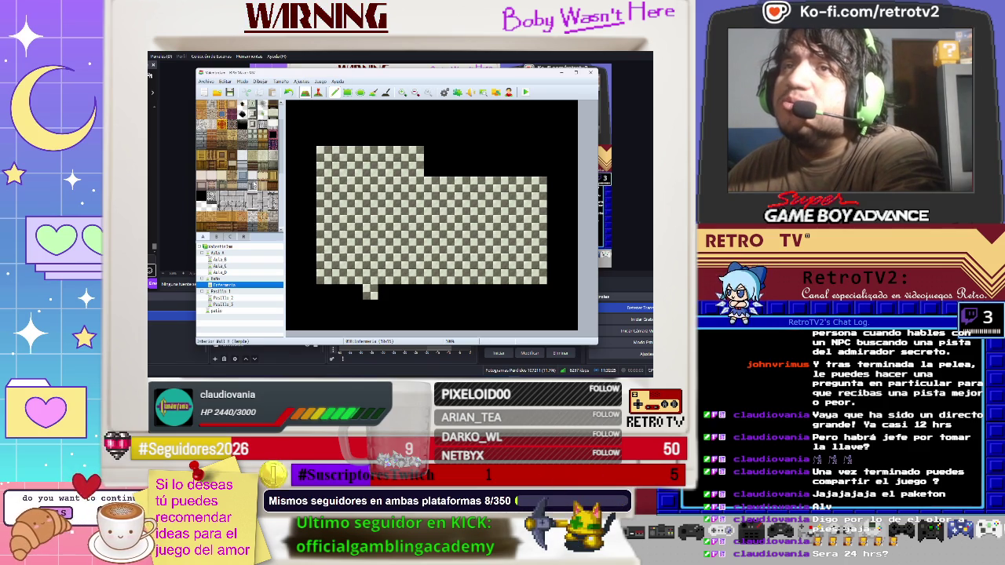
{"action": "left_click_drag", "start_coordinate": [324, 139], "coordinate": [429, 129]}
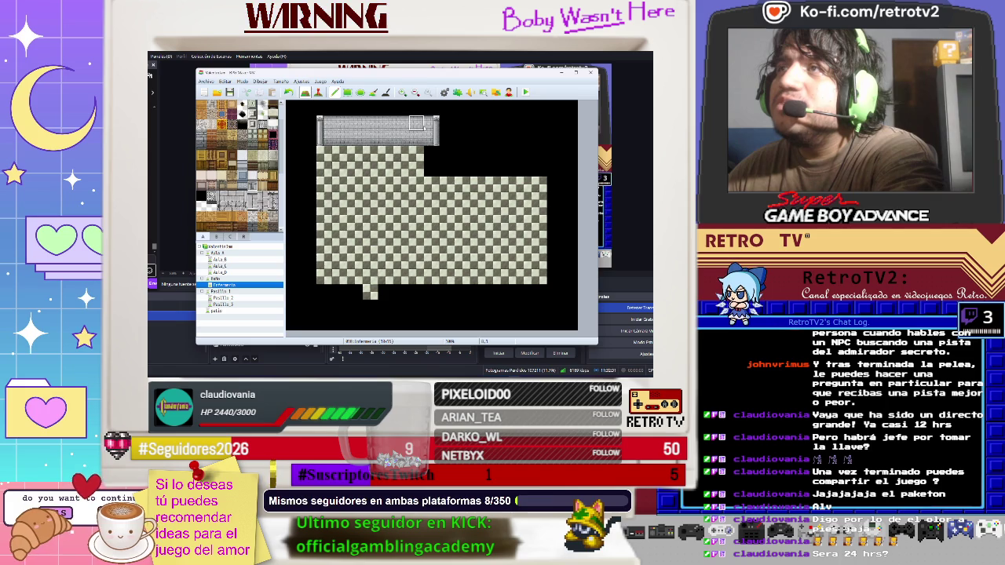
- Repaint the upper wall's right end in darker stone and add a light grey wall-top row
{"action": "left_click", "coordinate": [432, 135]}
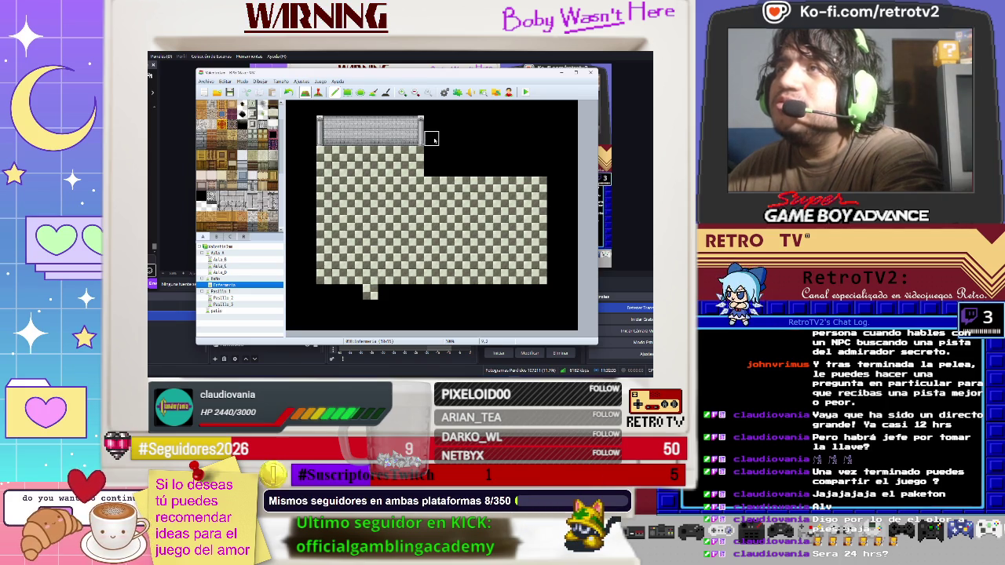
{"action": "scroll", "coordinate": [240, 166], "scroll_direction": "up", "scroll_amount": 2}
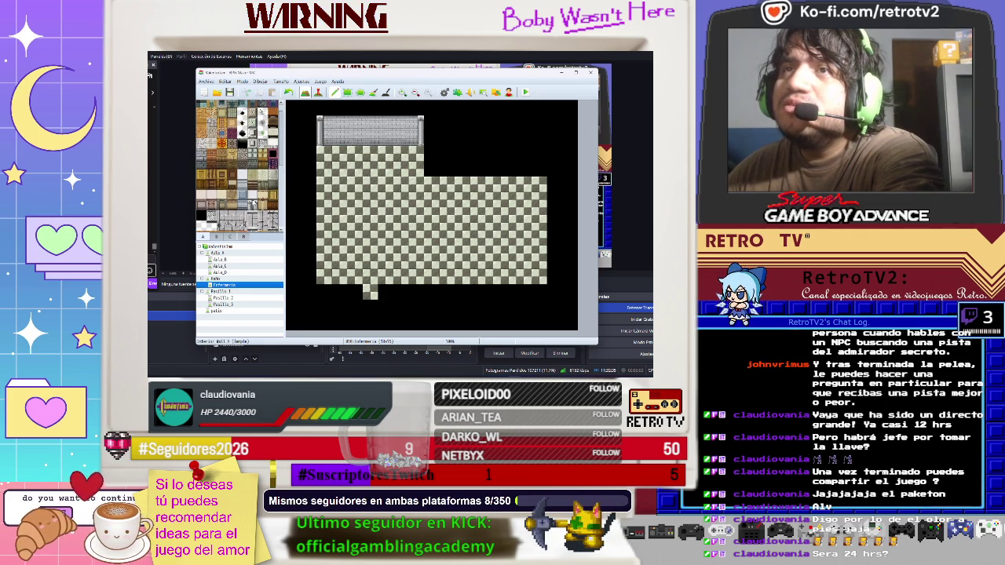
{"action": "mouse_move", "coordinate": [413, 138]}
{"action": "left_mouse_down"}
{"action": "mouse_move", "coordinate": [340, 137]}
{"action": "mouse_move", "coordinate": [330, 126]}
{"action": "mouse_move", "coordinate": [369, 139]}
{"action": "mouse_move", "coordinate": [322, 138]}
{"action": "left_mouse_up"}
{"action": "scroll", "coordinate": [243, 223], "scroll_direction": "down", "scroll_amount": 2}
{"action": "scroll", "coordinate": [244, 223], "scroll_direction": "down", "scroll_amount": 6}
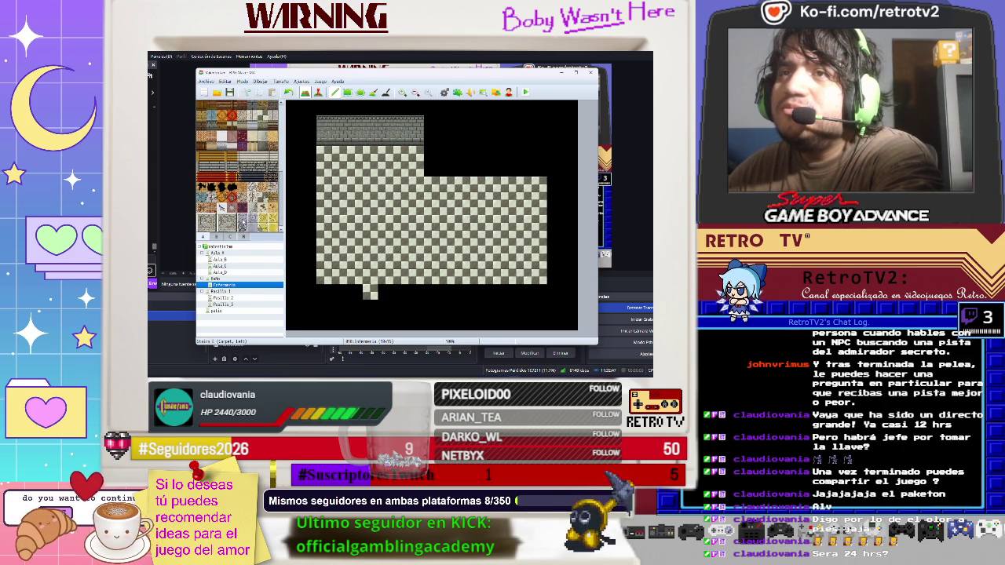
{"action": "scroll", "coordinate": [243, 204], "scroll_direction": "down", "scroll_amount": 5}
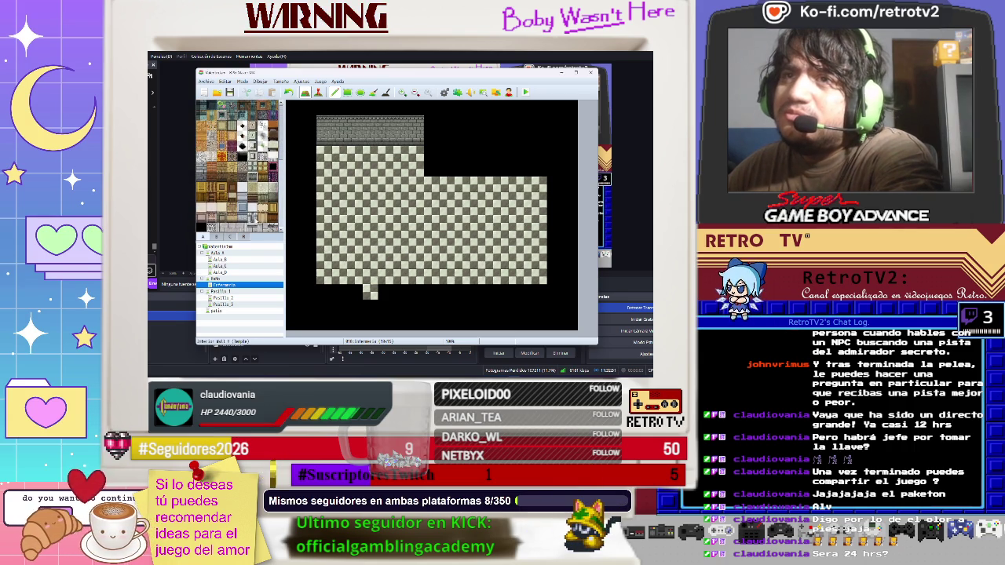
{"action": "mouse_move", "coordinate": [330, 137]}
{"action": "left_mouse_down"}
{"action": "mouse_move", "coordinate": [415, 137]}
{"action": "mouse_move", "coordinate": [416, 123]}
{"action": "left_mouse_up"}
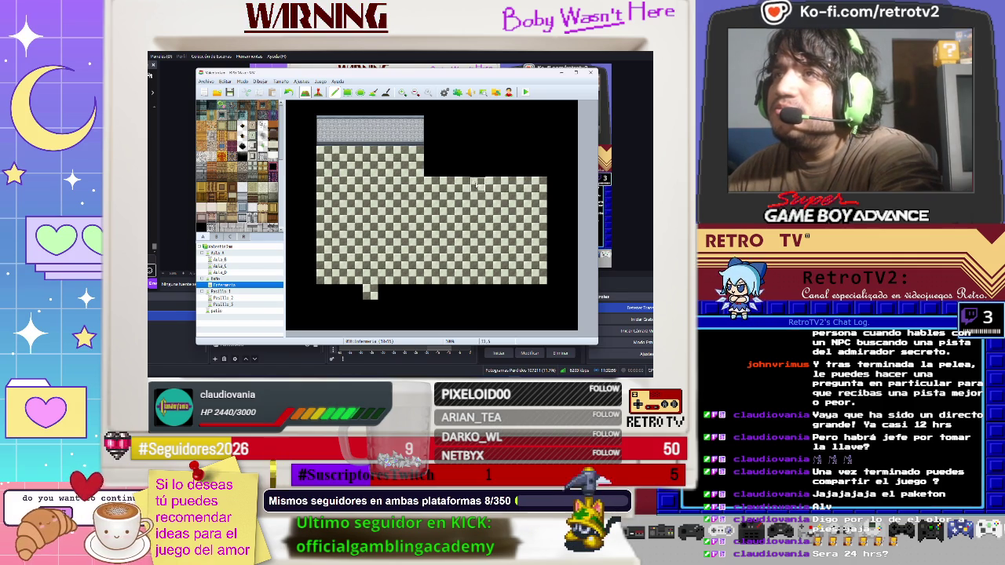
- Extend the stone wall across the lower right section, above the step, fixing where the walls meet
{"action": "left_click", "coordinate": [431, 168]}
{"action": "left_click_drag", "start_coordinate": [446, 153], "coordinate": [537, 160]}
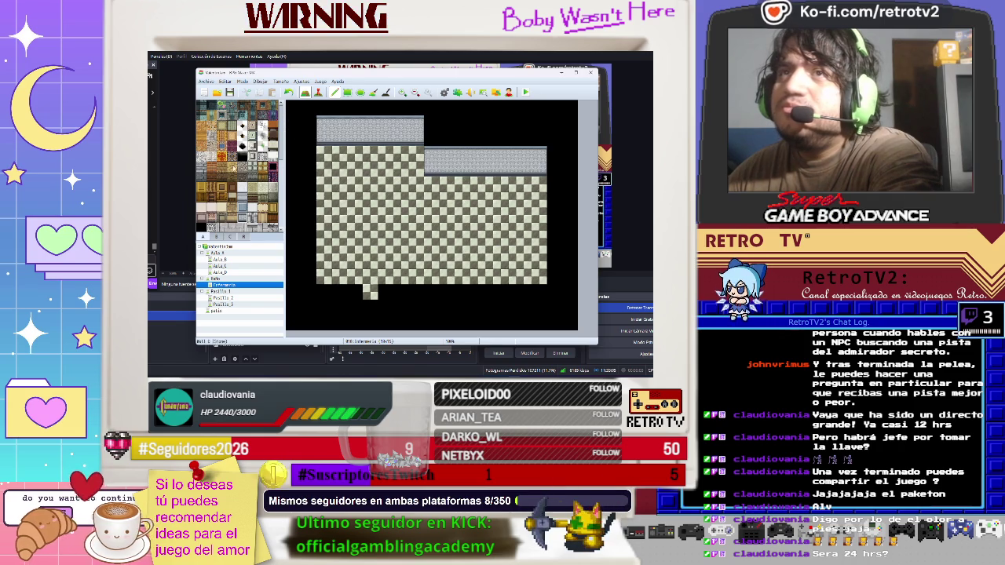
{"action": "left_click_drag", "start_coordinate": [435, 131], "coordinate": [477, 138]}
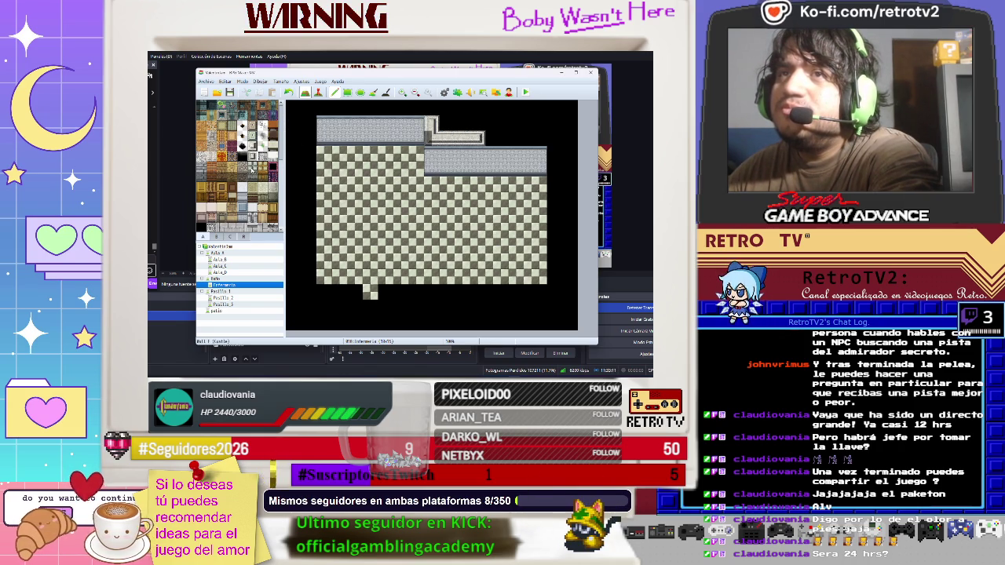
{"action": "scroll", "coordinate": [256, 199], "scroll_direction": "down", "scroll_amount": 1}
{"action": "mouse_move", "coordinate": [462, 120]}
{"action": "left_mouse_down"}
{"action": "mouse_move", "coordinate": [440, 137]}
{"action": "mouse_move", "coordinate": [431, 126]}
{"action": "mouse_move", "coordinate": [462, 122]}
{"action": "mouse_move", "coordinate": [430, 131]}
{"action": "mouse_move", "coordinate": [463, 138]}
{"action": "mouse_move", "coordinate": [431, 138]}
{"action": "mouse_move", "coordinate": [432, 123]}
{"action": "mouse_move", "coordinate": [416, 139]}
{"action": "mouse_move", "coordinate": [431, 108]}
{"action": "mouse_move", "coordinate": [310, 108]}
{"action": "mouse_move", "coordinate": [294, 154]}
{"action": "mouse_move", "coordinate": [309, 138]}
{"action": "mouse_move", "coordinate": [292, 107]}
{"action": "left_mouse_up"}
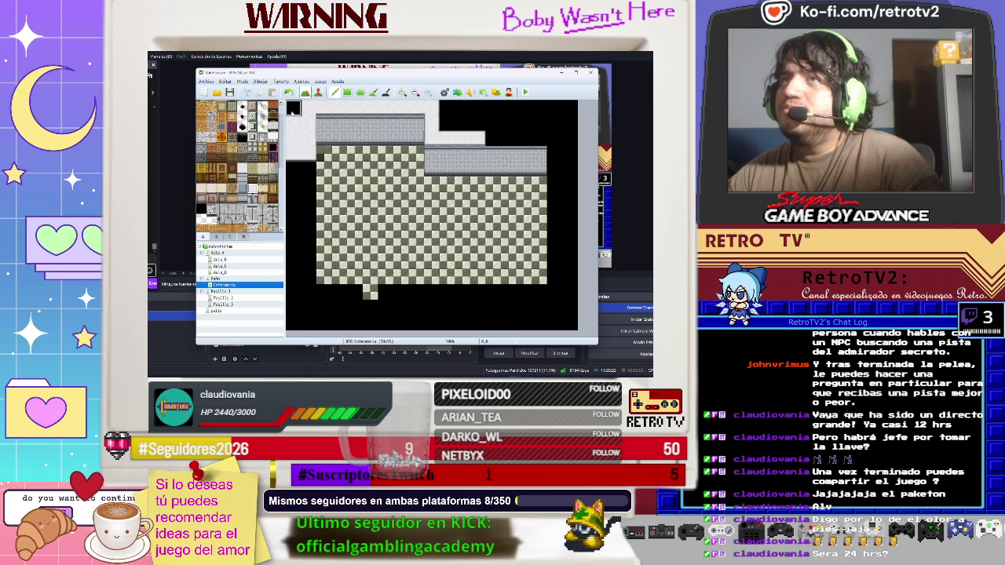
- Paint a light grey border down the left side and a right wall with a top corner piece
{"action": "key", "text": "ctrl+z"}
{"action": "key", "text": "ctrl+z"}
{"action": "mouse_move", "coordinate": [309, 154]}
{"action": "left_mouse_down"}
{"action": "mouse_move", "coordinate": [309, 293]}
{"action": "mouse_move", "coordinate": [550, 296]}
{"action": "mouse_move", "coordinate": [555, 141]}
{"action": "mouse_move", "coordinate": [493, 139]}
{"action": "left_mouse_up"}
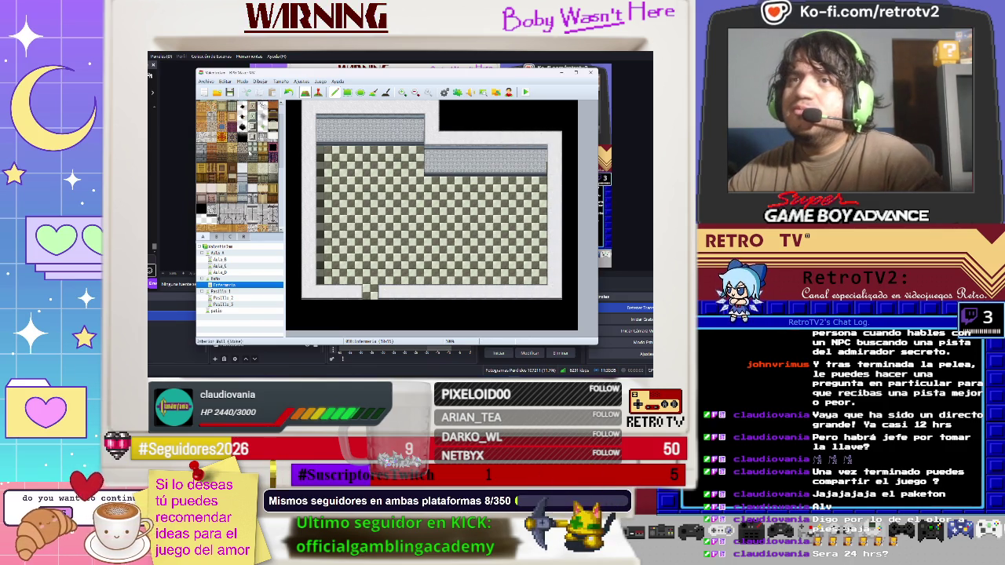
{"action": "scroll", "coordinate": [251, 137], "scroll_direction": "down", "scroll_amount": 2}
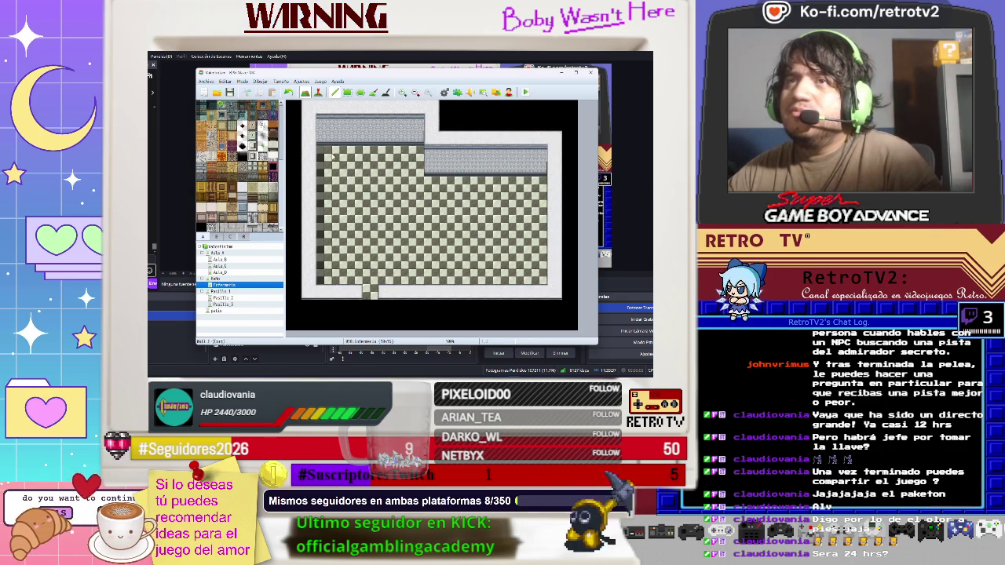
{"action": "left_click_drag", "start_coordinate": [560, 146], "coordinate": [554, 277]}
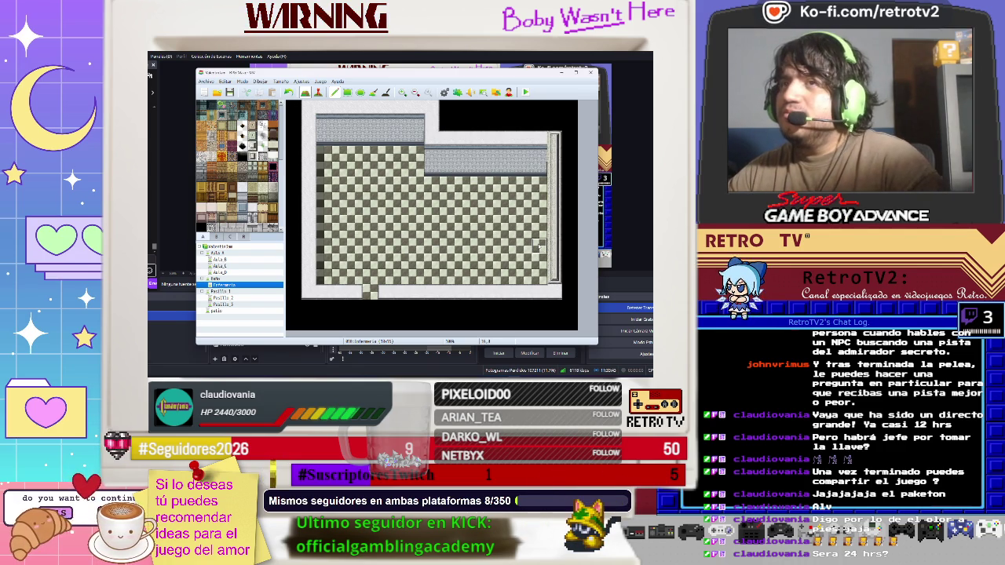
{"action": "key", "text": "ctrl+z"}
{"action": "mouse_move", "coordinate": [554, 139]}
{"action": "left_mouse_down"}
{"action": "mouse_move", "coordinate": [556, 291]}
{"action": "mouse_move", "coordinate": [541, 292]}
{"action": "left_mouse_up"}
{"action": "left_click", "coordinate": [540, 139]}
- Fill the room's left edge wall between its corners and clear the row above the top wall
{"action": "mouse_move", "coordinate": [322, 108]}
{"action": "left_mouse_down"}
{"action": "mouse_move", "coordinate": [311, 135]}
{"action": "mouse_move", "coordinate": [311, 290]}
{"action": "left_mouse_up"}
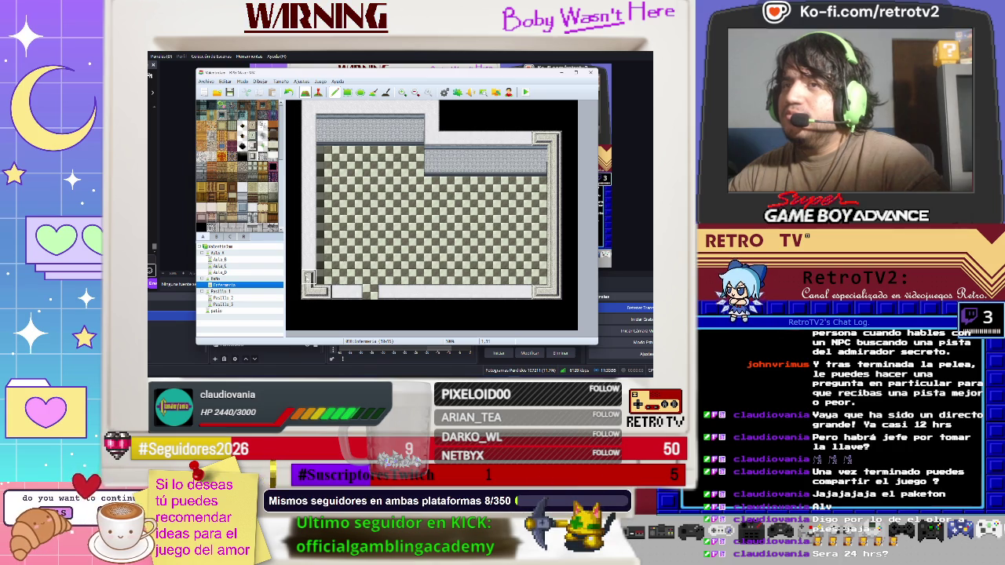
{"action": "left_click_drag", "start_coordinate": [311, 288], "coordinate": [311, 165]}
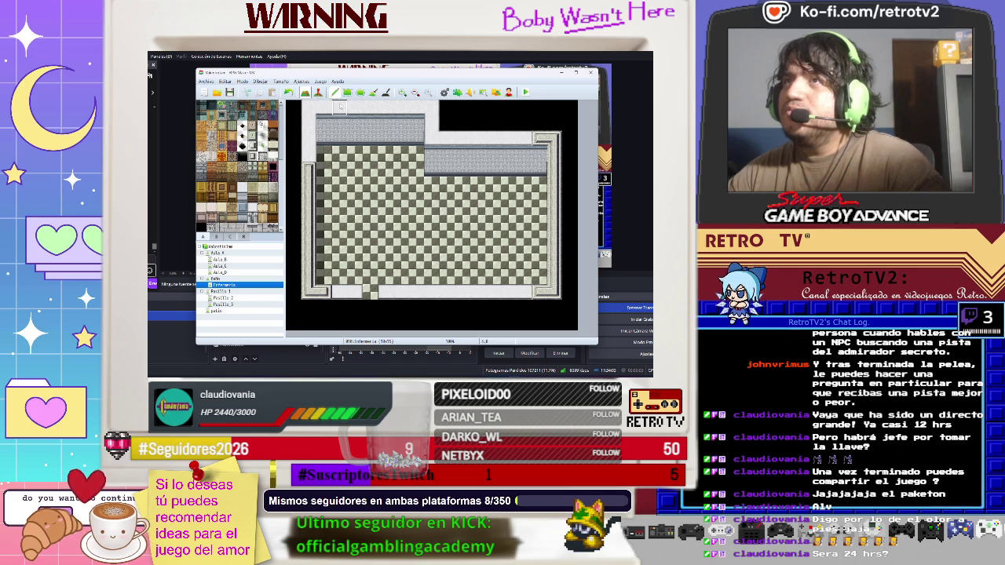
{"action": "left_click_drag", "start_coordinate": [310, 108], "coordinate": [308, 163]}
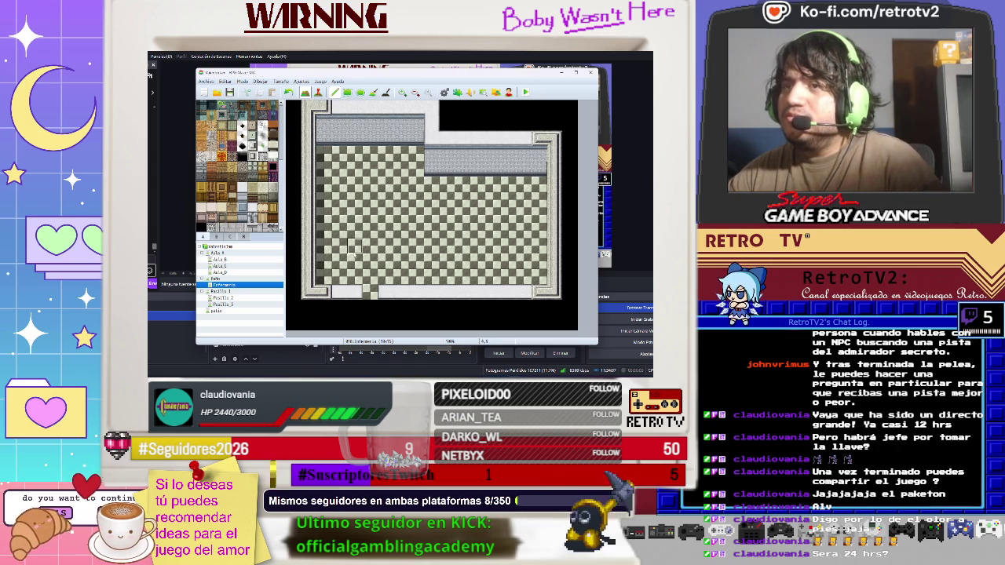
{"action": "mouse_move", "coordinate": [308, 108]}
{"action": "left_mouse_down"}
{"action": "mouse_move", "coordinate": [389, 126]}
{"action": "mouse_move", "coordinate": [555, 298]}
{"action": "left_mouse_up"}
{"action": "scroll", "coordinate": [555, 298], "scroll_direction": "up", "scroll_amount": 1}
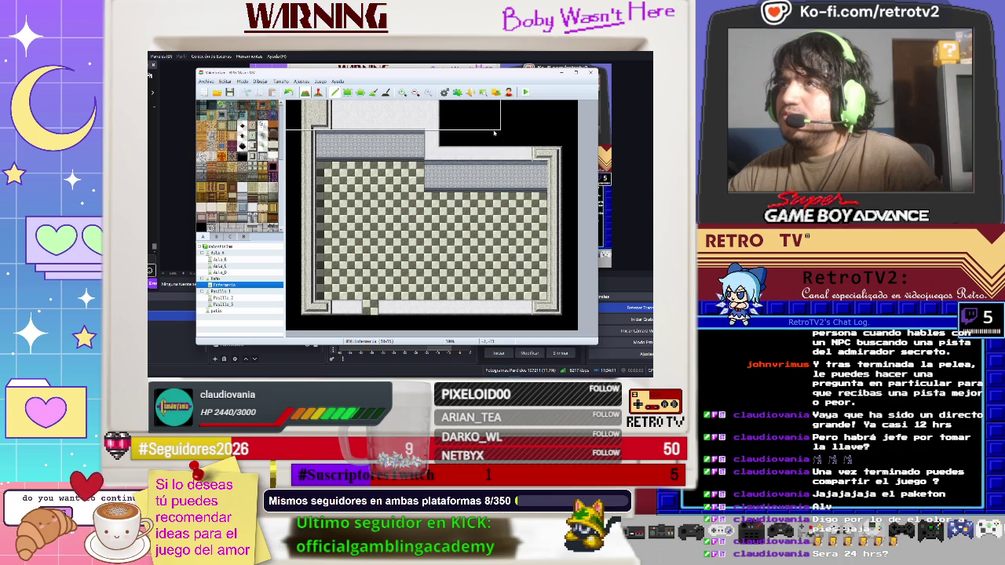
{"action": "left_click_drag", "start_coordinate": [455, 113], "coordinate": [307, 108]}
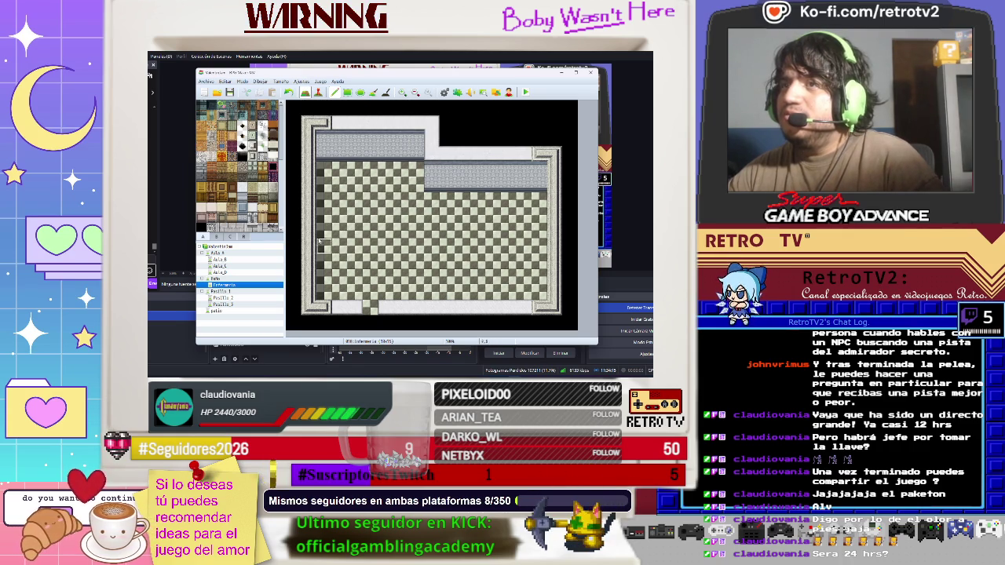
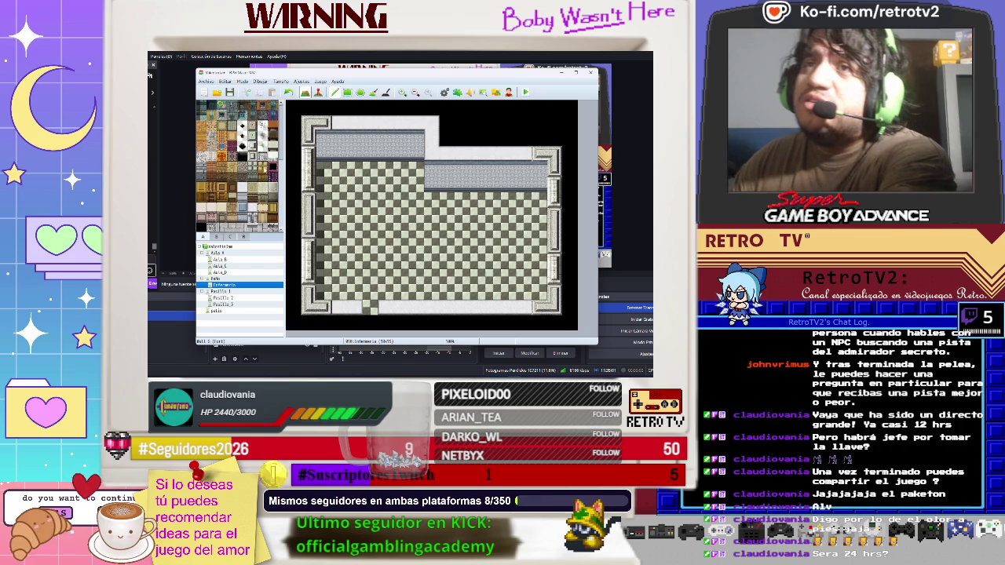
- Try Interior Wall tiles along the top wall edges, undo each attempt, then view the Baño map for reference
{"action": "mouse_move", "coordinate": [478, 138]}
{"action": "left_mouse_down"}
{"action": "mouse_move", "coordinate": [449, 131]}
{"action": "mouse_move", "coordinate": [474, 126]}
{"action": "left_mouse_up"}
{"action": "key", "text": "ctrl+z"}
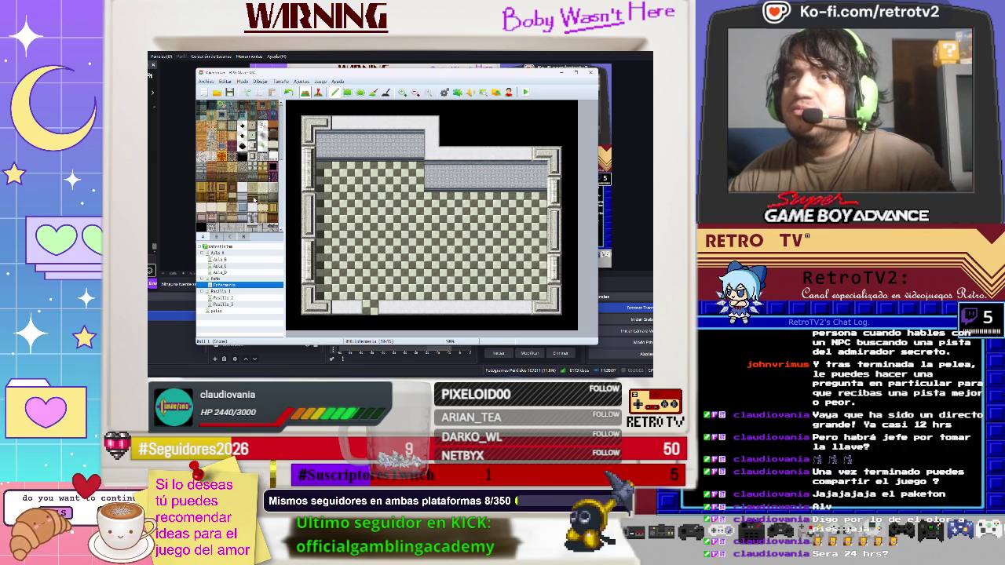
{"action": "scroll", "coordinate": [254, 201], "scroll_direction": "down", "scroll_amount": 2}
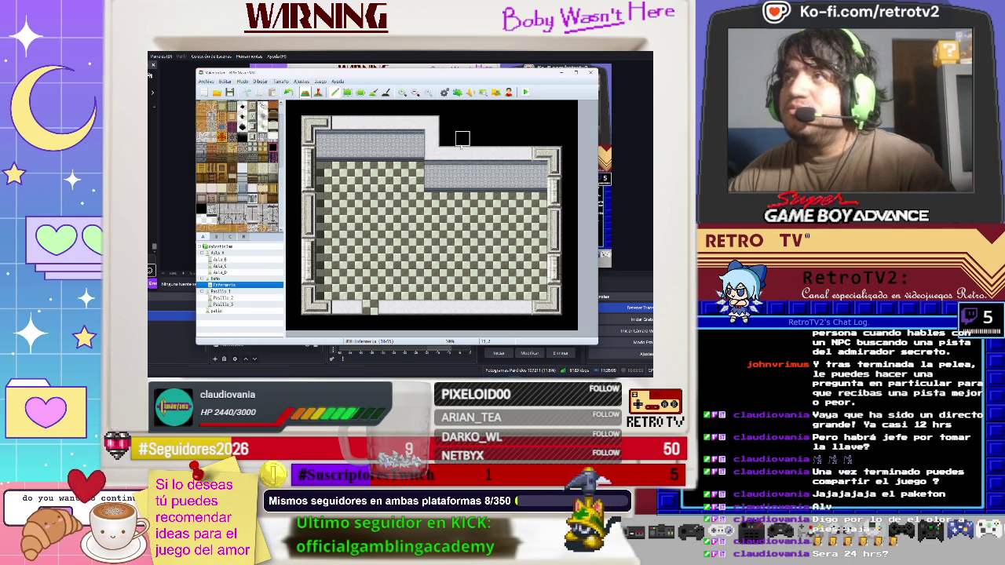
{"action": "mouse_move", "coordinate": [483, 138]}
{"action": "left_mouse_down"}
{"action": "mouse_move", "coordinate": [465, 134]}
{"action": "mouse_move", "coordinate": [493, 139]}
{"action": "left_mouse_up"}
{"action": "key", "text": "ctrl+z"}
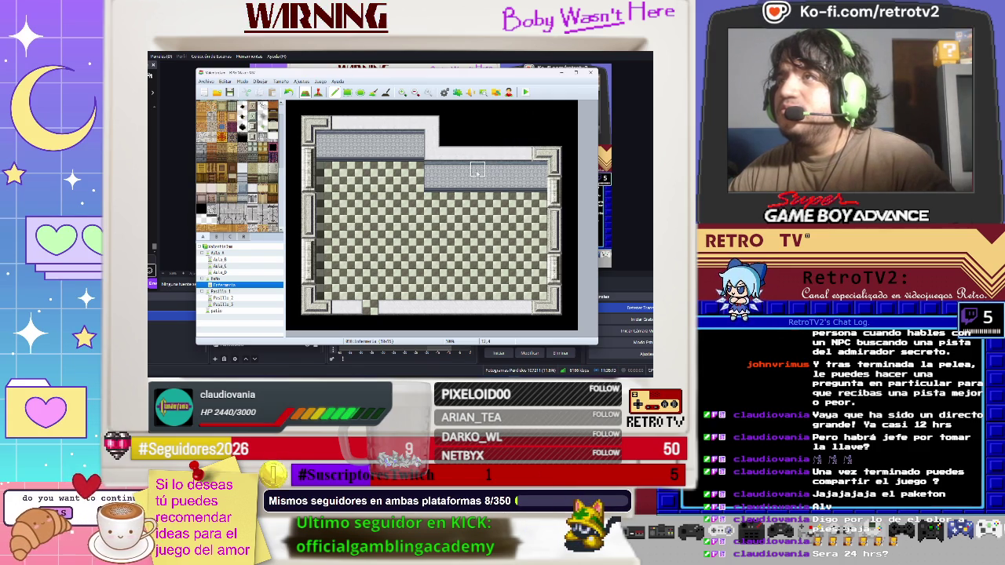
{"action": "mouse_move", "coordinate": [443, 168]}
{"action": "left_mouse_down"}
{"action": "mouse_move", "coordinate": [528, 170]}
{"action": "mouse_move", "coordinate": [523, 153]}
{"action": "mouse_move", "coordinate": [446, 167]}
{"action": "left_mouse_up"}
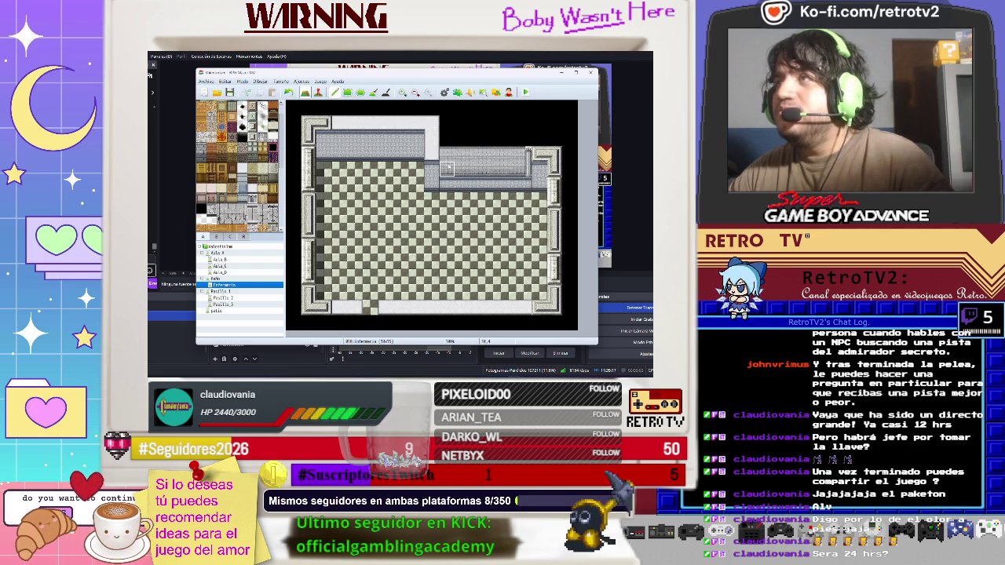
{"action": "key", "text": "ctrl+z"}
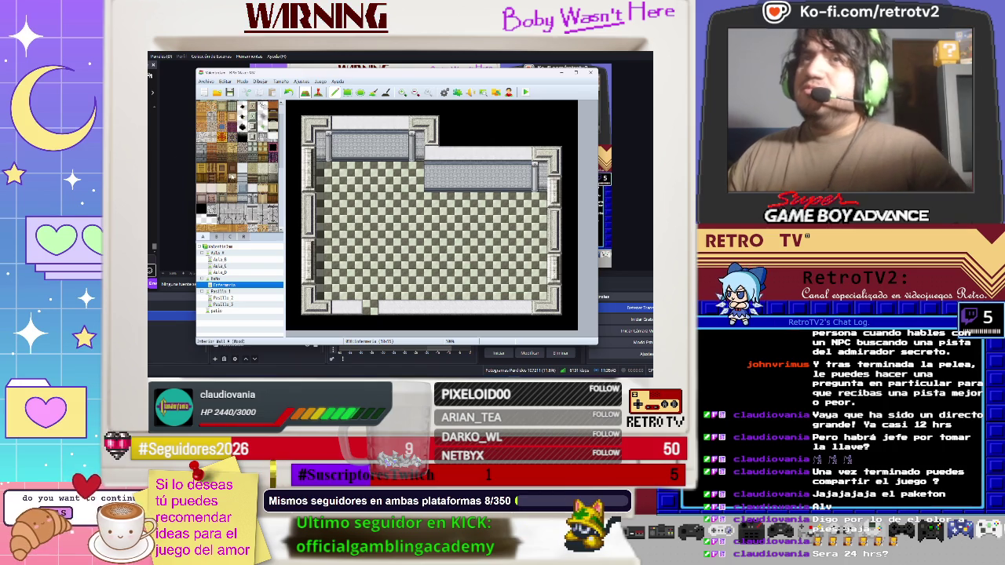
{"action": "scroll", "coordinate": [273, 154], "scroll_direction": "up", "scroll_amount": 2}
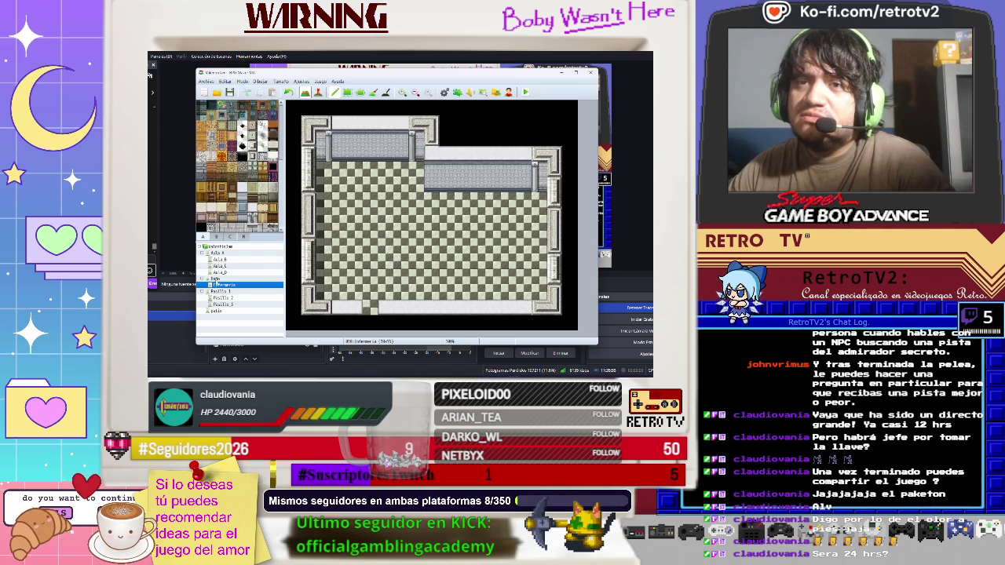
{"action": "left_click", "coordinate": [214, 278]}
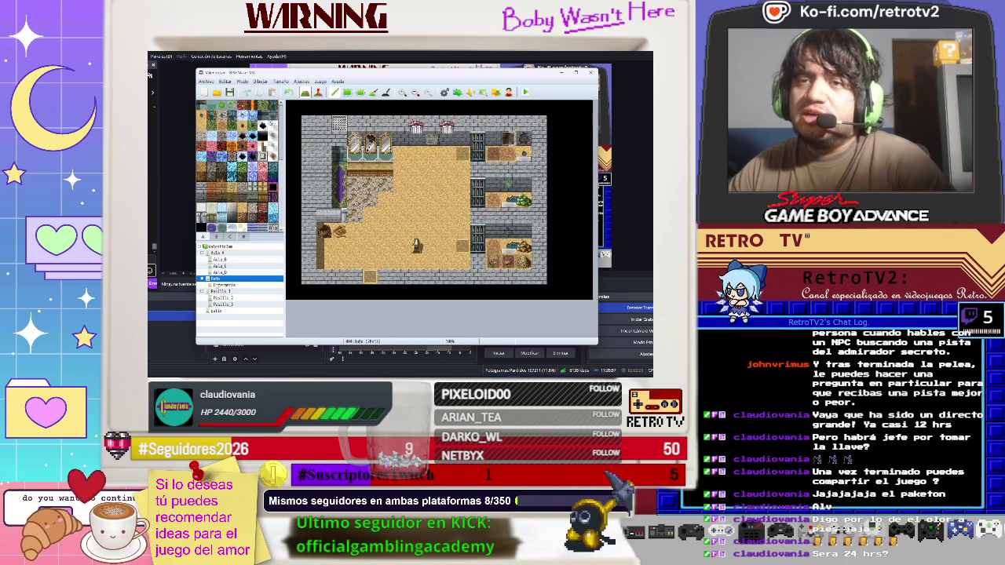
{"action": "left_click", "coordinate": [222, 284]}
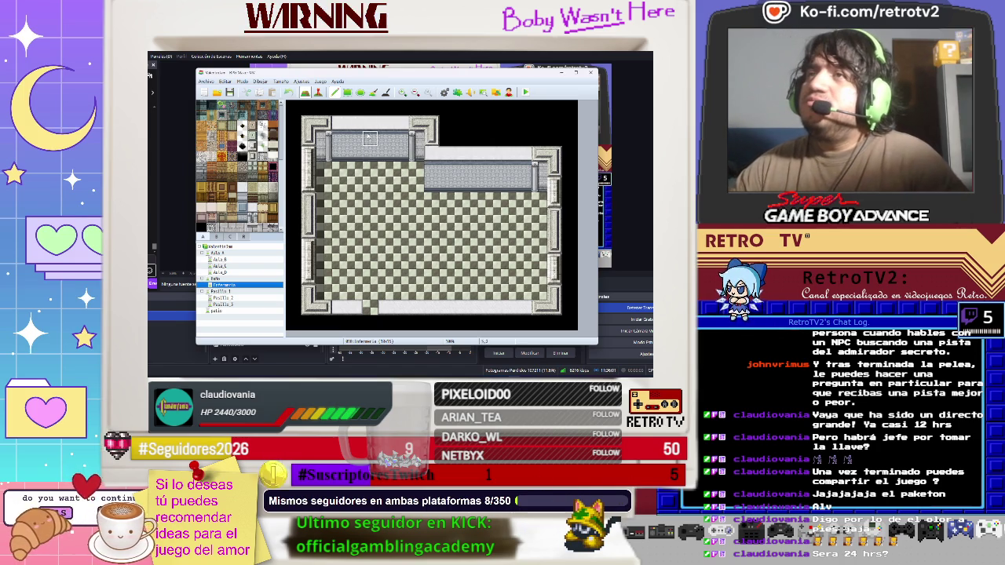
{"action": "scroll", "coordinate": [251, 205], "scroll_direction": "down", "scroll_amount": 10}
{"action": "scroll", "coordinate": [249, 204], "scroll_direction": "down", "scroll_amount": 5}
{"action": "scroll", "coordinate": [228, 206], "scroll_direction": "down", "scroll_amount": 8}
{"action": "scroll", "coordinate": [230, 210], "scroll_direction": "down", "scroll_amount": 5}
{"action": "scroll", "coordinate": [232, 208], "scroll_direction": "down", "scroll_amount": 8}
{"action": "scroll", "coordinate": [232, 208], "scroll_direction": "down", "scroll_amount": 3}
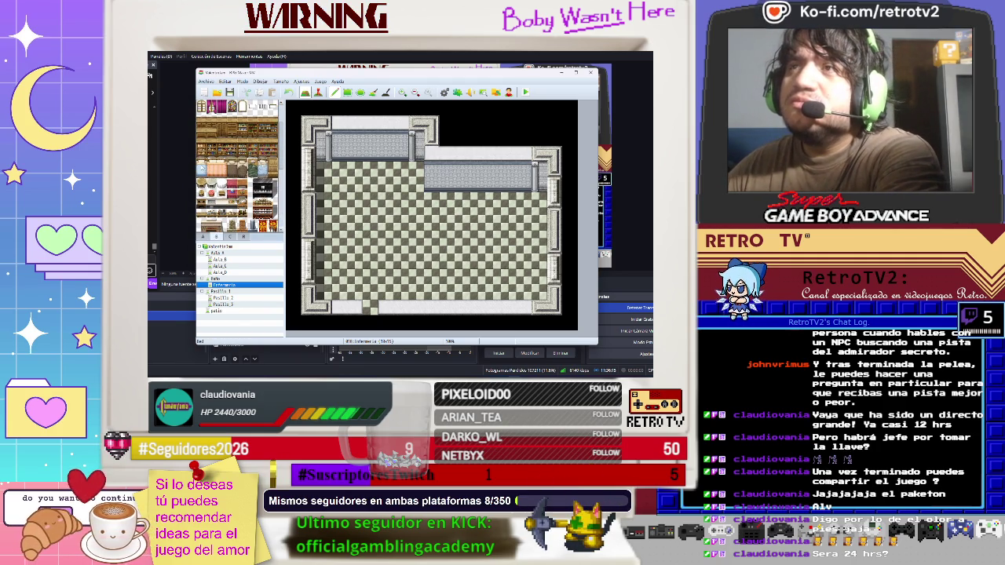
- Test a row of four beds and a green object below the wall, undoing both
{"action": "left_click", "coordinate": [447, 203]}
{"action": "left_click", "coordinate": [478, 202]}
{"action": "left_click", "coordinate": [509, 203]}
{"action": "left_click", "coordinate": [539, 203]}
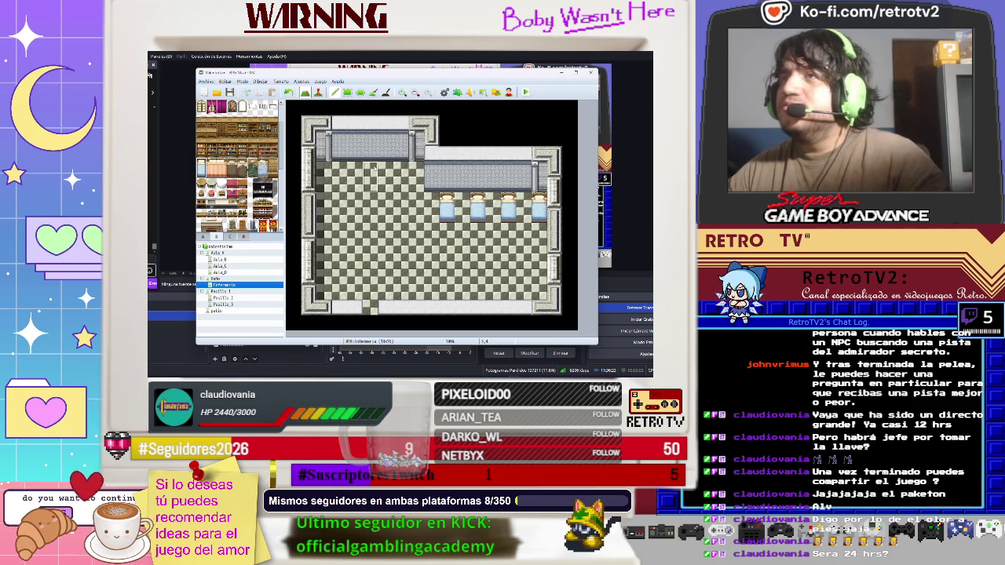
{"action": "key", "text": "ctrl+z"}
{"action": "key", "text": "ctrl+z"}
{"action": "key", "text": "ctrl+z"}
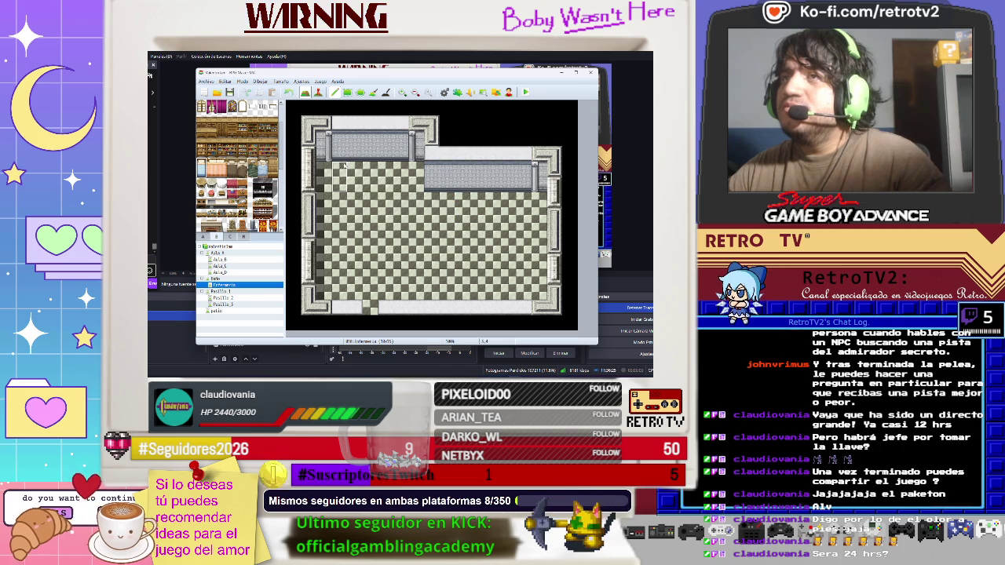
{"action": "scroll", "coordinate": [224, 189], "scroll_direction": "up", "scroll_amount": 4}
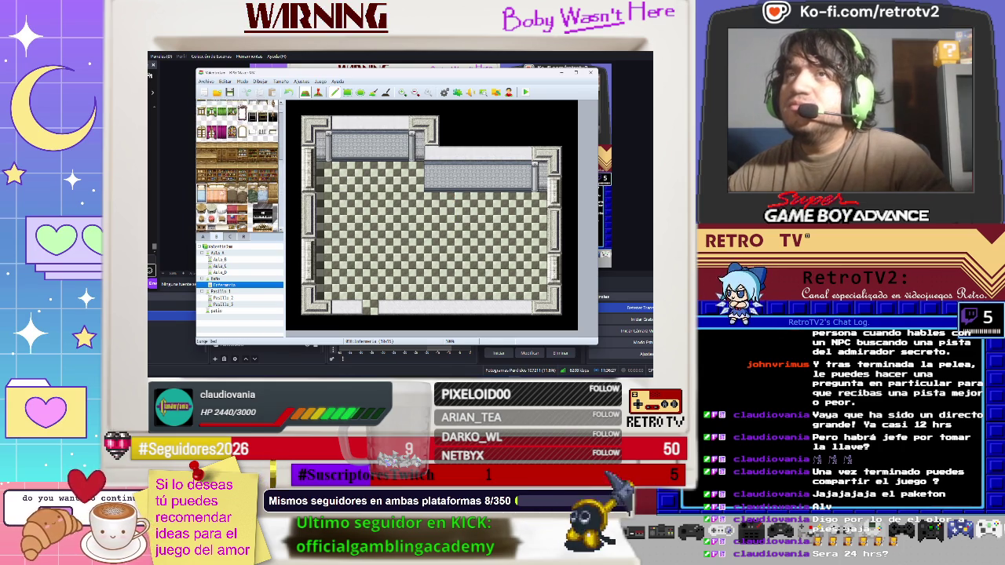
{"action": "scroll", "coordinate": [224, 189], "scroll_direction": "down", "scroll_amount": 3}
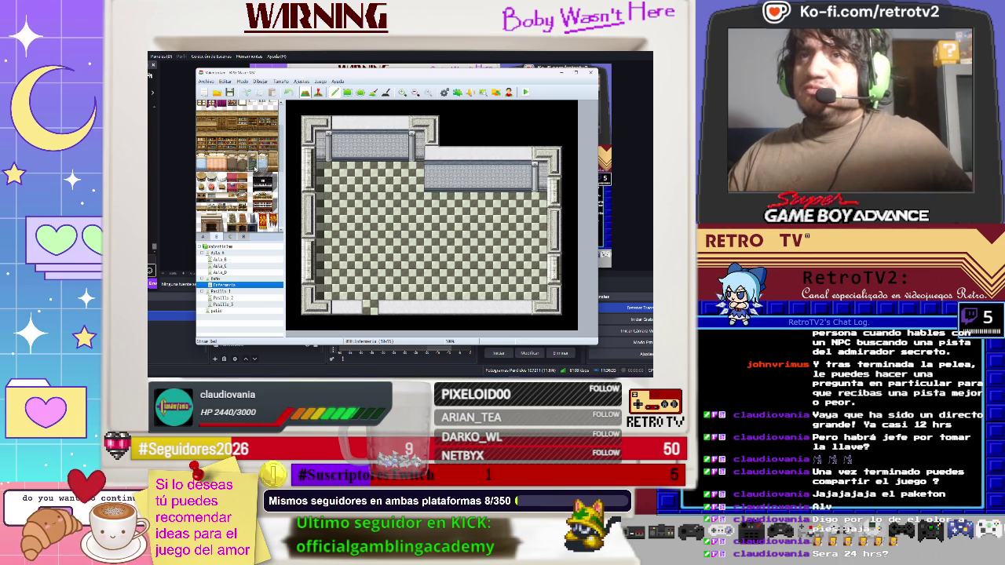
{"action": "left_click", "coordinate": [463, 206]}
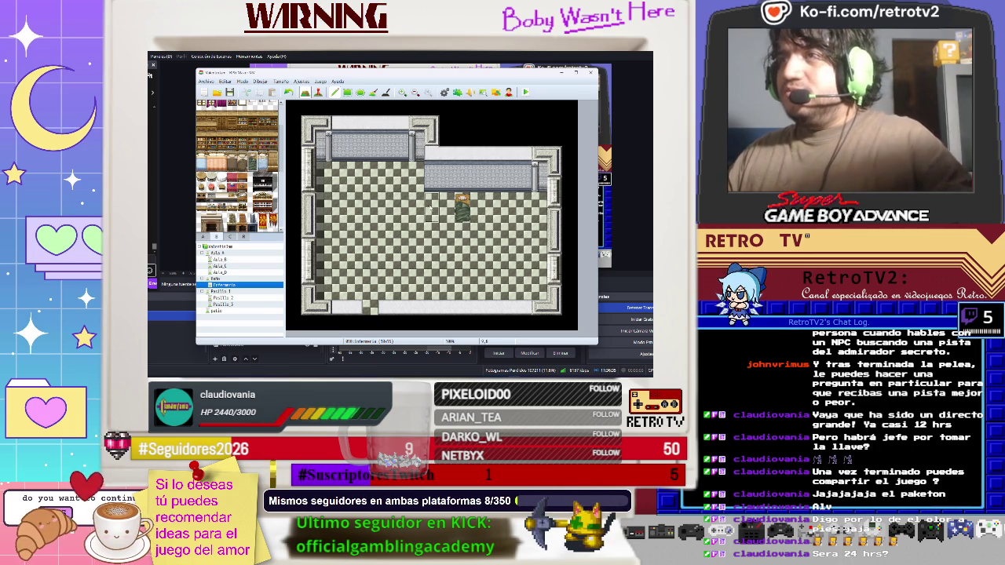
{"action": "key", "text": "ctrl+z"}
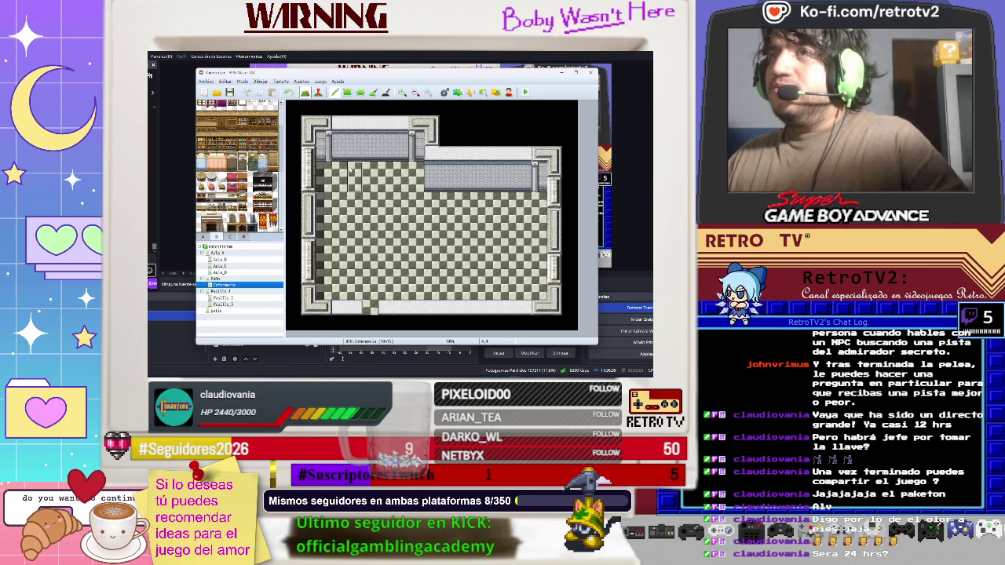
- Place three beds side by side against the upper-left wall, then pick a wooden floor tile
{"action": "left_click", "coordinate": [337, 174]}
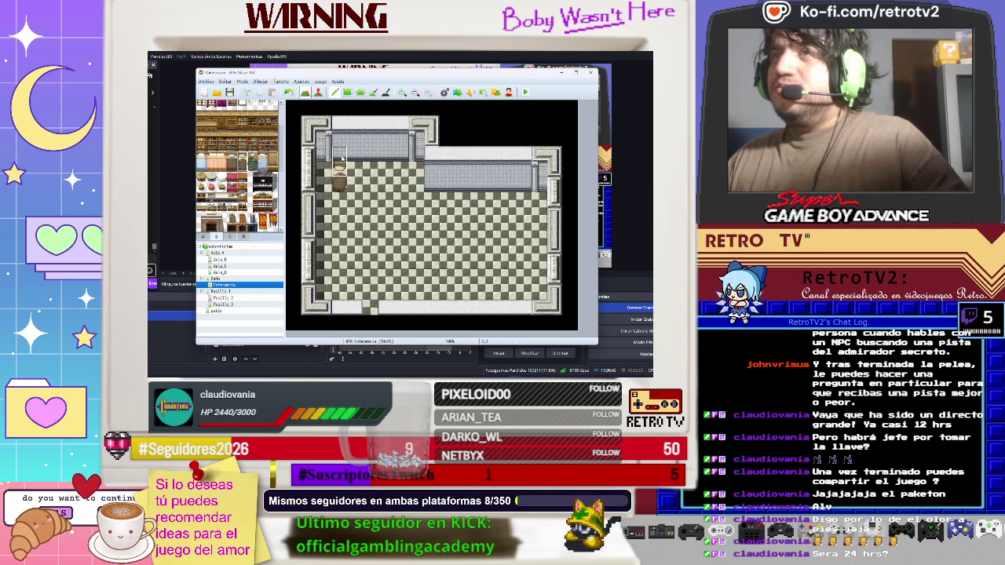
{"action": "left_click", "coordinate": [341, 157]}
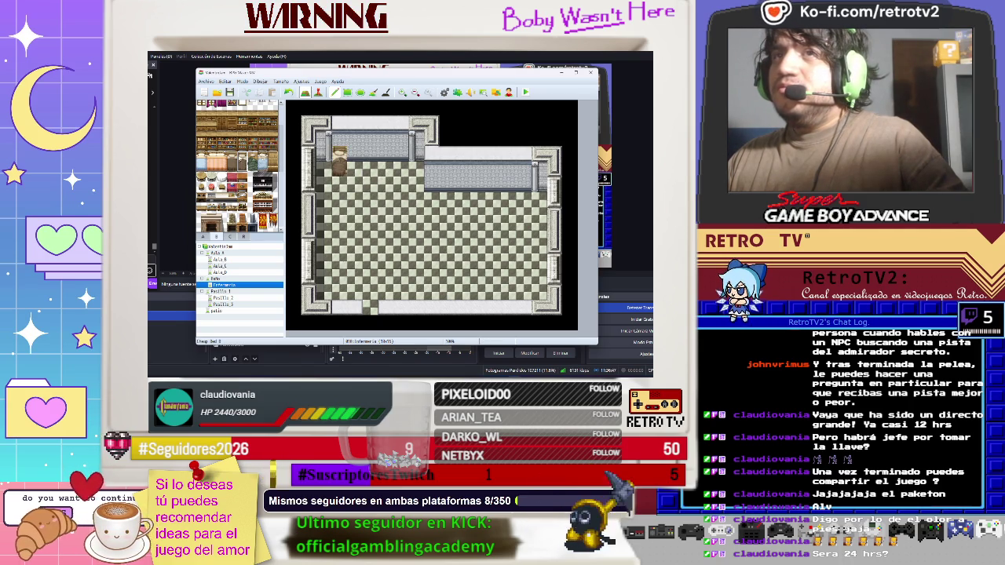
{"action": "left_click", "coordinate": [369, 161]}
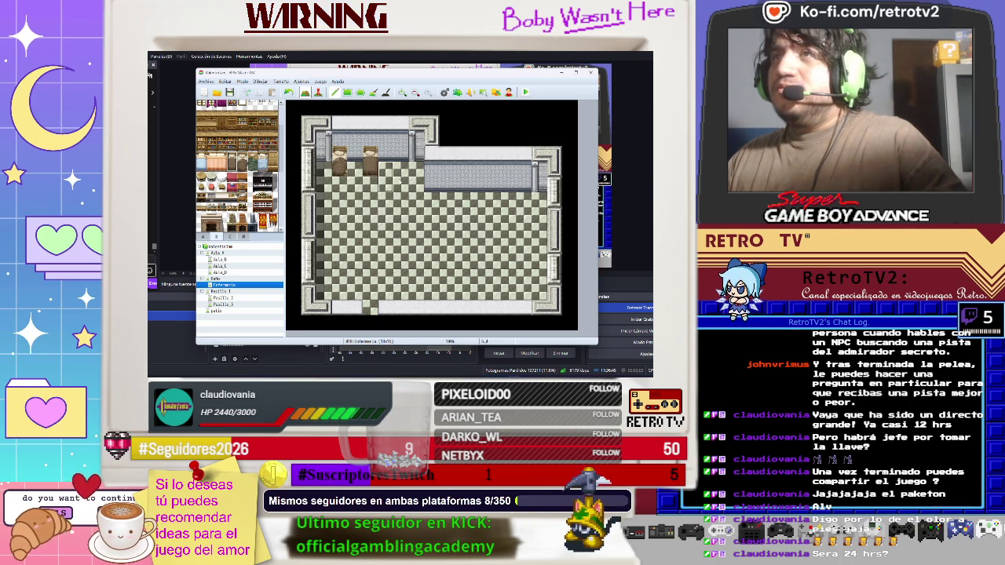
{"action": "left_click", "coordinate": [400, 155]}
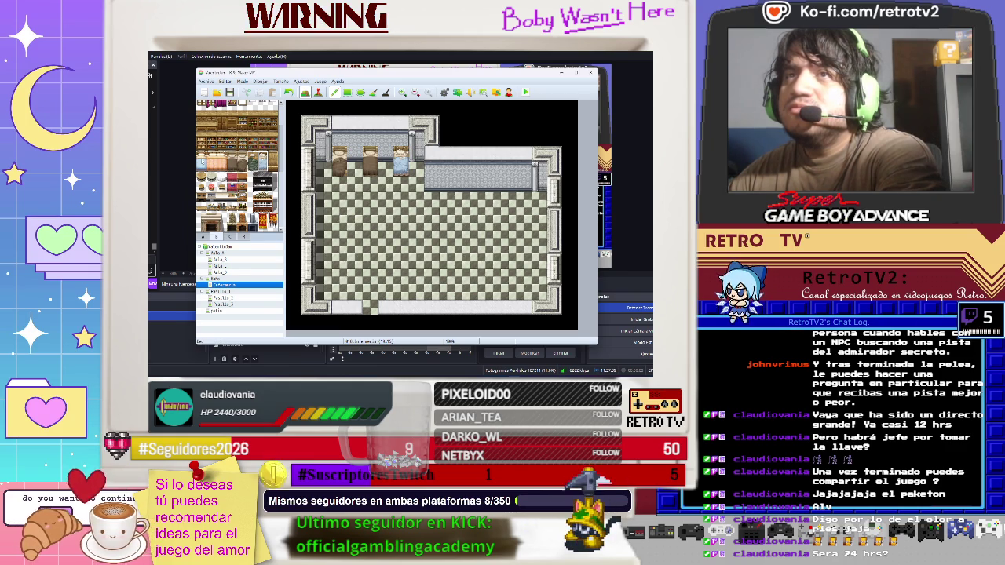
{"action": "scroll", "coordinate": [239, 178], "scroll_direction": "down", "scroll_amount": 2}
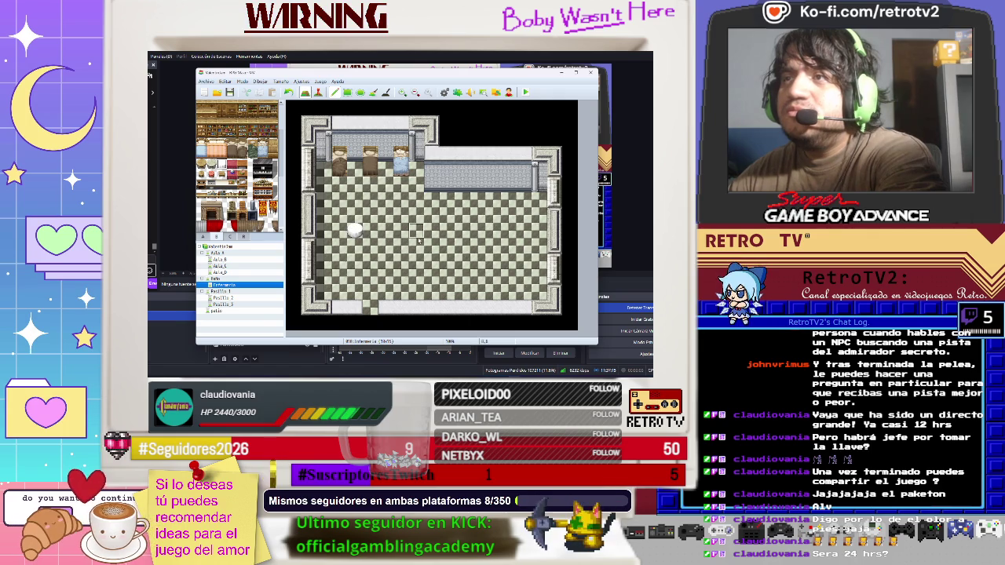
{"action": "scroll", "coordinate": [240, 165], "scroll_direction": "down", "scroll_amount": 3}
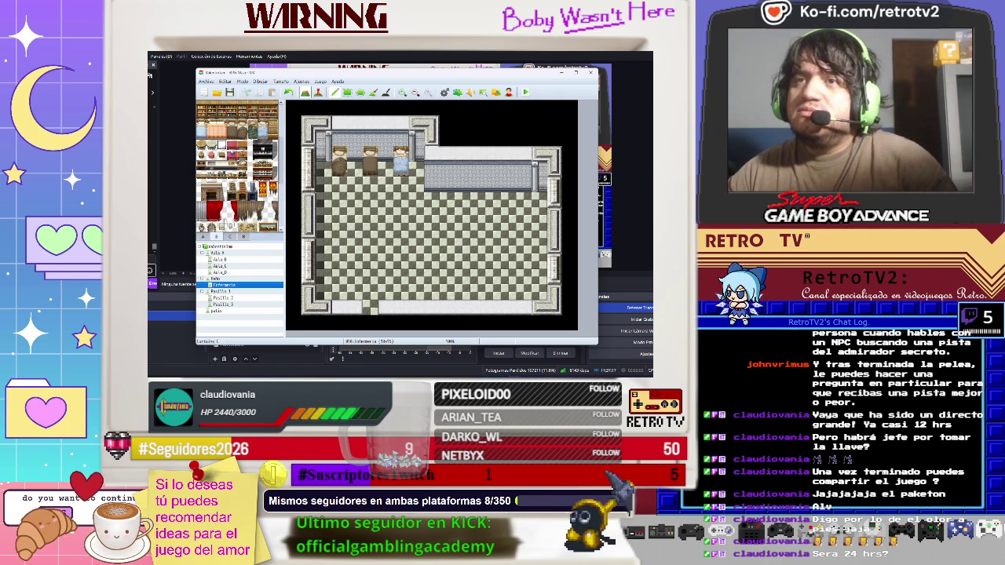
{"action": "scroll", "coordinate": [239, 165], "scroll_direction": "down", "scroll_amount": 2}
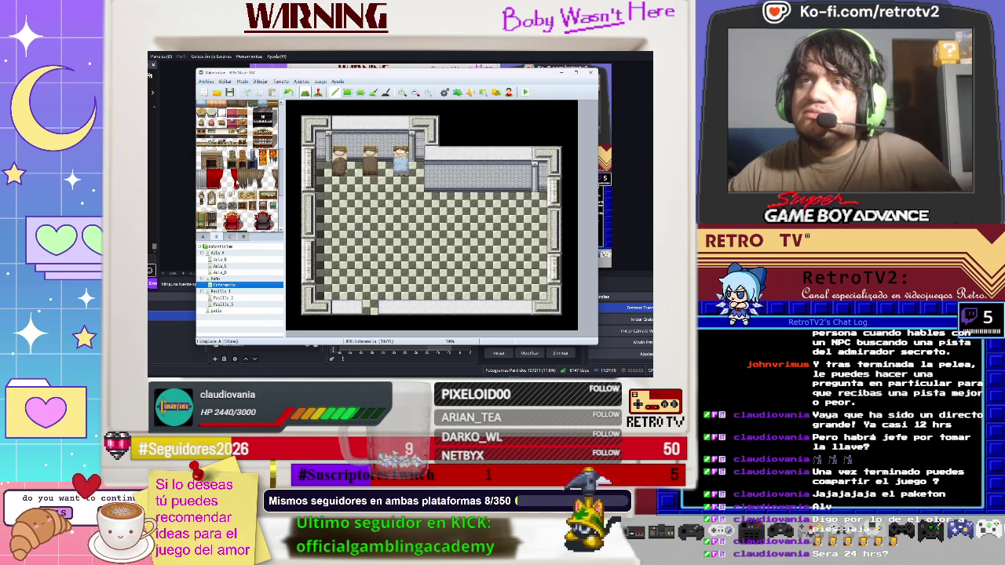
{"action": "scroll", "coordinate": [234, 206], "scroll_direction": "down", "scroll_amount": 5}
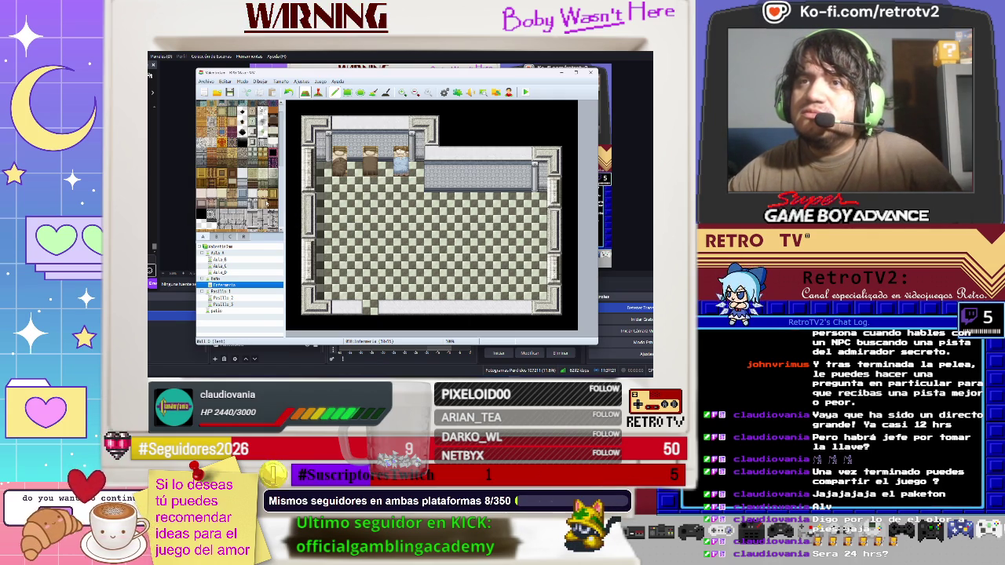
{"action": "left_click", "coordinate": [264, 198]}
- Paint a wooden area on the left side of the floor with a checker-floor top row
{"action": "mouse_move", "coordinate": [322, 213]}
{"action": "left_mouse_down"}
{"action": "mouse_move", "coordinate": [386, 218]}
{"action": "mouse_move", "coordinate": [345, 232]}
{"action": "mouse_move", "coordinate": [325, 232]}
{"action": "mouse_move", "coordinate": [327, 201]}
{"action": "mouse_move", "coordinate": [385, 201]}
{"action": "left_mouse_up"}
{"action": "left_click", "coordinate": [263, 198]}
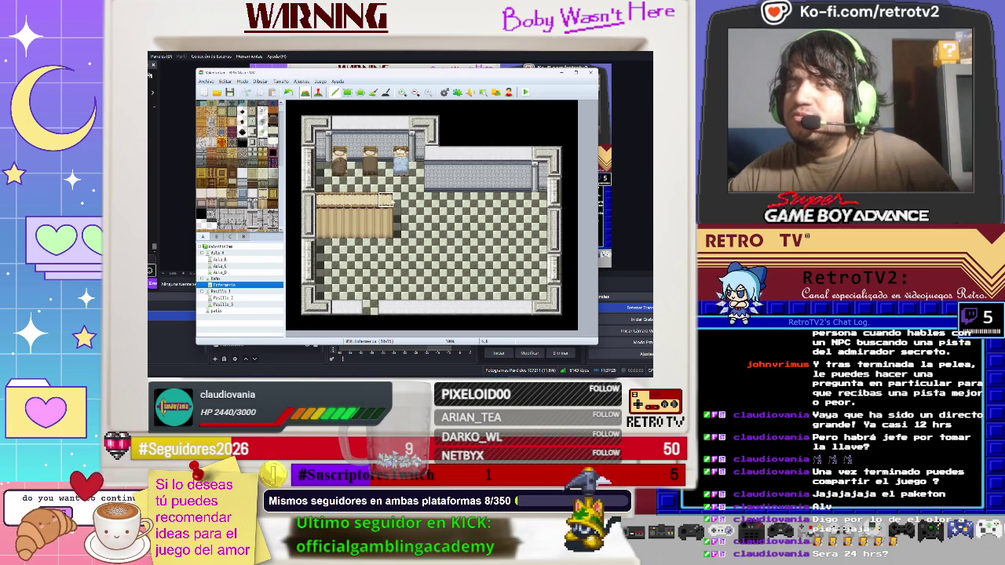
{"action": "left_click_drag", "start_coordinate": [386, 187], "coordinate": [327, 187]}
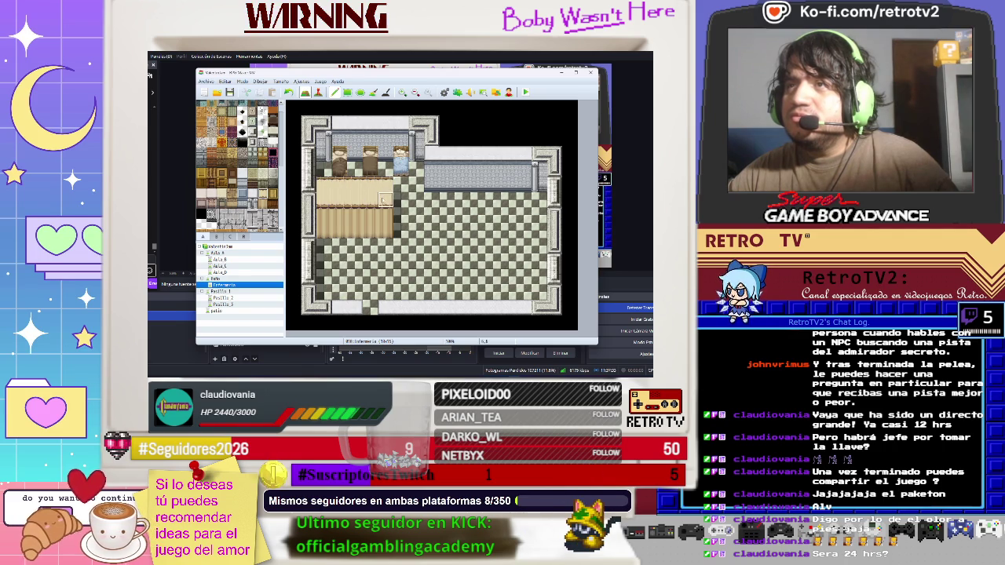
{"action": "left_click_drag", "start_coordinate": [385, 198], "coordinate": [334, 198]}
{"action": "key", "text": "ctrl+z"}
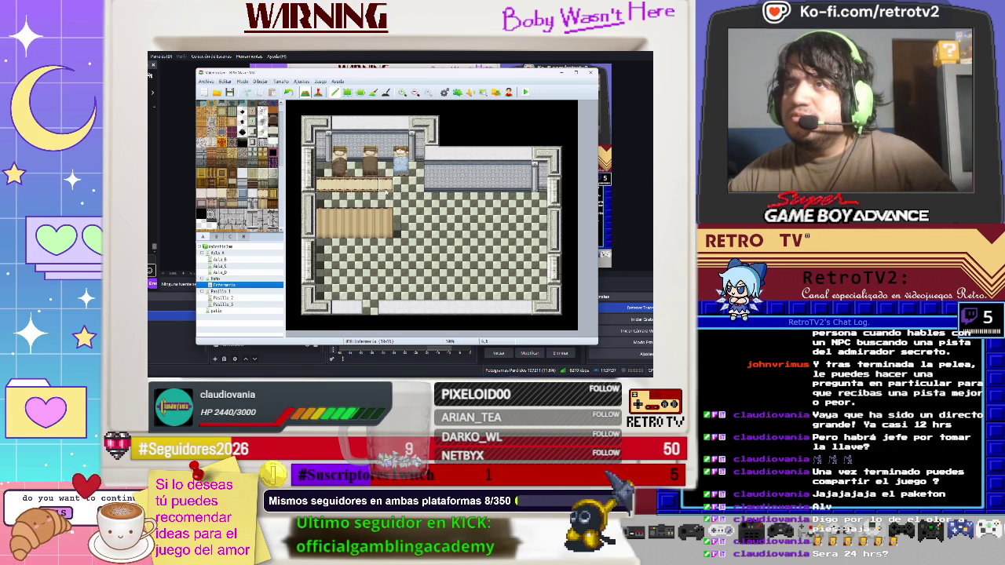
{"action": "left_click_drag", "start_coordinate": [384, 189], "coordinate": [322, 188]}
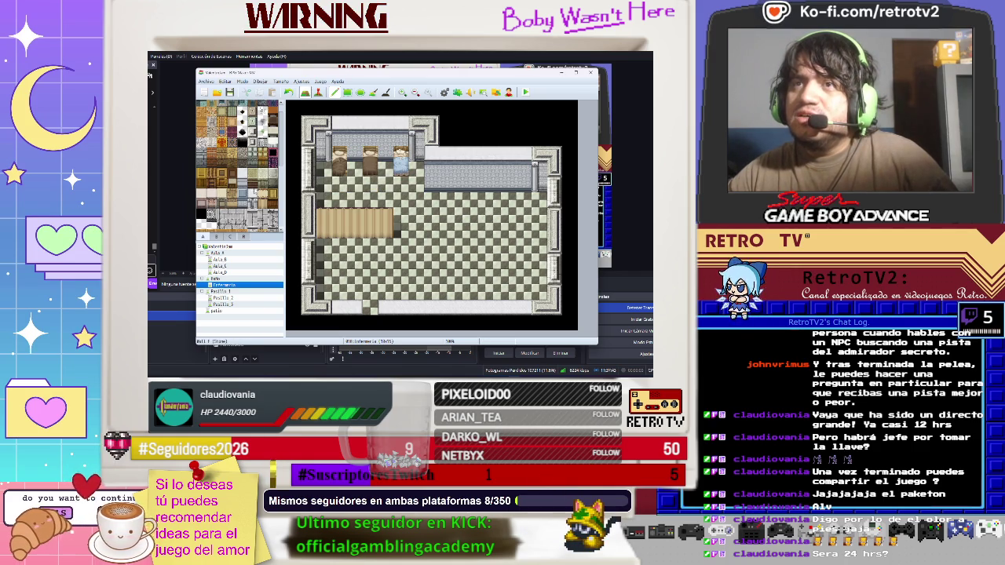
{"action": "left_click", "coordinate": [340, 201]}
{"action": "left_click", "coordinate": [323, 200]}
{"action": "left_click", "coordinate": [355, 201]}
{"action": "left_click", "coordinate": [370, 200]}
{"action": "left_click", "coordinate": [387, 200]}
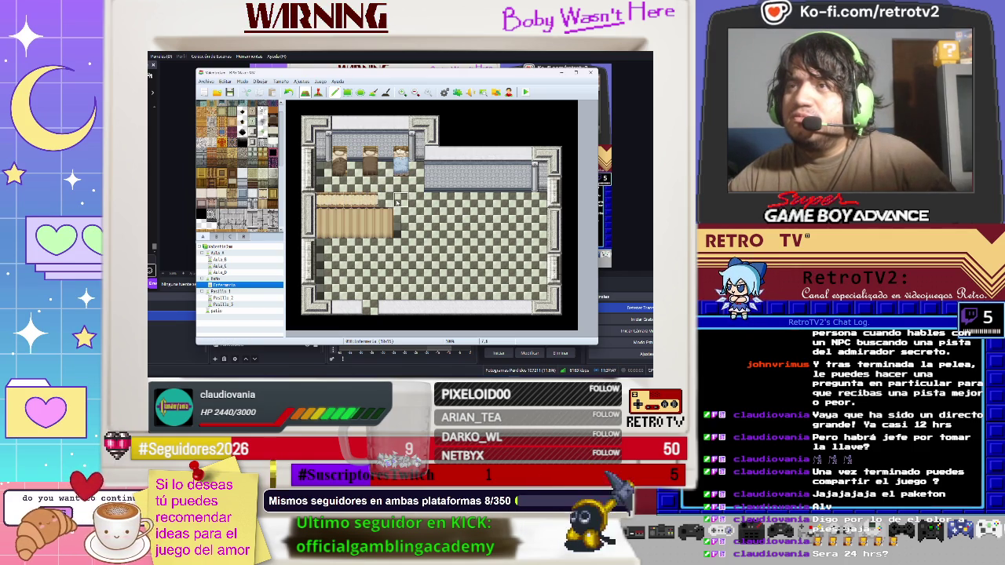
{"action": "key", "text": "ctrl+z"}
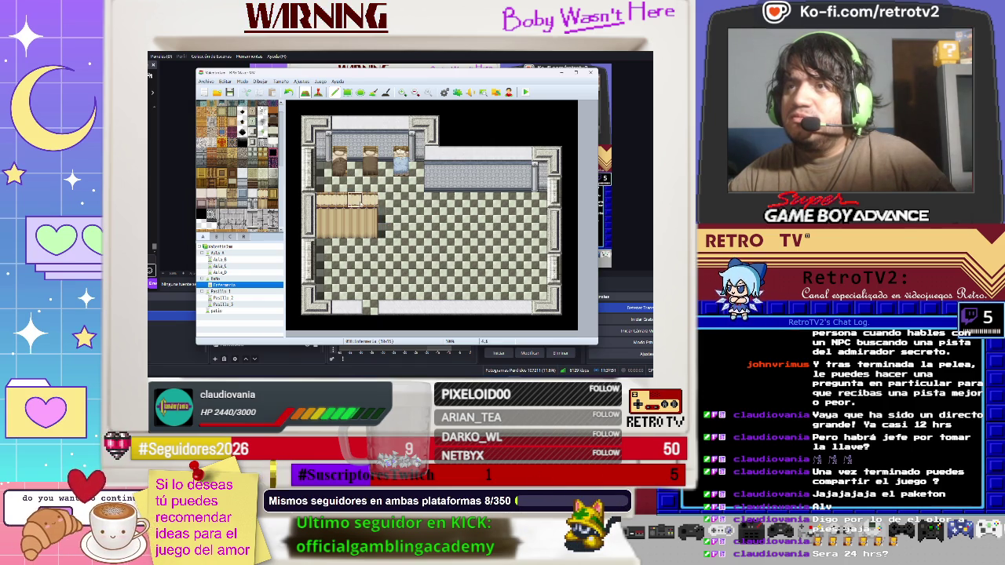
- Paint a tall wooden column beside the wall with a wooden block at its base
{"action": "left_click", "coordinate": [432, 179]}
{"action": "left_click_drag", "start_coordinate": [433, 190], "coordinate": [432, 218]}
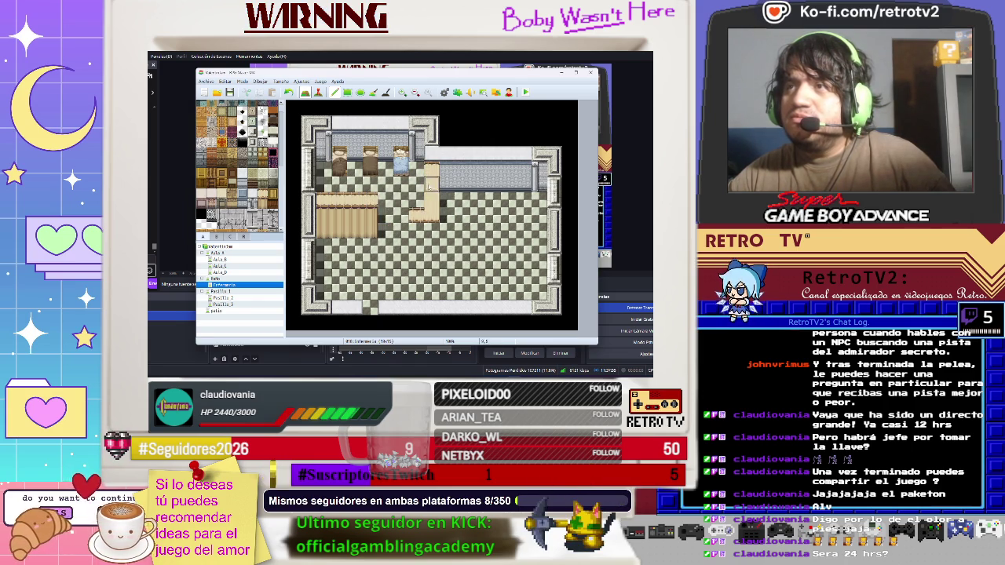
{"action": "left_click", "coordinate": [424, 230]}
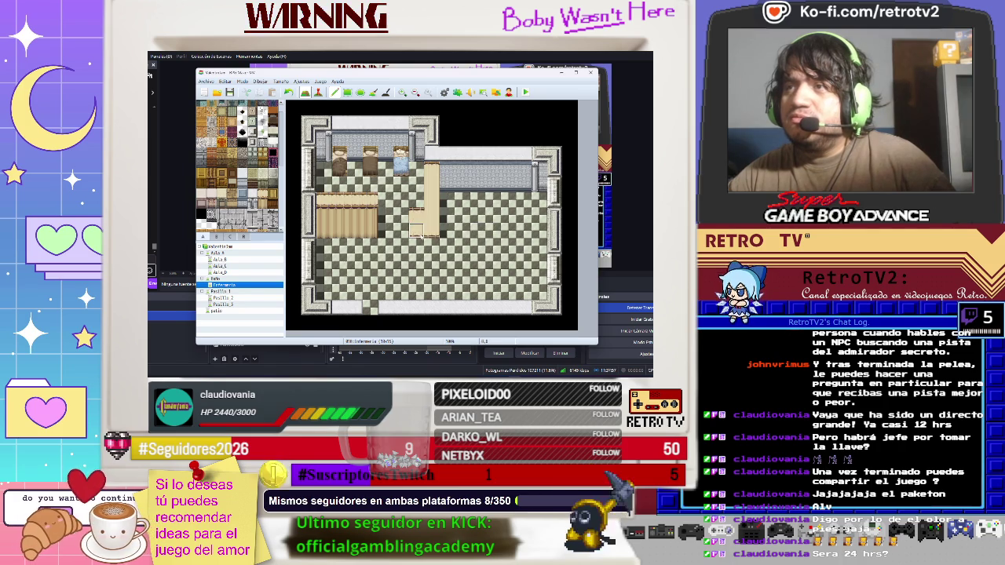
{"action": "left_click", "coordinate": [429, 211]}
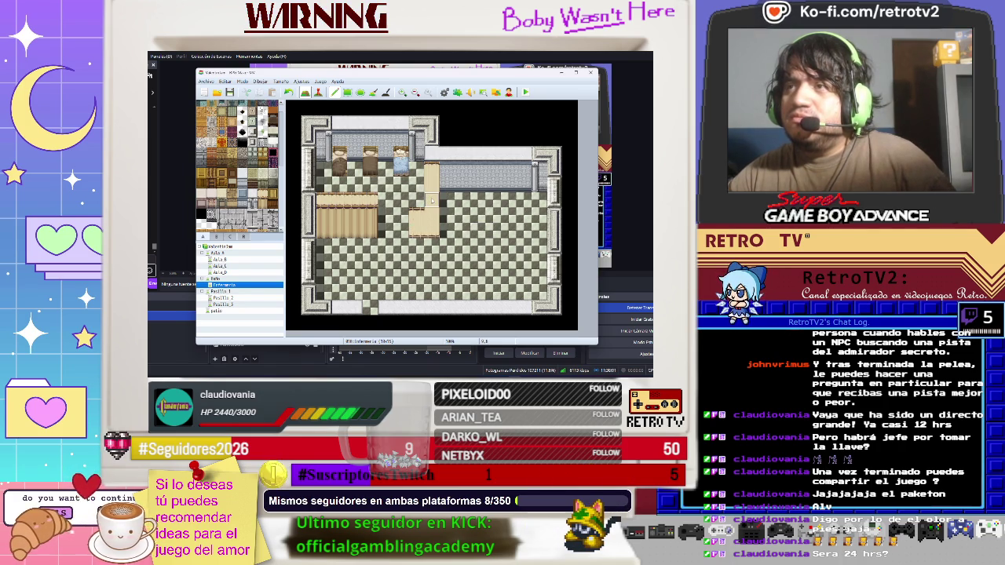
- Paint floor over the tan column and stray tile, and extend the grey wall leftward
{"action": "mouse_move", "coordinate": [445, 201]}
{"action": "left_mouse_down"}
{"action": "mouse_move", "coordinate": [416, 198]}
{"action": "mouse_move", "coordinate": [433, 201]}
{"action": "left_mouse_up"}
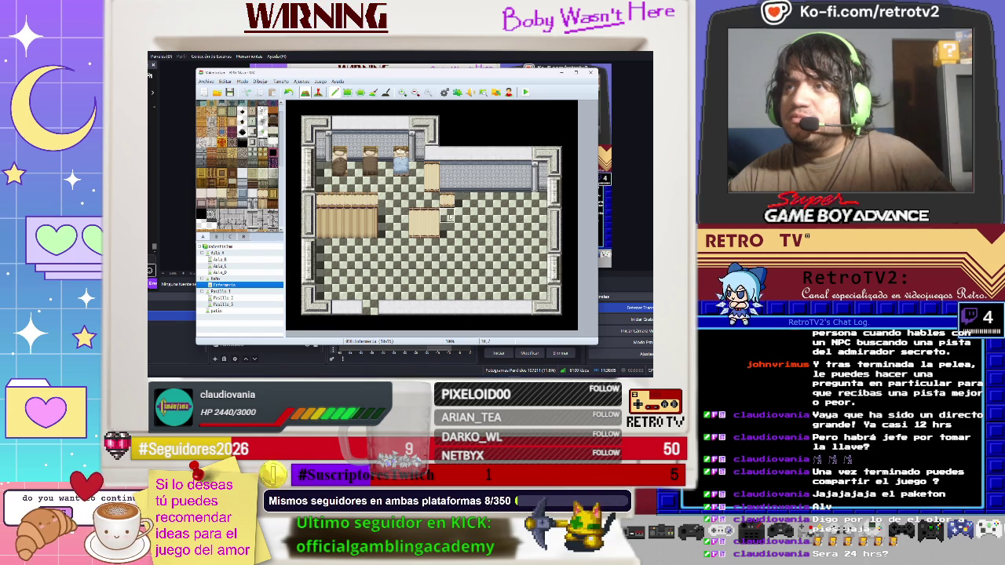
{"action": "mouse_move", "coordinate": [448, 201]}
{"action": "left_mouse_down"}
{"action": "mouse_move", "coordinate": [437, 200]}
{"action": "mouse_move", "coordinate": [433, 175]}
{"action": "left_mouse_up"}
{"action": "left_click", "coordinate": [432, 177]}
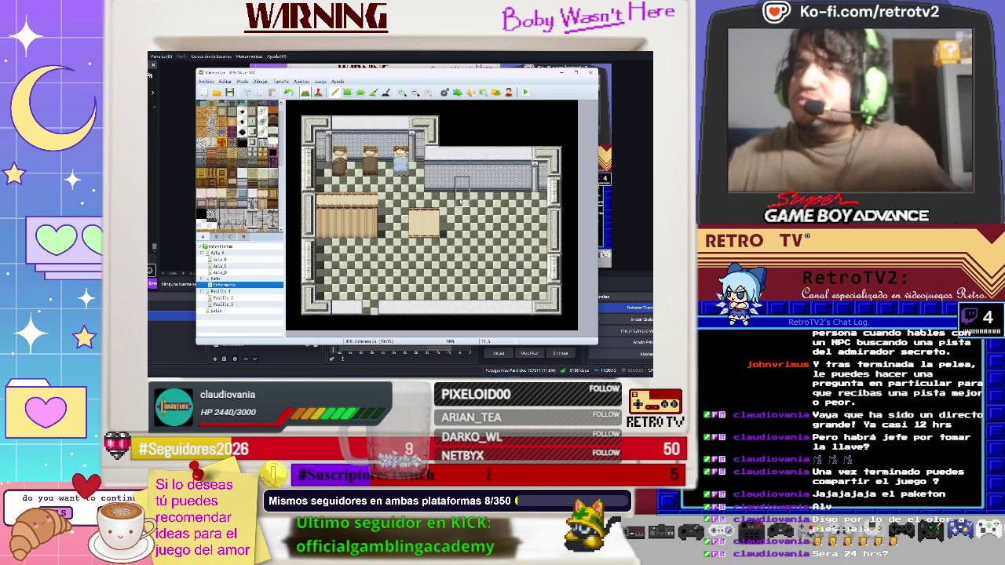
- Place a pillar from the furniture tiles beside the inner wall
{"action": "scroll", "coordinate": [239, 165], "scroll_direction": "down", "scroll_amount": 2}
{"action": "scroll", "coordinate": [223, 218], "scroll_direction": "down", "scroll_amount": 5}
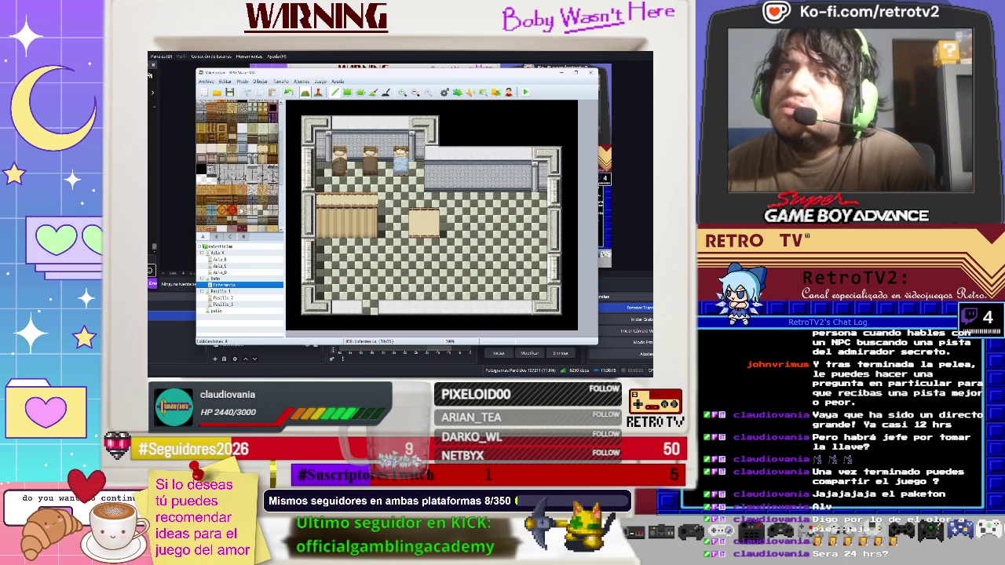
{"action": "left_click", "coordinate": [217, 237]}
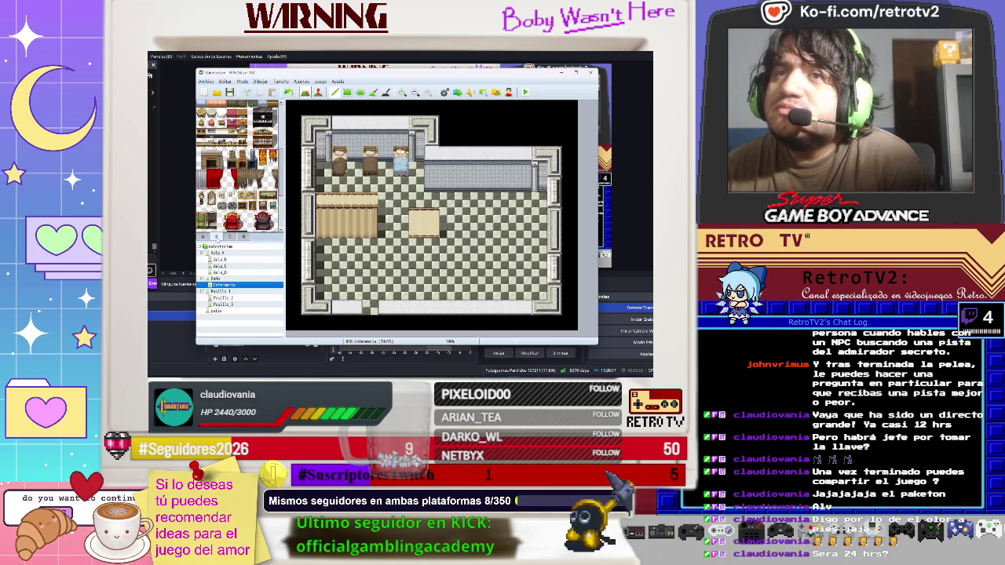
{"action": "scroll", "coordinate": [239, 165], "scroll_direction": "down", "scroll_amount": 5}
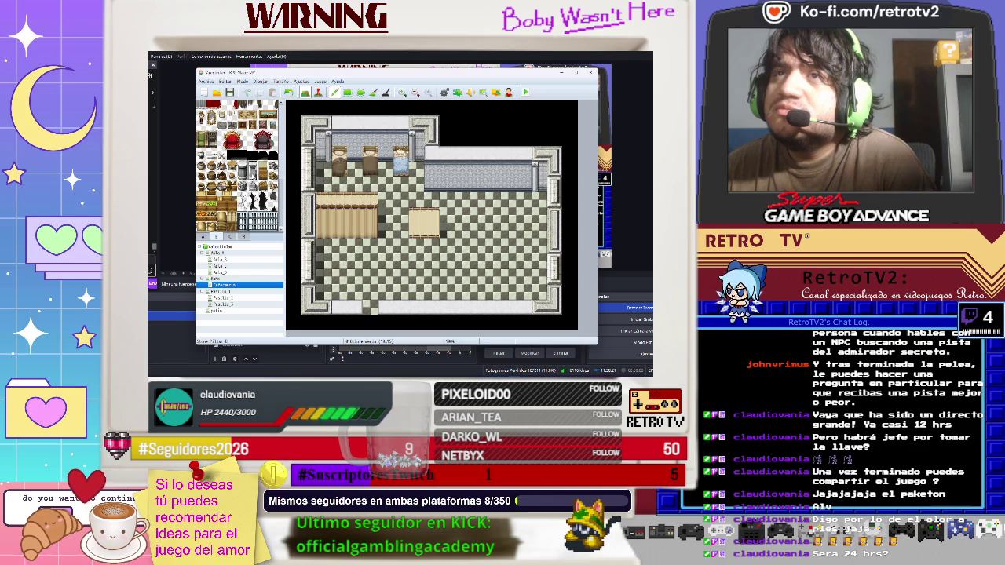
{"action": "left_click", "coordinate": [430, 184]}
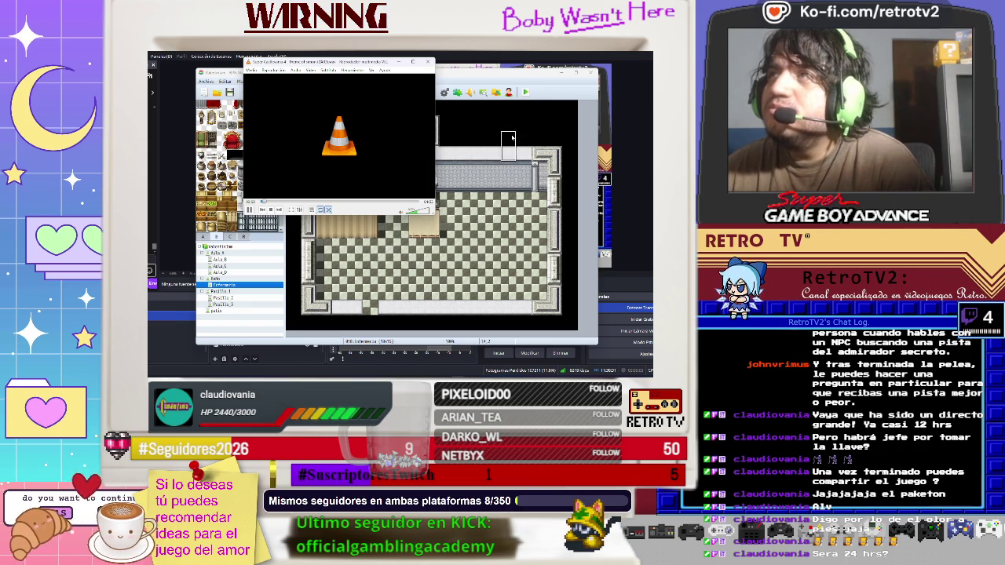
{"action": "left_click", "coordinate": [419, 224]}
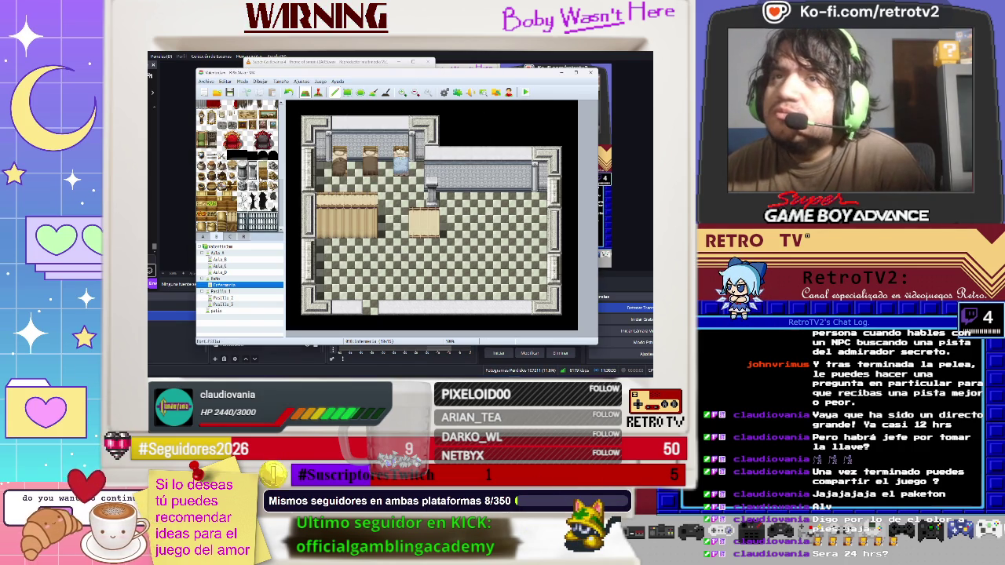
{"action": "scroll", "coordinate": [240, 166], "scroll_direction": "up", "scroll_amount": 3}
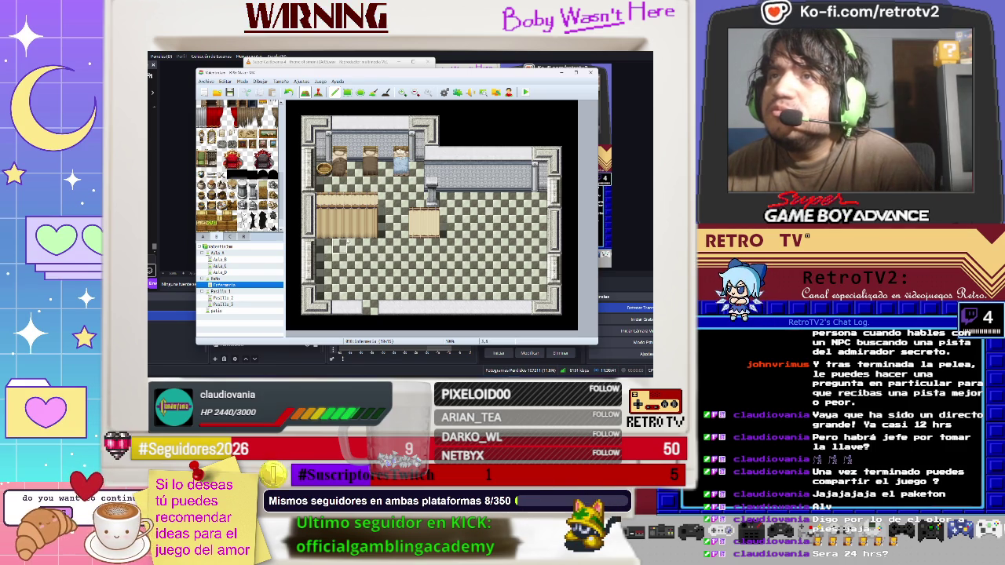
{"action": "scroll", "coordinate": [249, 172], "scroll_direction": "up", "scroll_amount": 2}
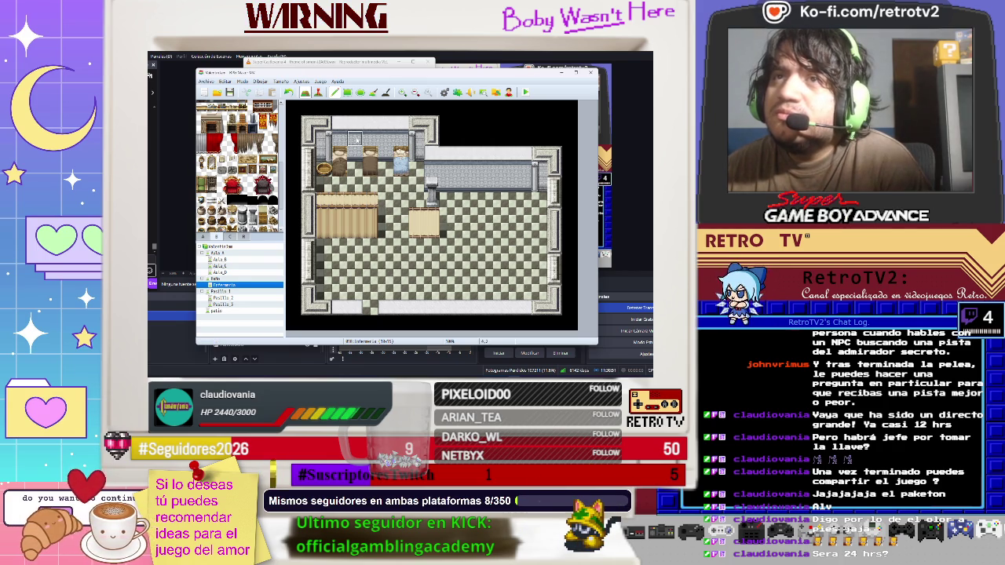
{"action": "scroll", "coordinate": [238, 174], "scroll_direction": "down", "scroll_amount": 1}
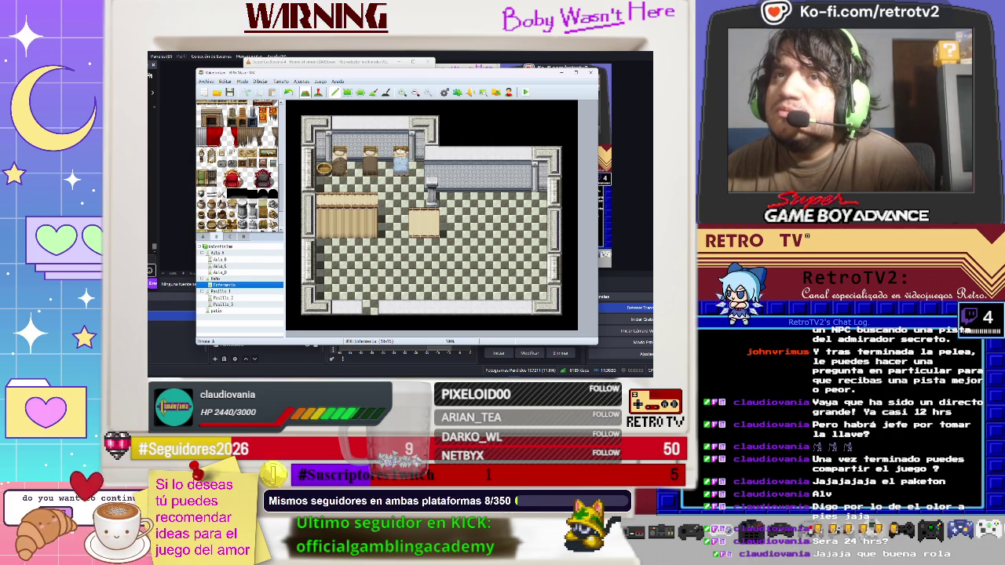
{"action": "scroll", "coordinate": [238, 174], "scroll_direction": "down", "scroll_amount": 3}
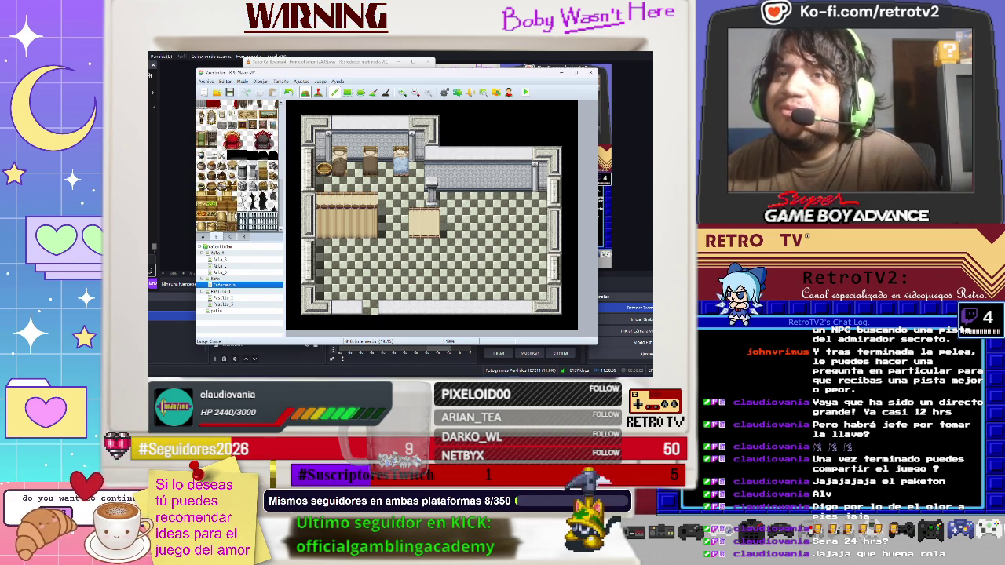
{"action": "scroll", "coordinate": [237, 166], "scroll_direction": "up", "scroll_amount": 1}
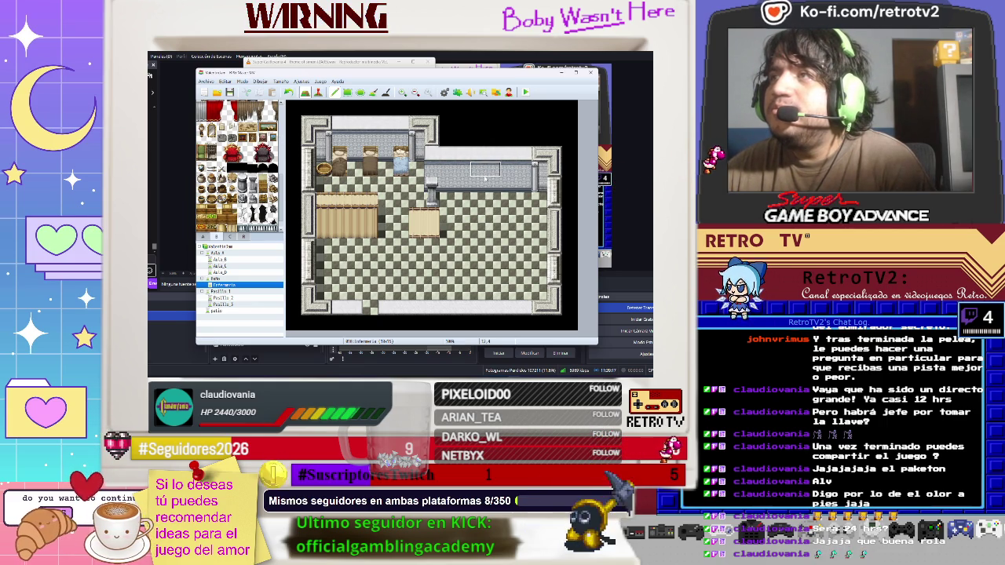
- Hang a framed painting on the corridor wall and a dark ornament on the left room's top wall
{"action": "left_click", "coordinate": [485, 176]}
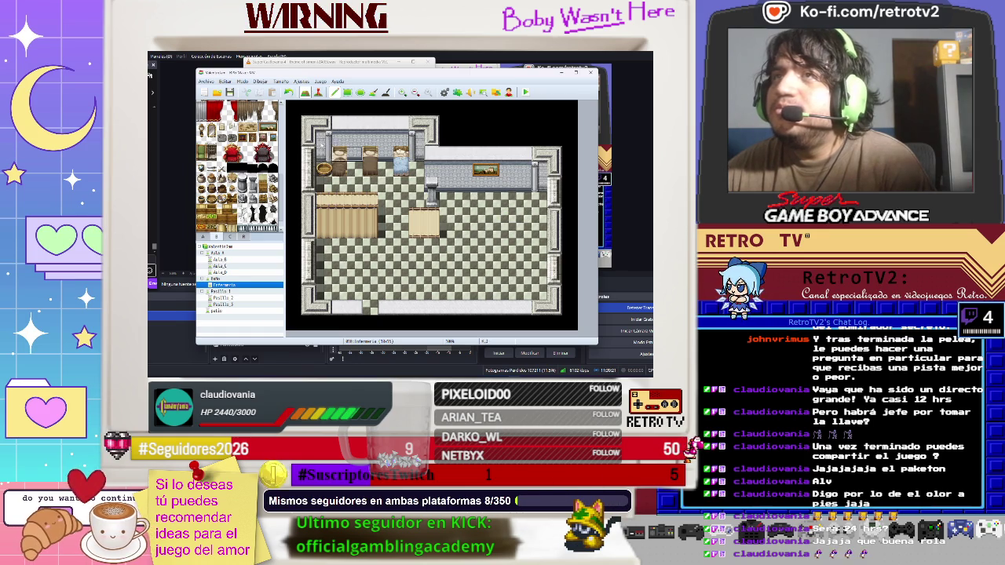
{"action": "scroll", "coordinate": [239, 165], "scroll_direction": "down", "scroll_amount": 1}
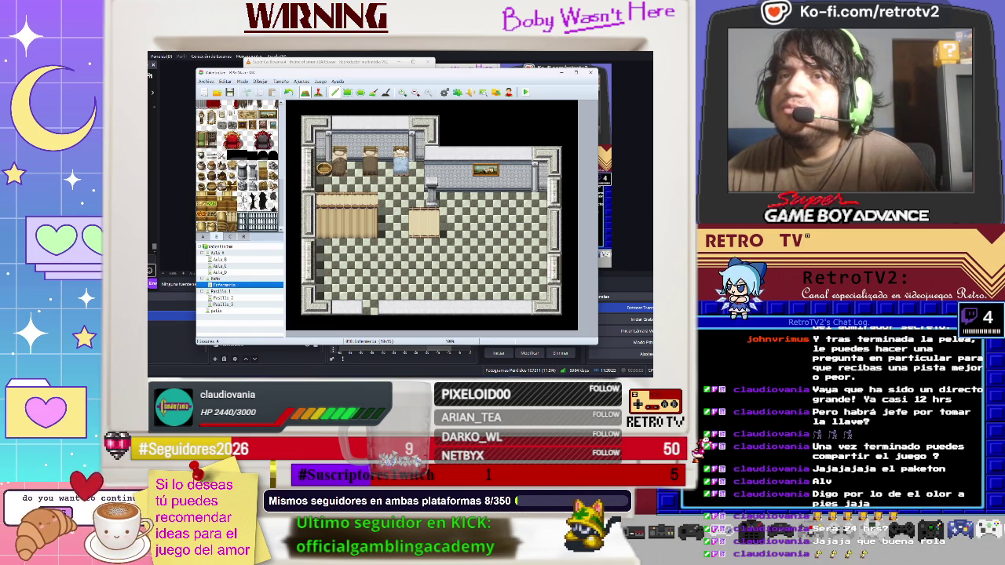
{"action": "left_click", "coordinate": [447, 169]}
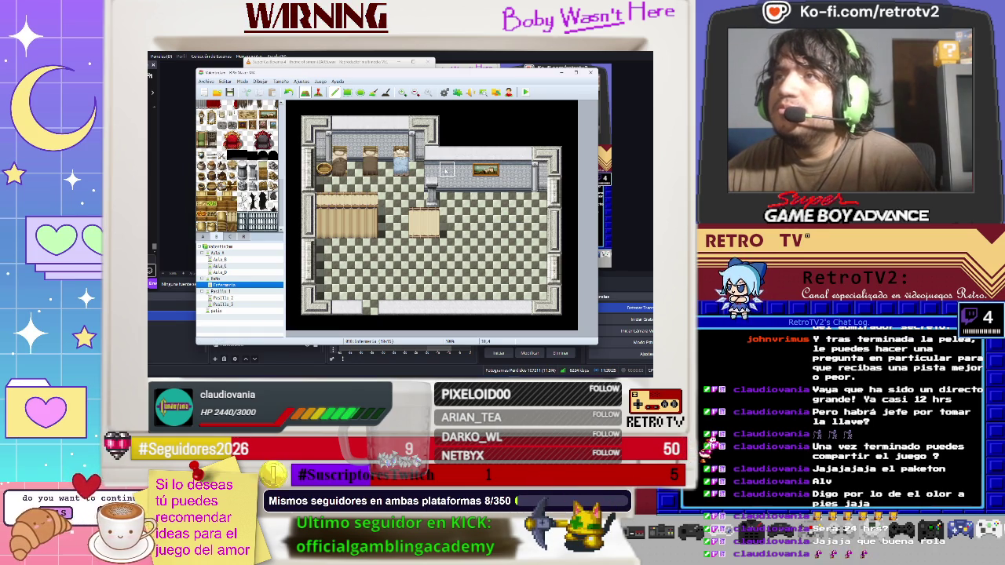
{"action": "left_click", "coordinate": [385, 139]}
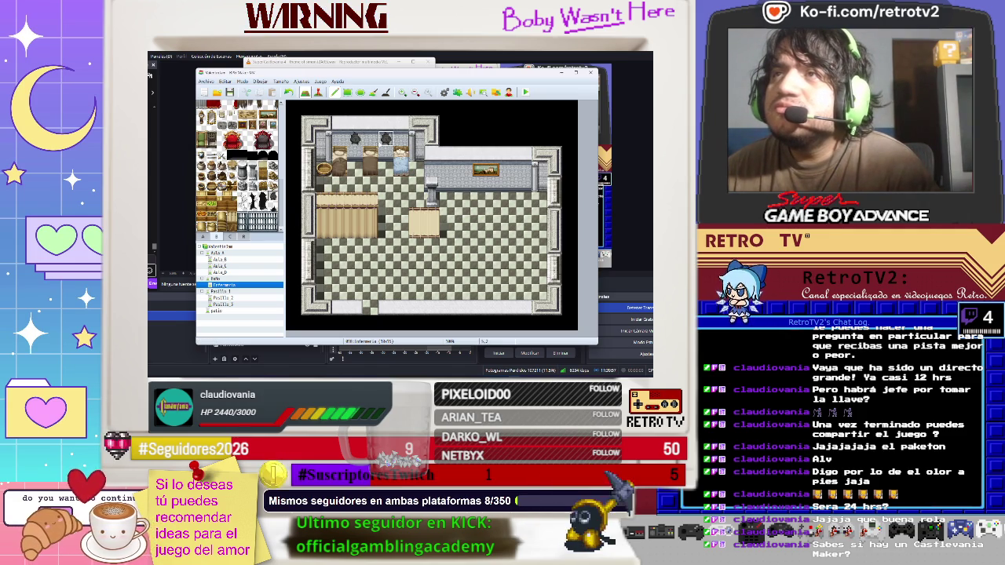
- Place a grey shelf against the wall instead of on the floor, then show the food and item tiles
{"action": "scroll", "coordinate": [240, 166], "scroll_direction": "up", "scroll_amount": 3}
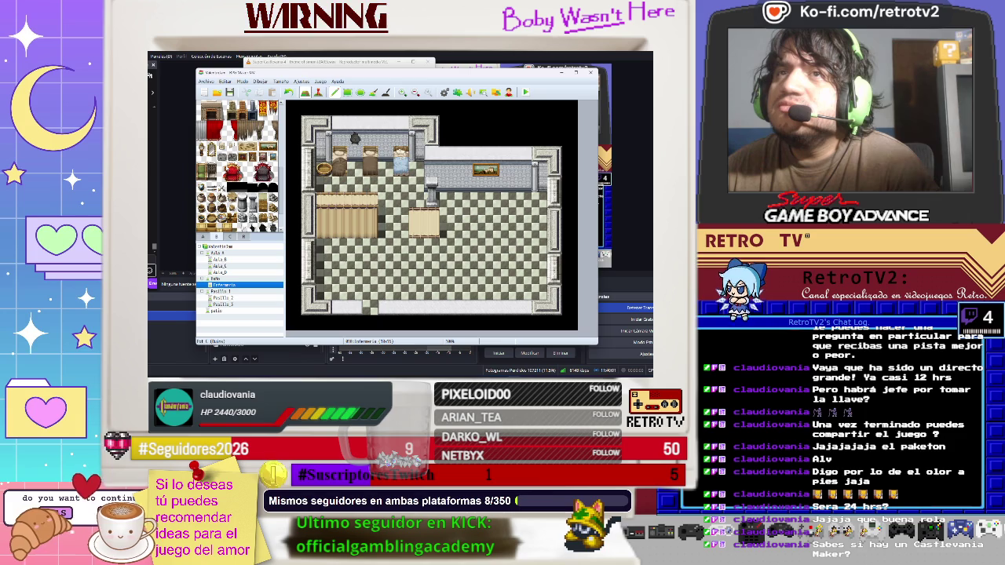
{"action": "scroll", "coordinate": [241, 166], "scroll_direction": "down", "scroll_amount": 3}
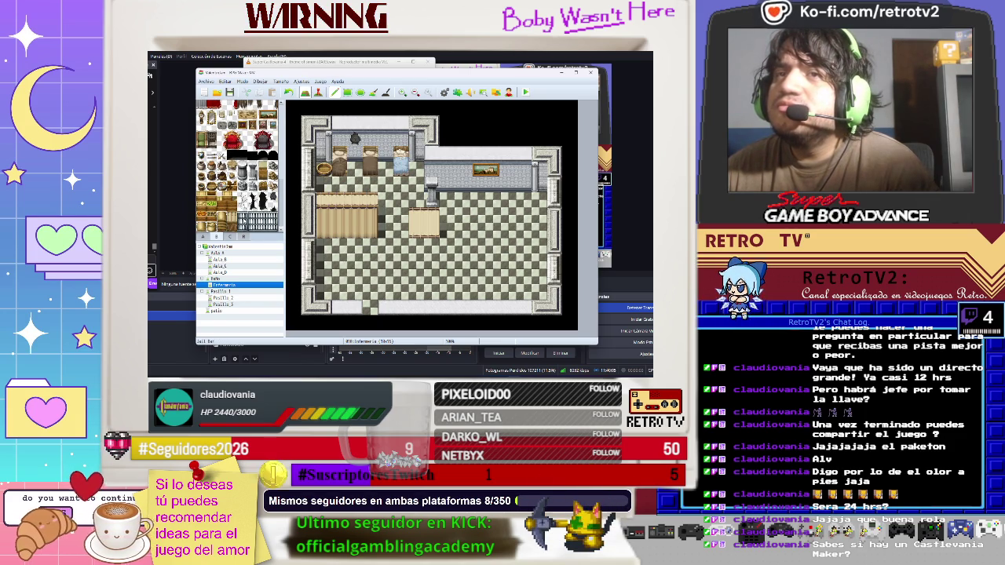
{"action": "left_click", "coordinate": [399, 214]}
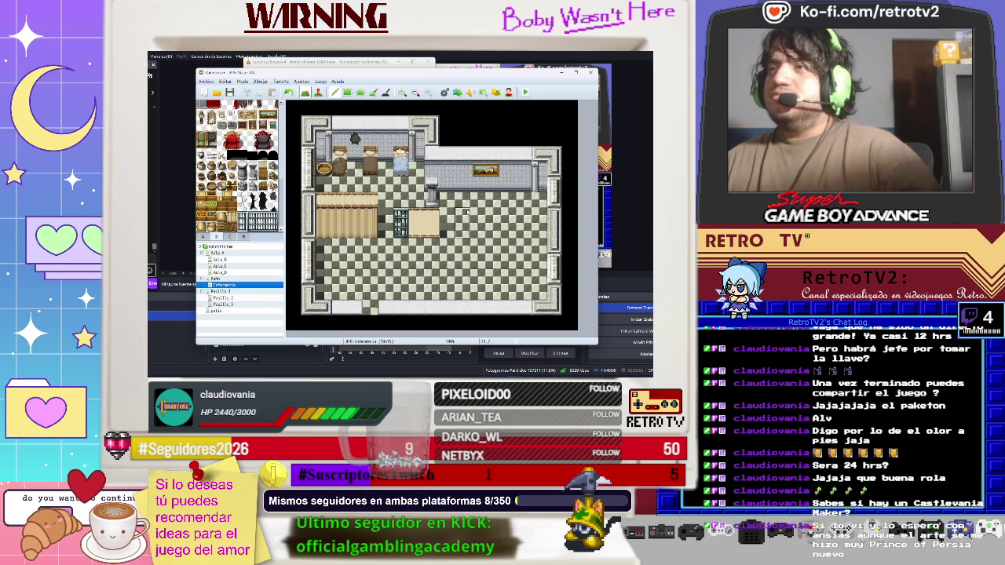
{"action": "key", "text": "ctrl+z"}
{"action": "left_click", "coordinate": [417, 170]}
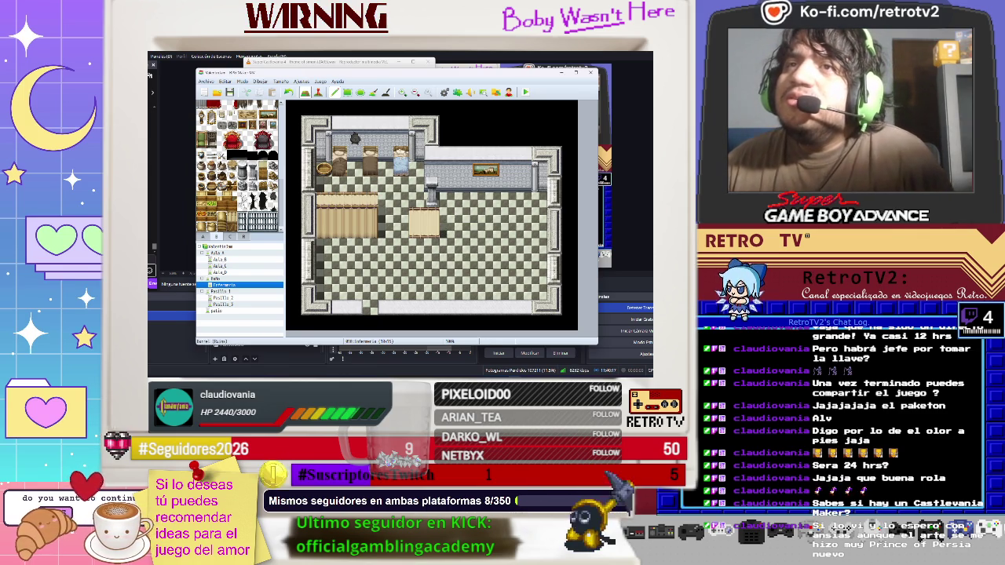
{"action": "scroll", "coordinate": [240, 165], "scroll_direction": "up", "scroll_amount": 2}
{"action": "left_click", "coordinate": [234, 236]}
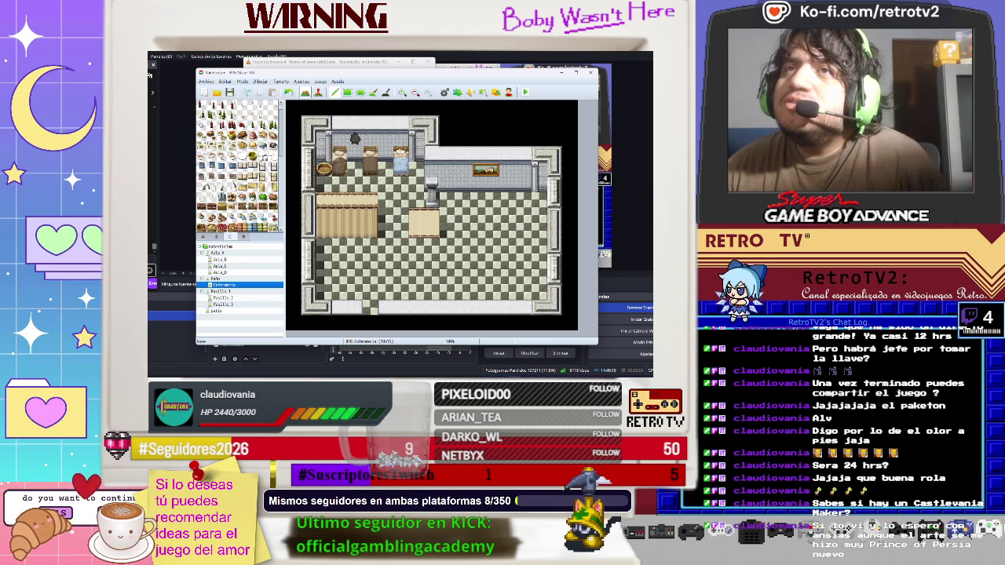
- Place a brown object between the beds and a blue emblem on the top wall
{"action": "scroll", "coordinate": [240, 166], "scroll_direction": "down", "scroll_amount": 5}
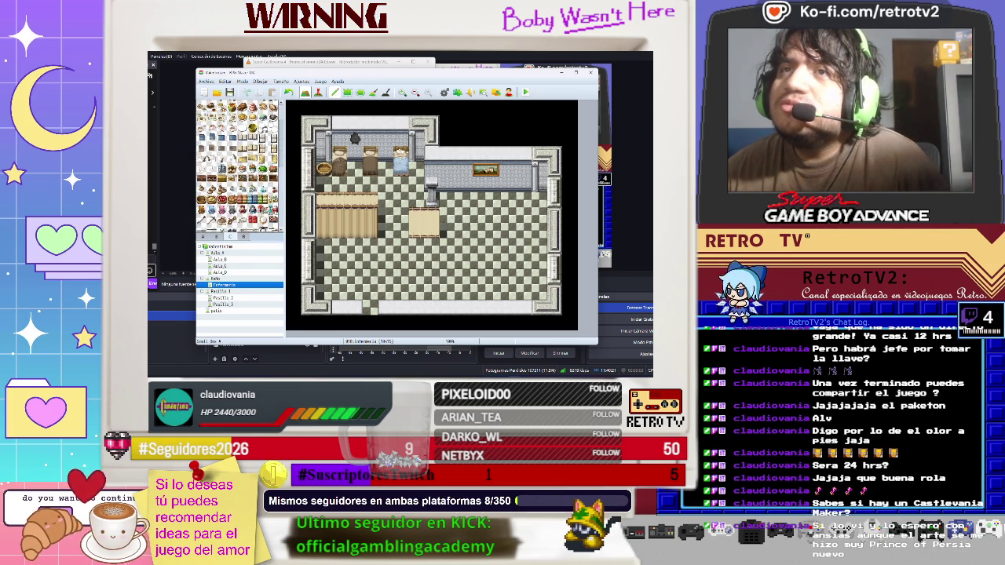
{"action": "scroll", "coordinate": [239, 166], "scroll_direction": "down", "scroll_amount": 2}
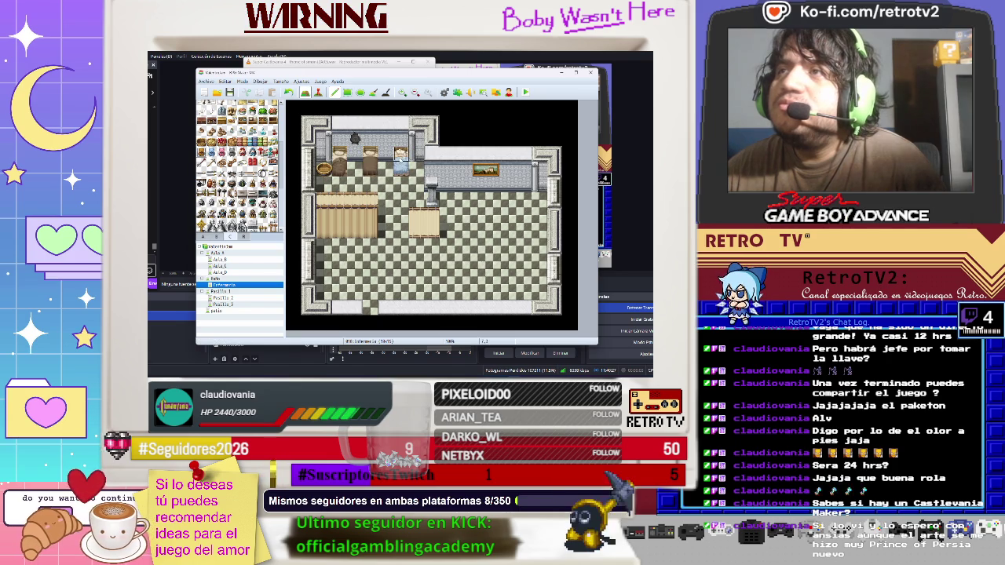
{"action": "left_click", "coordinate": [371, 154]}
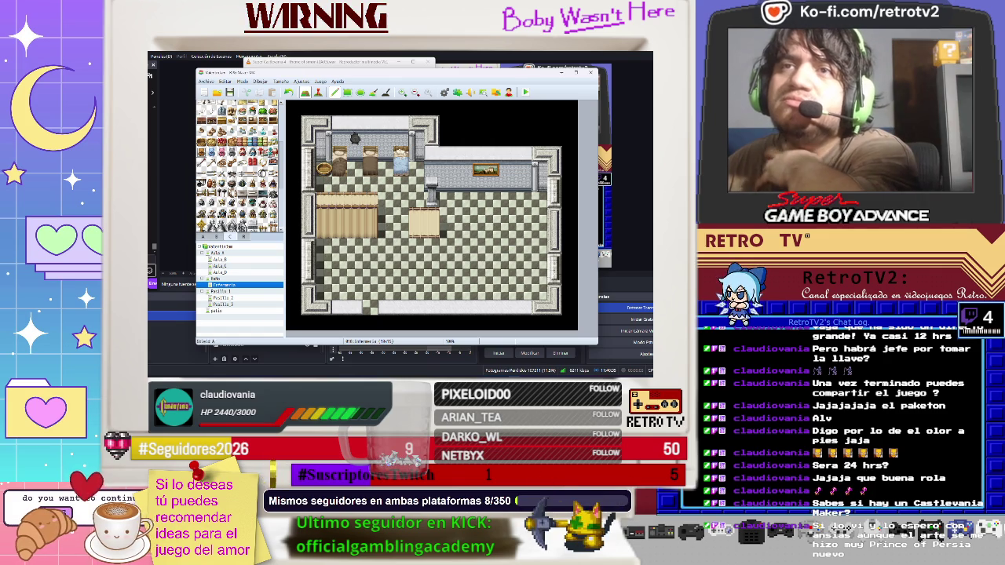
{"action": "scroll", "coordinate": [239, 164], "scroll_direction": "down", "scroll_amount": 2}
{"action": "scroll", "coordinate": [239, 165], "scroll_direction": "down", "scroll_amount": 2}
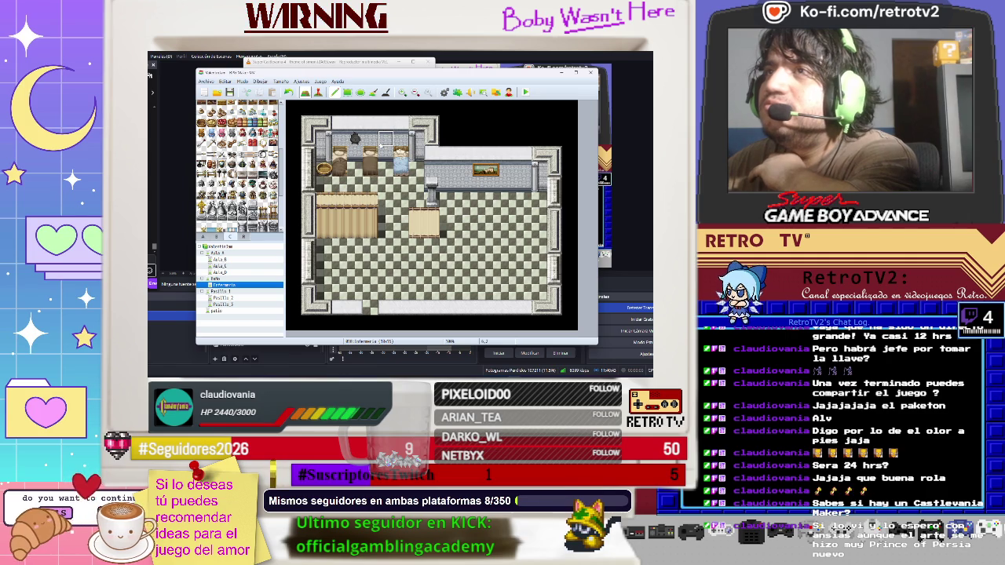
{"action": "left_click", "coordinate": [385, 140]}
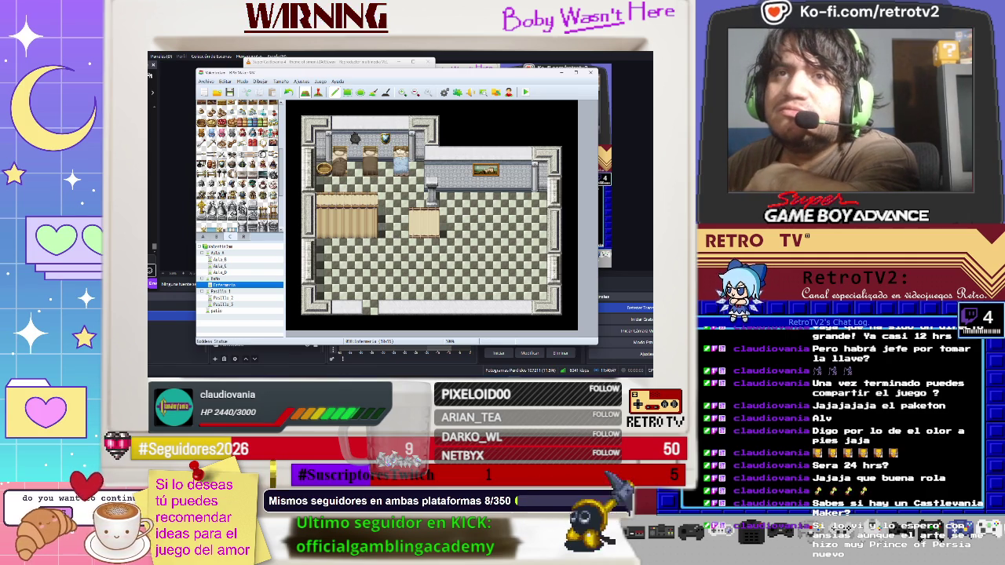
- Place a golden statue on the pillar spot, moving it up one tile
{"action": "scroll", "coordinate": [239, 165], "scroll_direction": "down", "scroll_amount": 1}
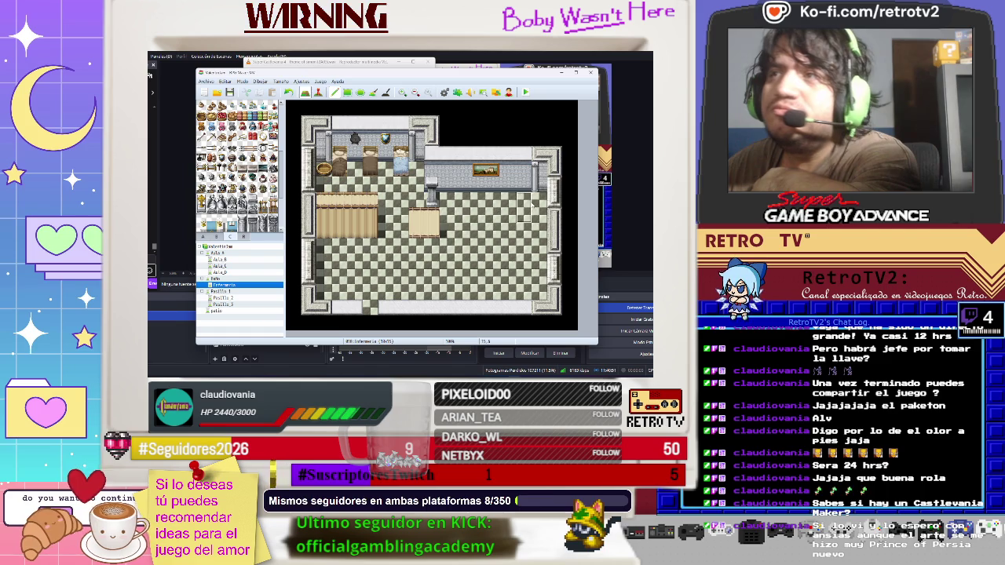
{"action": "left_click", "coordinate": [433, 191]}
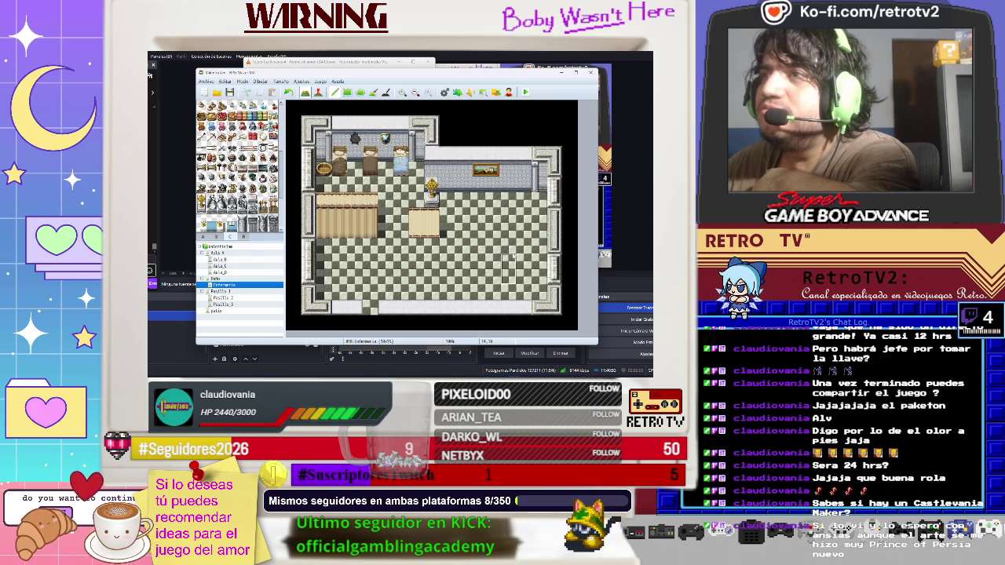
{"action": "key", "text": "ctrl+z"}
{"action": "left_click", "coordinate": [432, 171]}
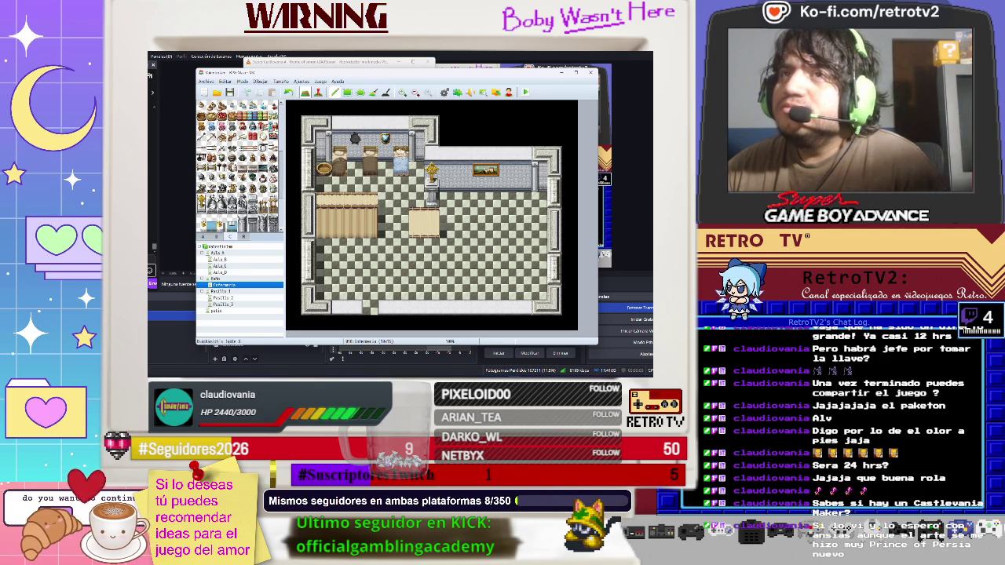
- Pick another tile and place a small furniture piece on the lower floor
{"action": "scroll", "coordinate": [238, 165], "scroll_direction": "down", "scroll_amount": 3}
{"action": "left_click", "coordinate": [206, 197]}
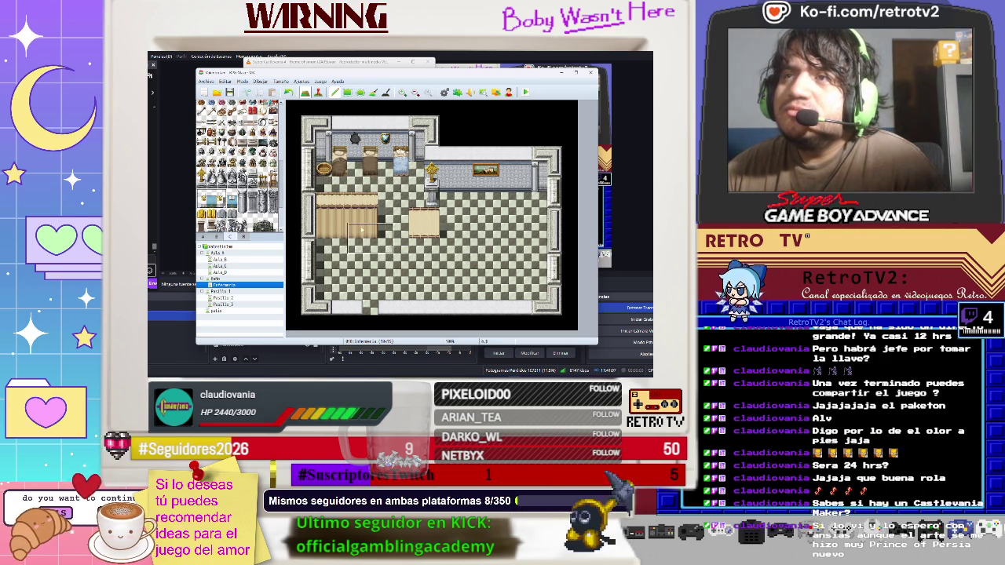
{"action": "left_click", "coordinate": [351, 270]}
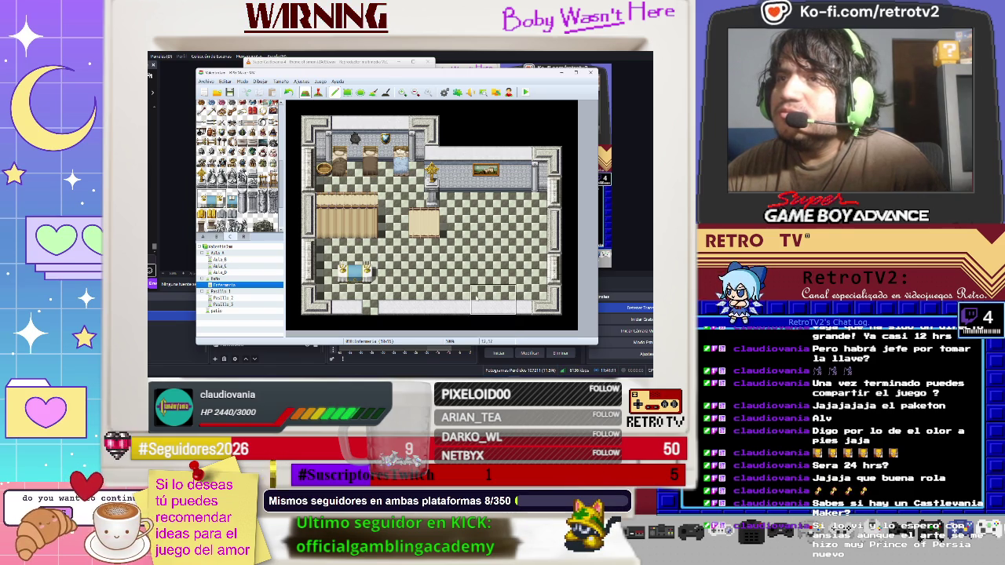
- Try a two-tile brown furniture piece on the floor and undo it
{"action": "scroll", "coordinate": [241, 165], "scroll_direction": "down", "scroll_amount": 2}
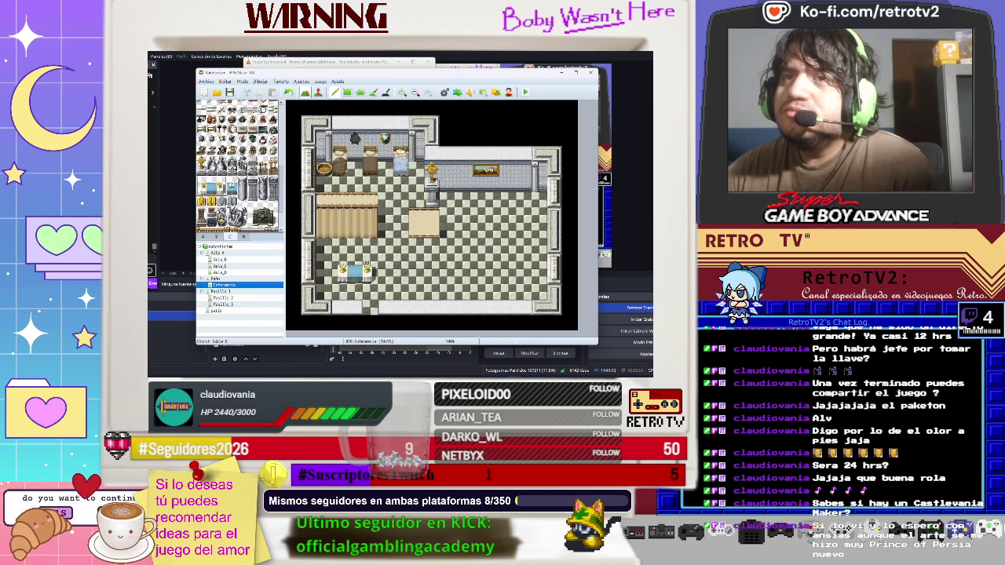
{"action": "scroll", "coordinate": [240, 166], "scroll_direction": "down", "scroll_amount": 3}
{"action": "scroll", "coordinate": [241, 165], "scroll_direction": "down", "scroll_amount": 2}
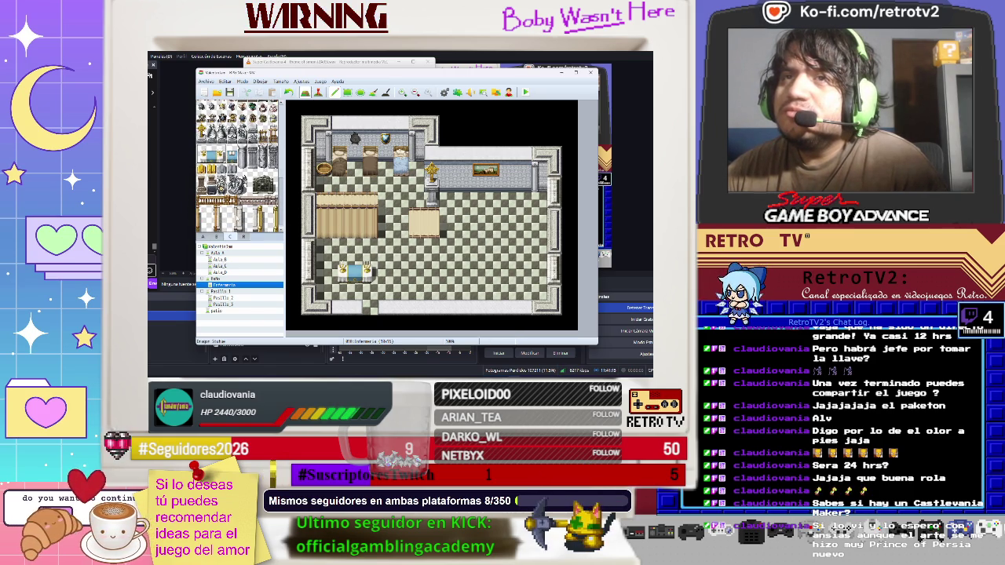
{"action": "scroll", "coordinate": [240, 166], "scroll_direction": "down", "scroll_amount": 2}
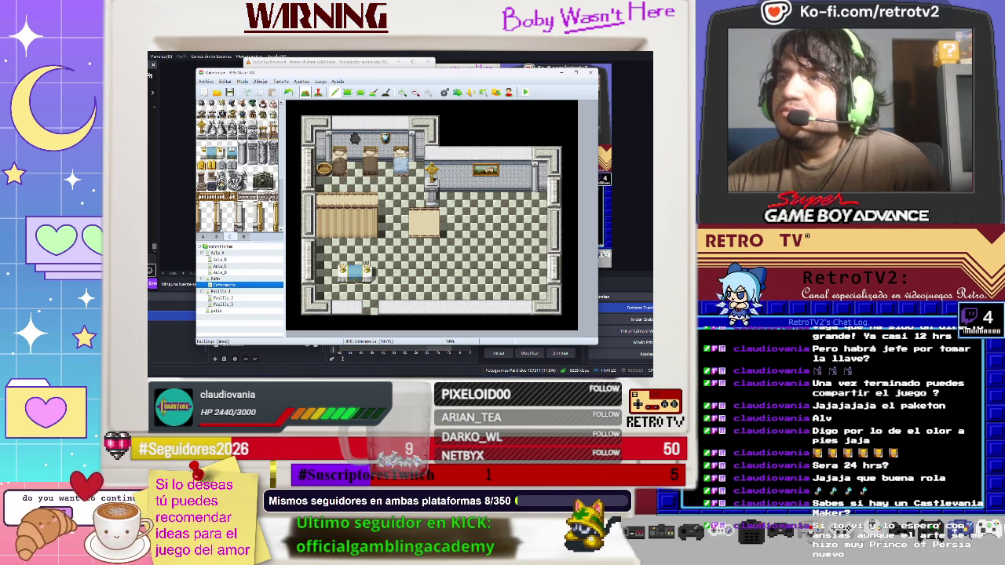
{"action": "left_click", "coordinate": [439, 230]}
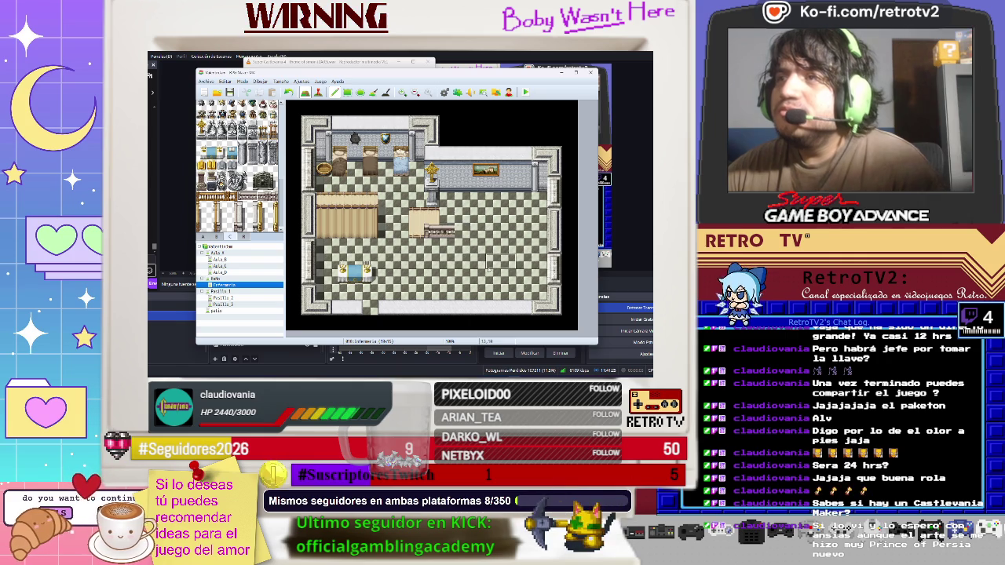
{"action": "key", "text": "ctrl+z"}
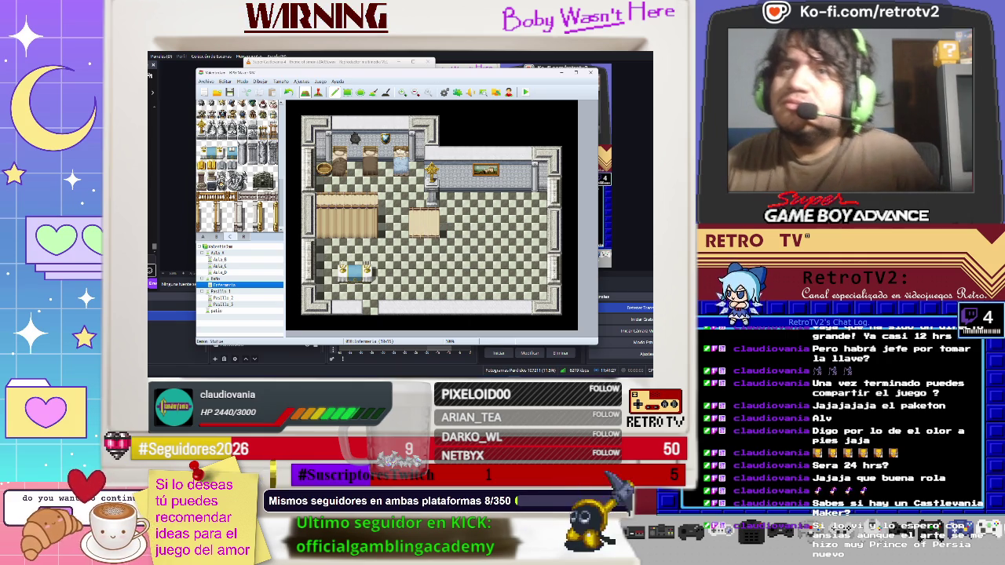
- Place a tile beside the beds and try a red piece below the middle bed, undoing it
{"action": "scroll", "coordinate": [239, 165], "scroll_direction": "up", "scroll_amount": 3}
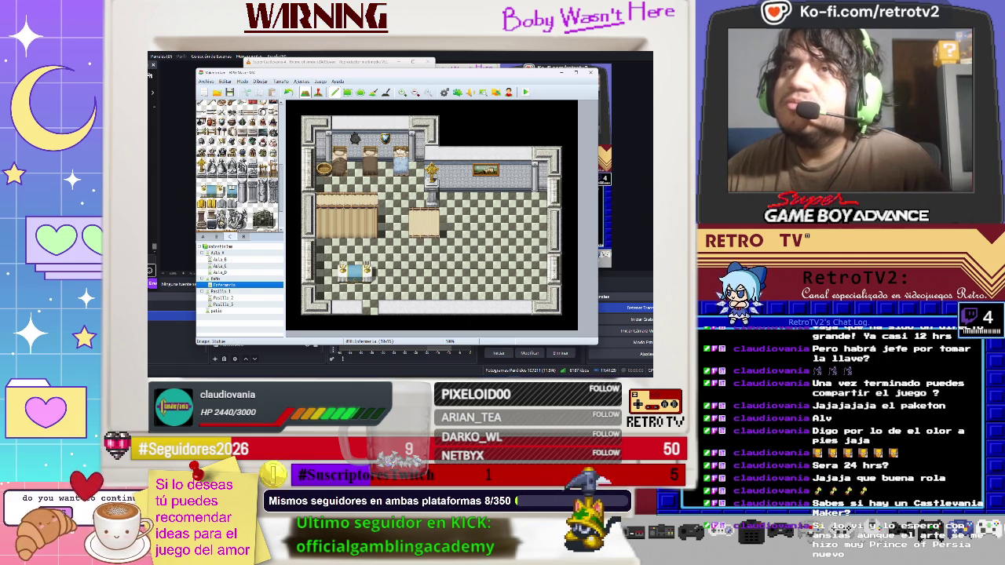
{"action": "scroll", "coordinate": [239, 165], "scroll_direction": "up", "scroll_amount": 2}
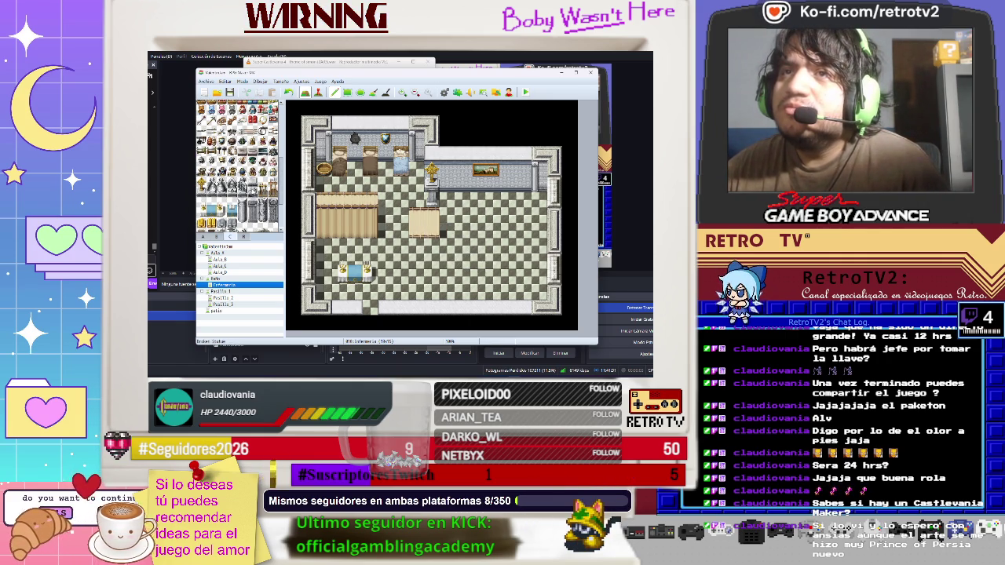
{"action": "scroll", "coordinate": [240, 164], "scroll_direction": "up", "scroll_amount": 4}
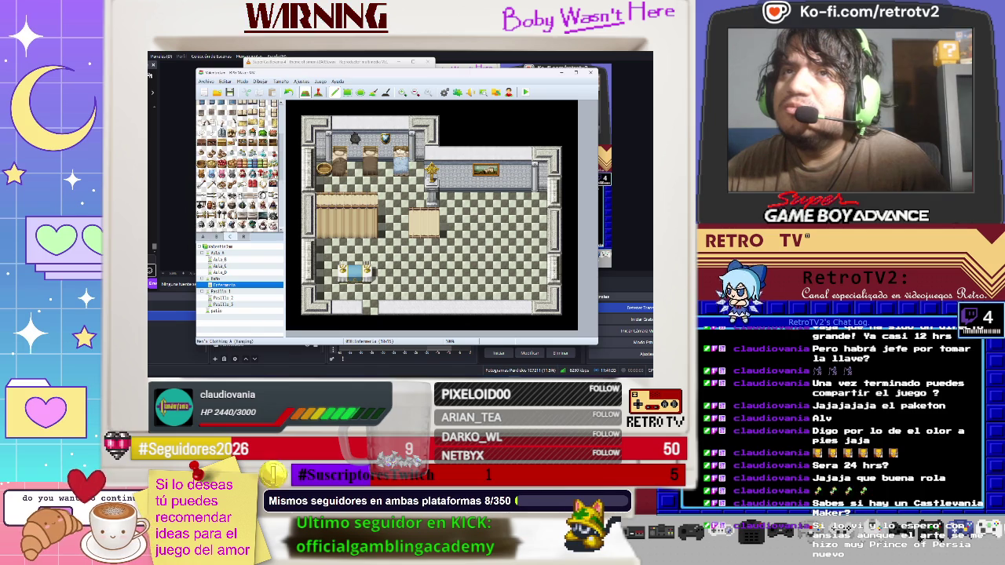
{"action": "scroll", "coordinate": [239, 165], "scroll_direction": "up", "scroll_amount": 2}
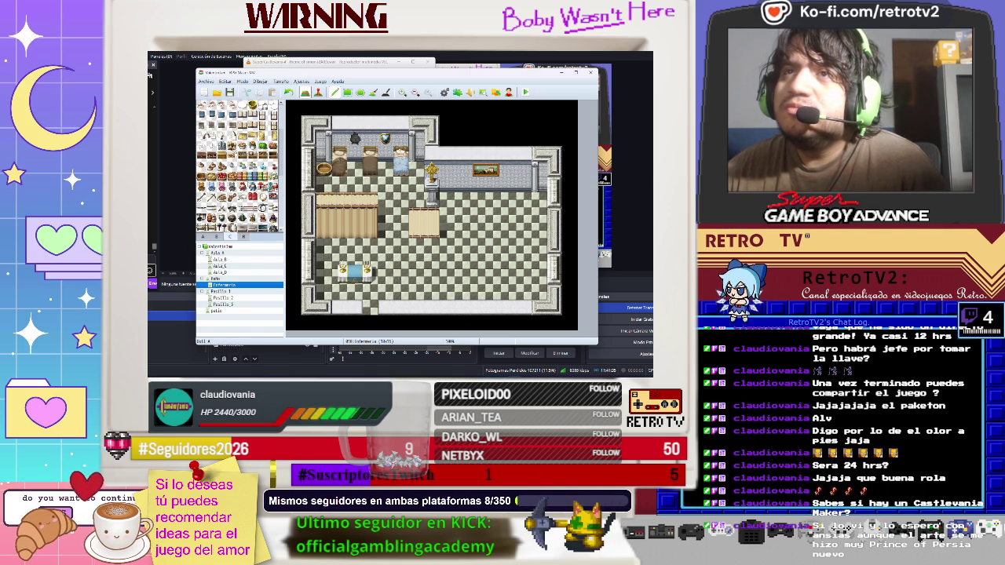
{"action": "left_click", "coordinate": [369, 168]}
{"action": "left_click", "coordinate": [370, 183]}
{"action": "key", "text": "ctrl+z"}
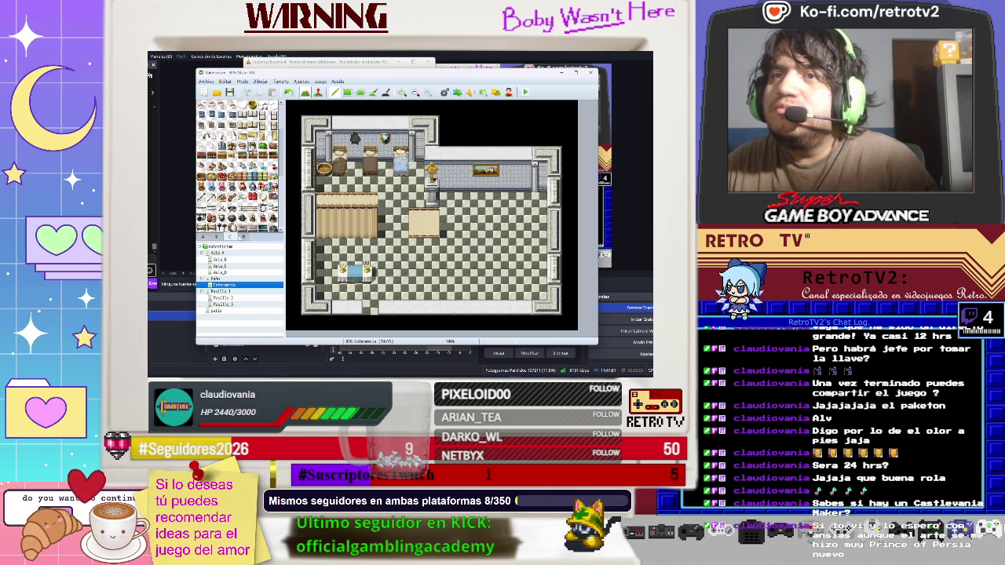
- Switch from furniture tiles to small item tiles and place a beige table on the floor
{"action": "left_click", "coordinate": [217, 236]}
{"action": "scroll", "coordinate": [240, 165], "scroll_direction": "up", "scroll_amount": 6}
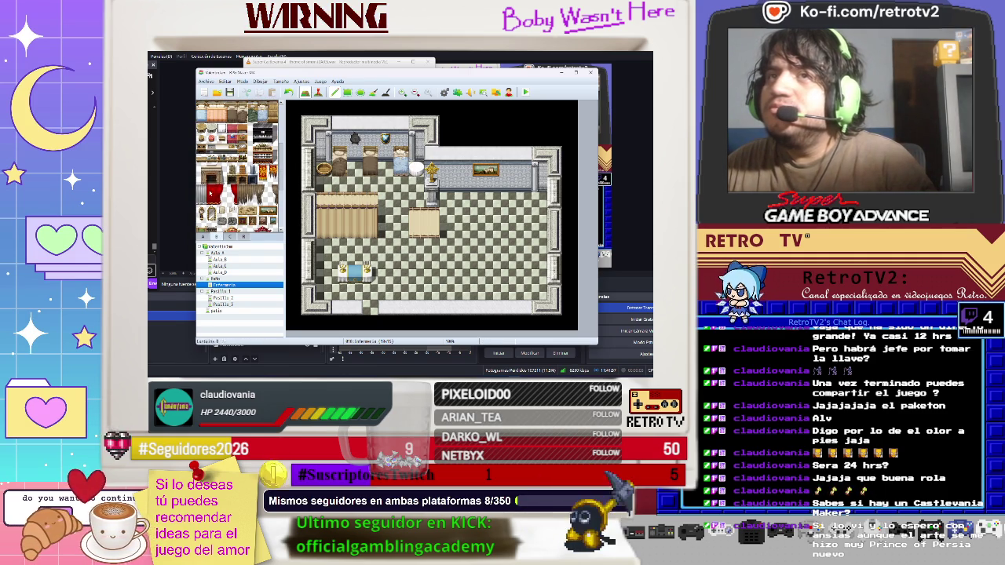
{"action": "left_click", "coordinate": [231, 237]}
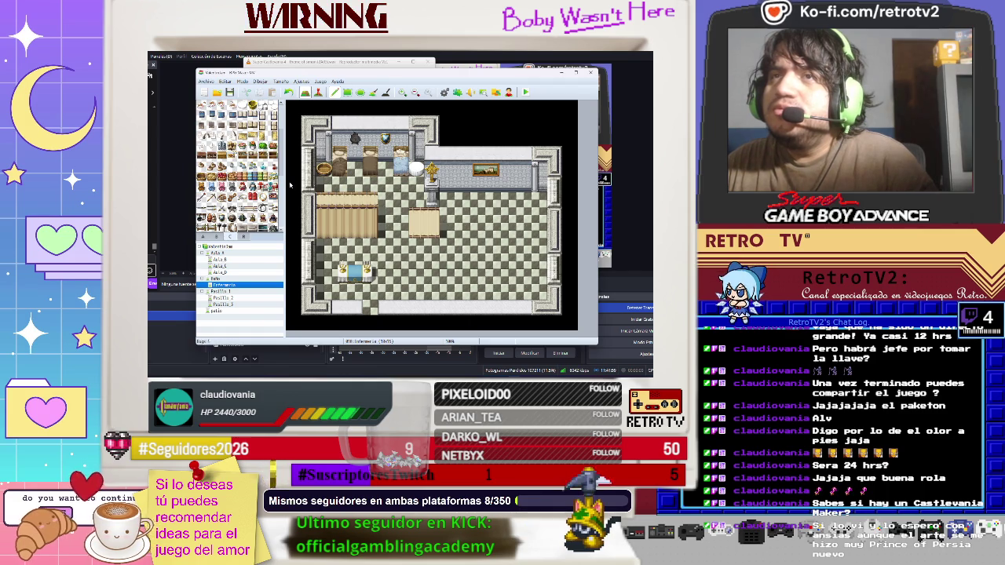
{"action": "scroll", "coordinate": [240, 165], "scroll_direction": "down", "scroll_amount": 5}
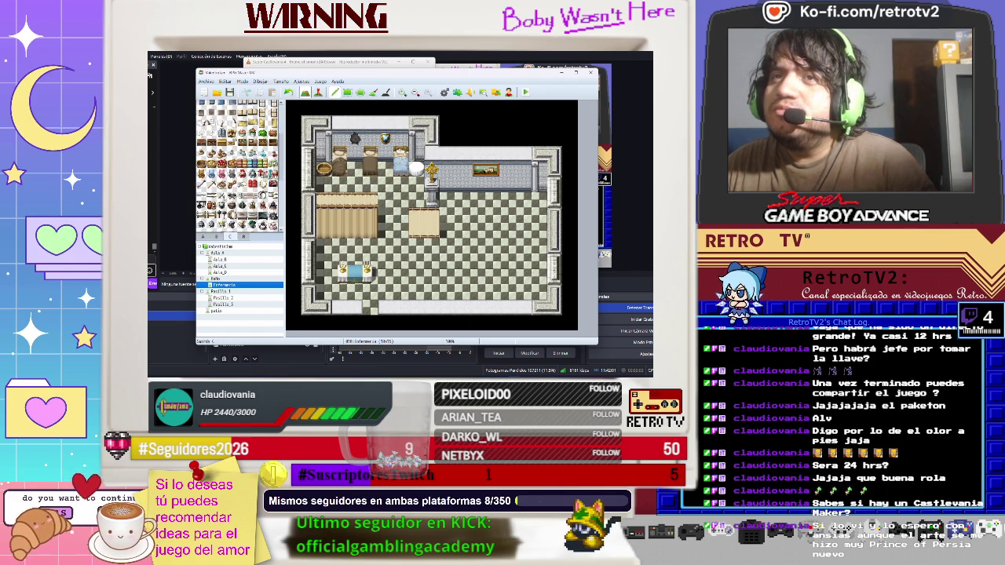
{"action": "scroll", "coordinate": [235, 180], "scroll_direction": "down", "scroll_amount": 5}
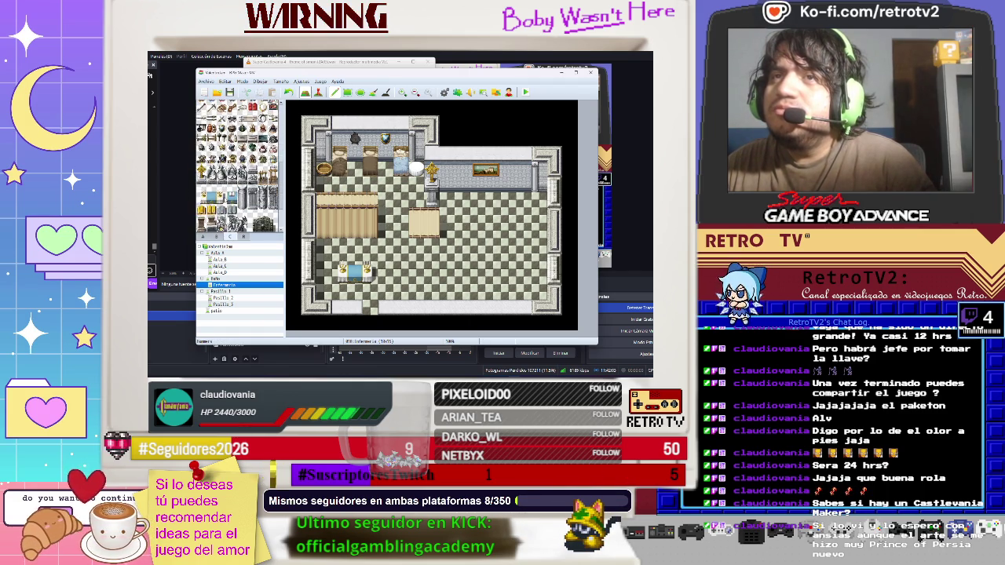
{"action": "scroll", "coordinate": [239, 166], "scroll_direction": "down", "scroll_amount": 10}
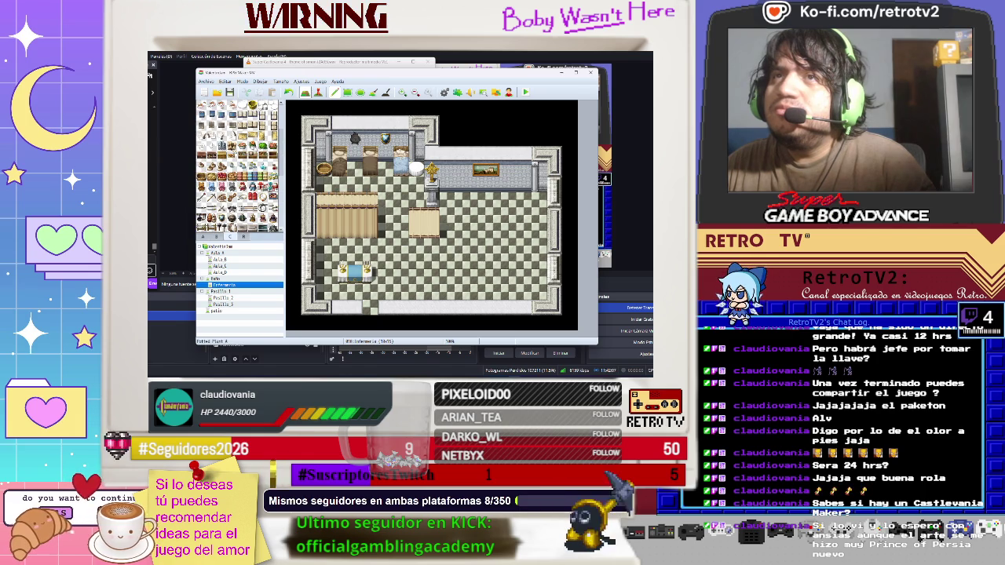
{"action": "left_click", "coordinate": [424, 222]}
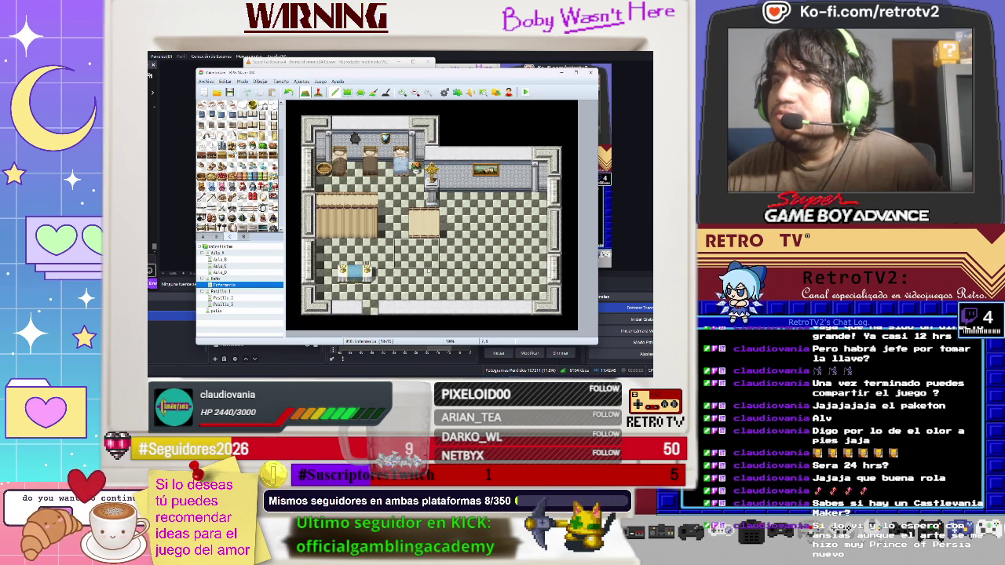
- Move the candle table one tile right and put a small white item on the middle bed
{"action": "left_click", "coordinate": [404, 270]}
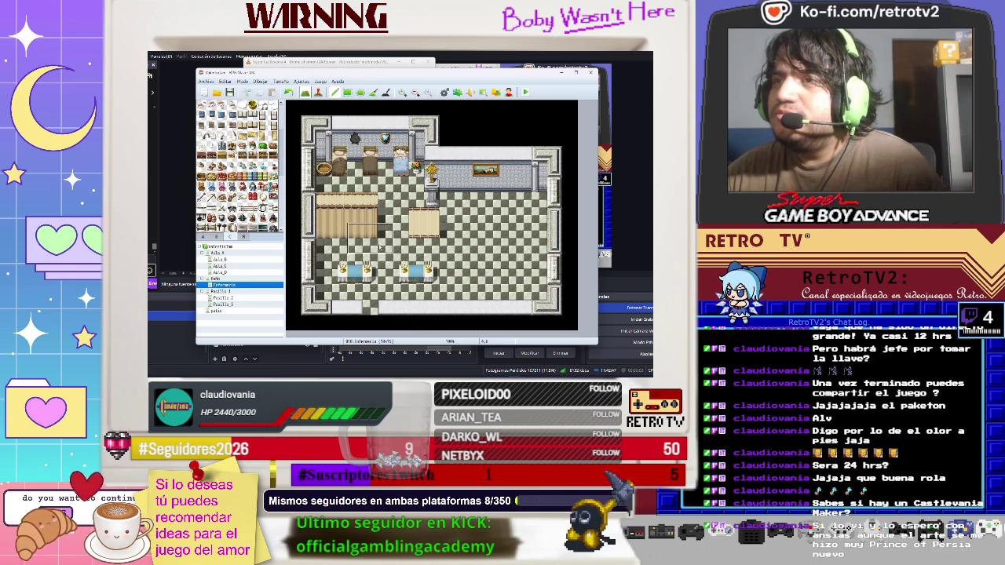
{"action": "left_click", "coordinate": [355, 271]}
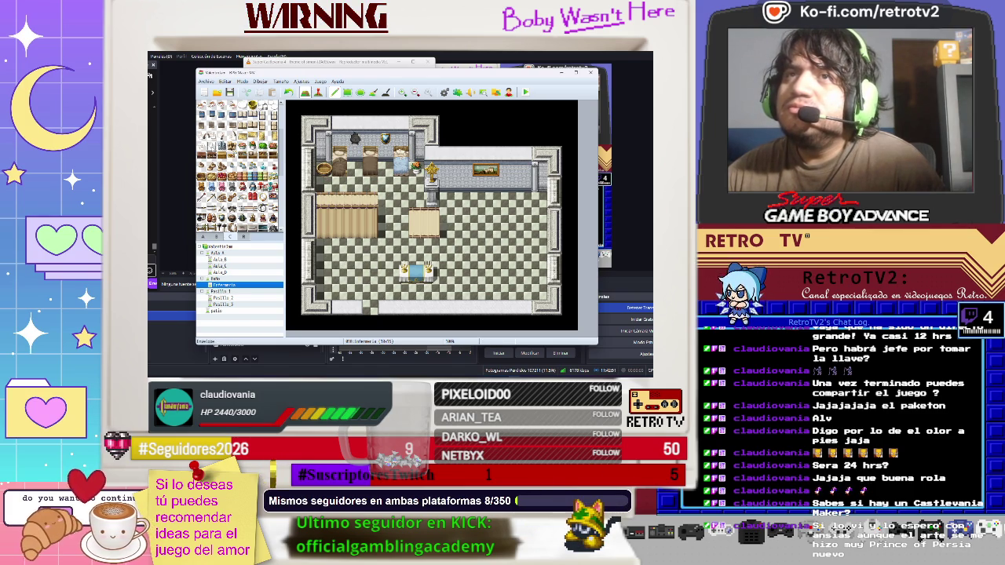
{"action": "left_click", "coordinate": [370, 168]}
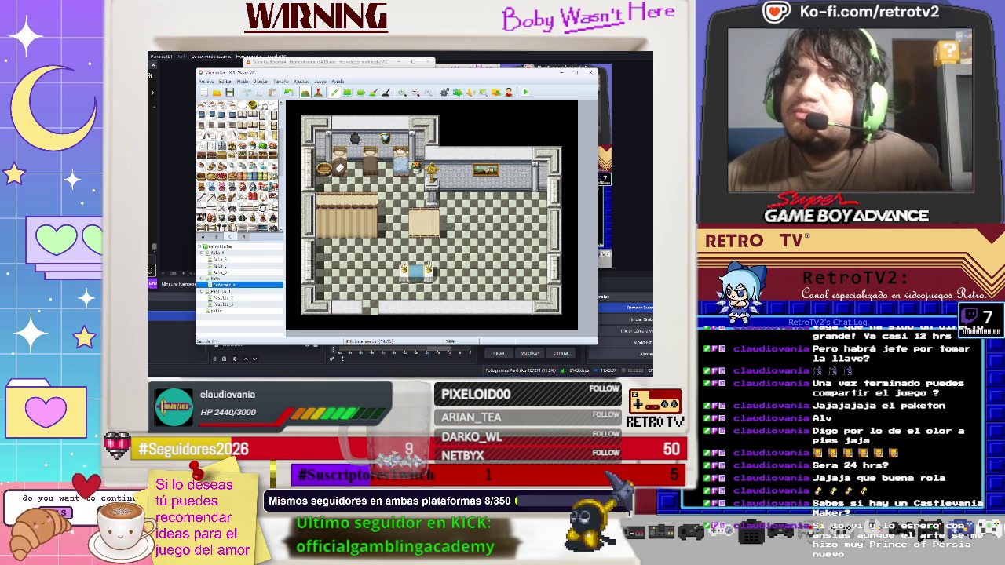
- Place a small red object and a second small object on the floor right of the table
{"action": "scroll", "coordinate": [240, 166], "scroll_direction": "down", "scroll_amount": 5}
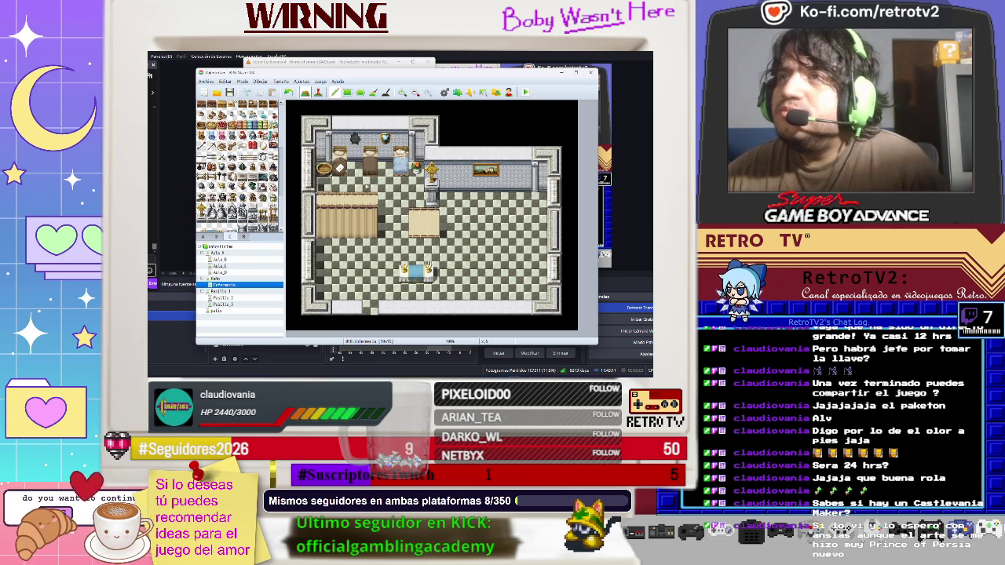
{"action": "left_click", "coordinate": [462, 201]}
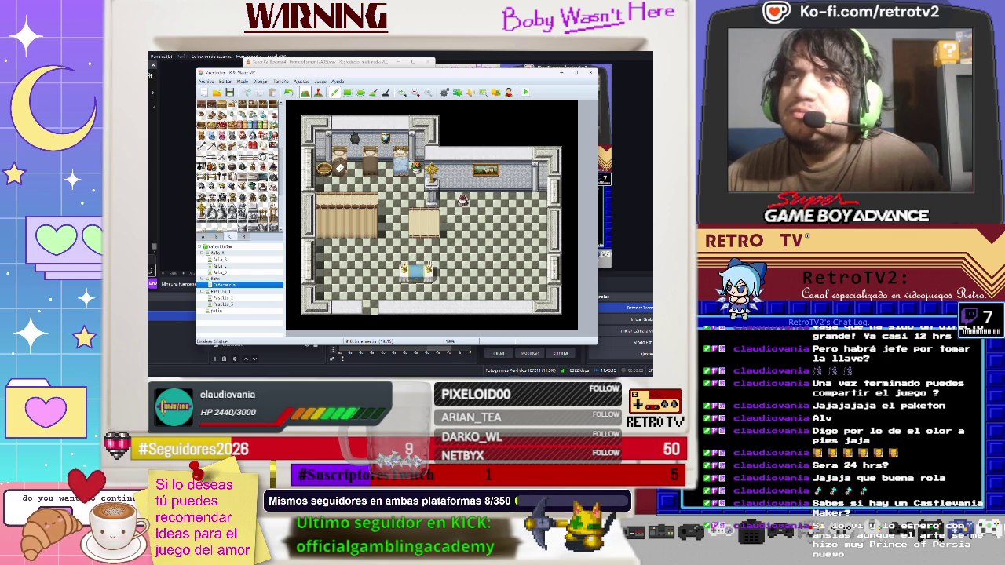
{"action": "left_click", "coordinate": [509, 201]}
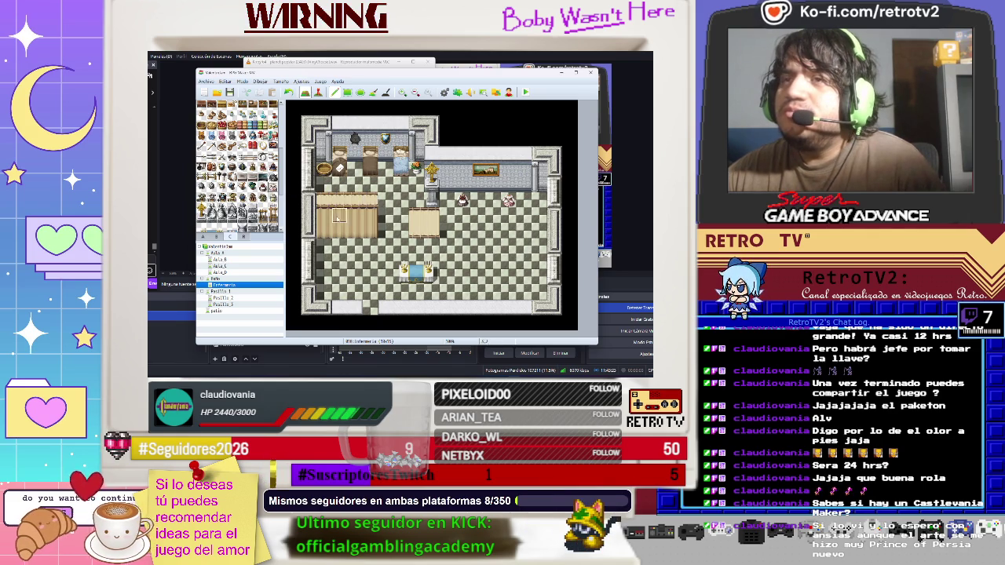
- Scroll through the tileset and switch to the numbered region tiles
{"action": "scroll", "coordinate": [239, 196], "scroll_direction": "down", "scroll_amount": 2}
{"action": "scroll", "coordinate": [239, 166], "scroll_direction": "down", "scroll_amount": 2}
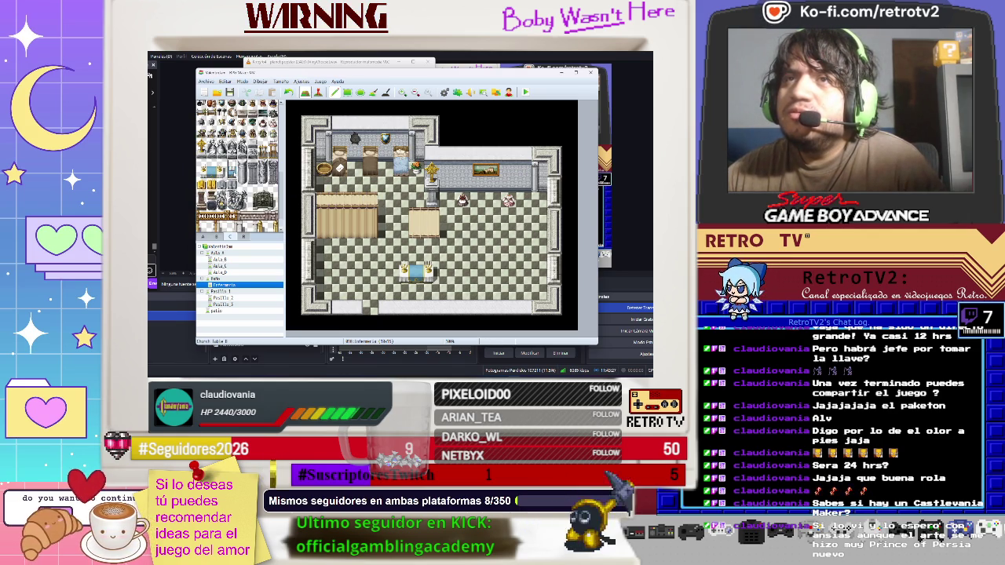
{"action": "scroll", "coordinate": [239, 165], "scroll_direction": "up", "scroll_amount": 4}
{"action": "scroll", "coordinate": [239, 165], "scroll_direction": "up", "scroll_amount": 6}
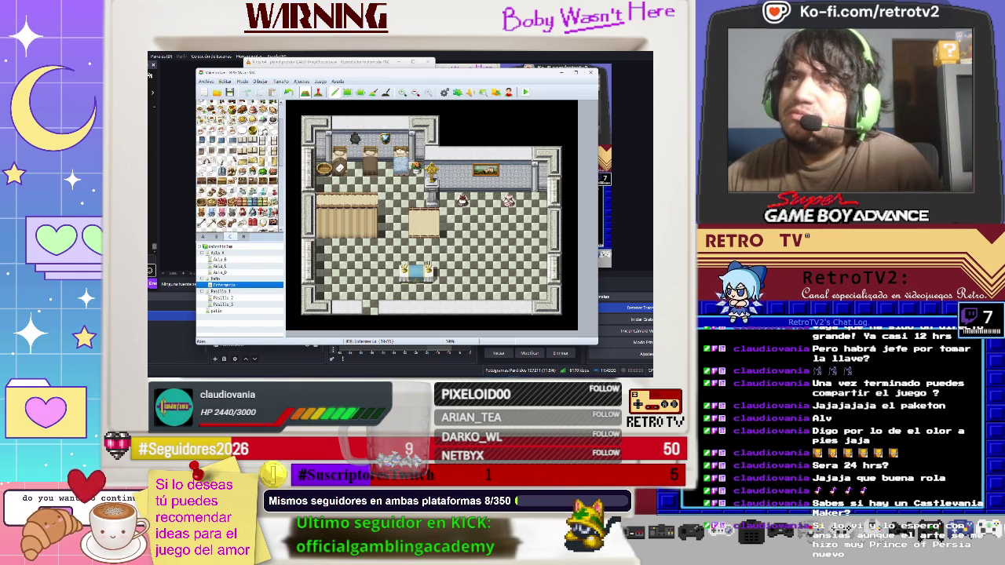
{"action": "scroll", "coordinate": [239, 166], "scroll_direction": "up", "scroll_amount": 3}
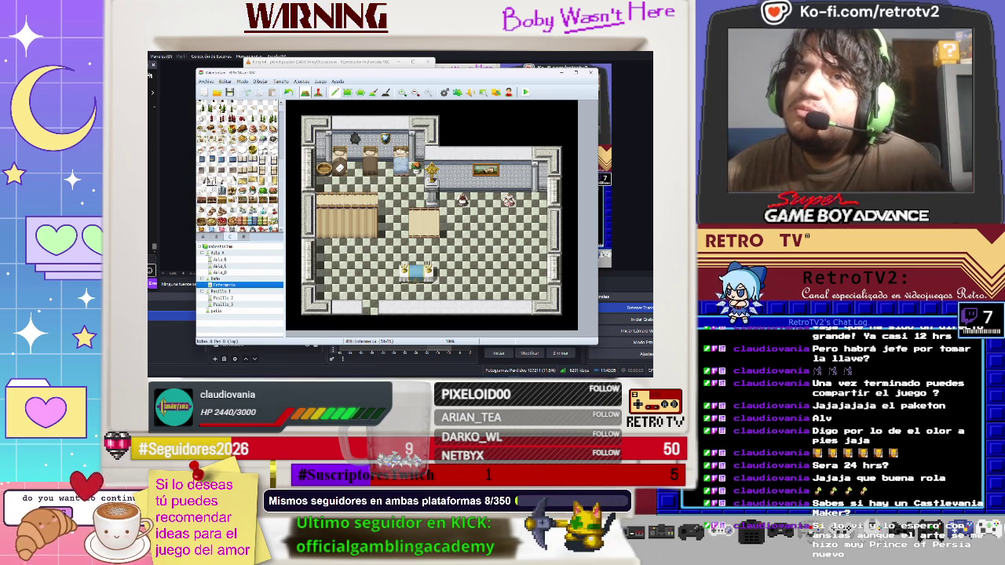
{"action": "scroll", "coordinate": [240, 166], "scroll_direction": "up", "scroll_amount": 3}
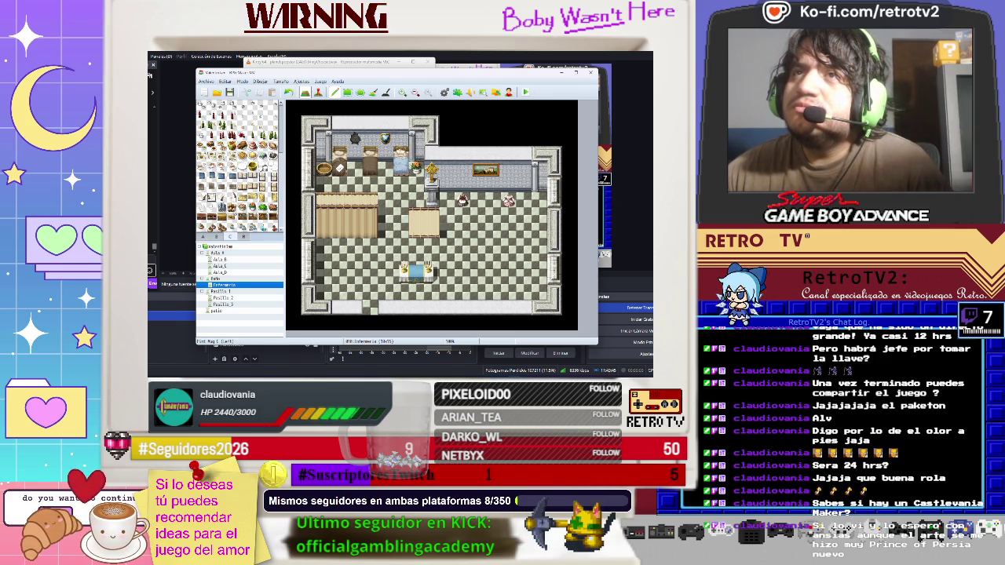
{"action": "left_click", "coordinate": [243, 236]}
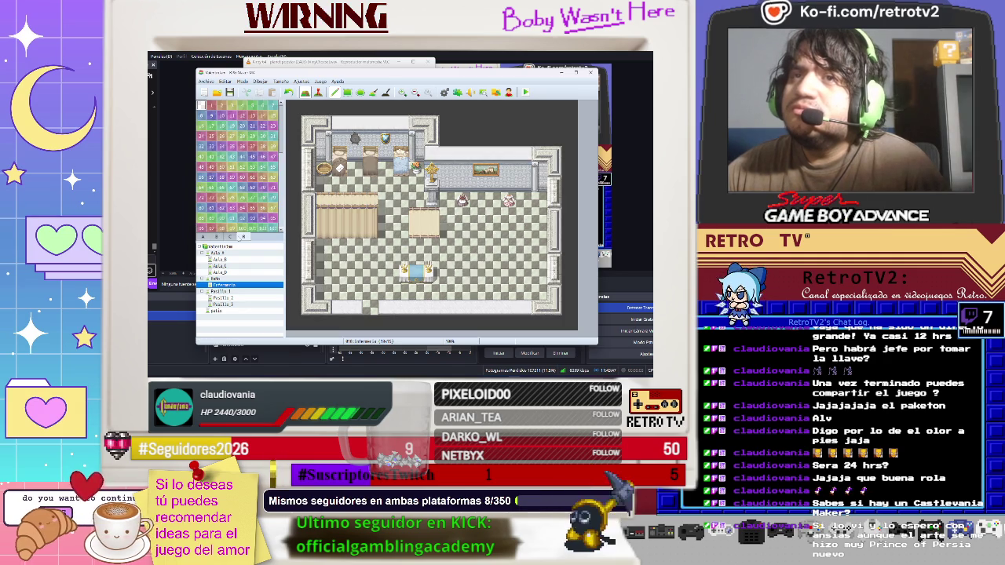
- Return to the furniture tiles and place a red pot and white item at the lower left
{"action": "left_click", "coordinate": [218, 237]}
{"action": "scroll", "coordinate": [239, 165], "scroll_direction": "up", "scroll_amount": 3}
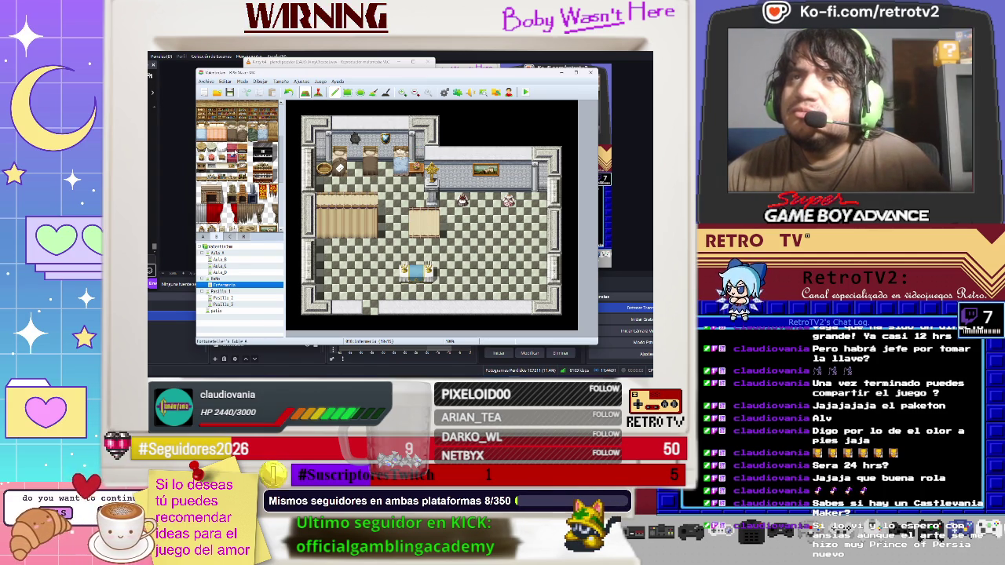
{"action": "left_click", "coordinate": [340, 267]}
- Place a furniture tile right beside the yellow item
{"action": "scroll", "coordinate": [236, 173], "scroll_direction": "up", "scroll_amount": 1}
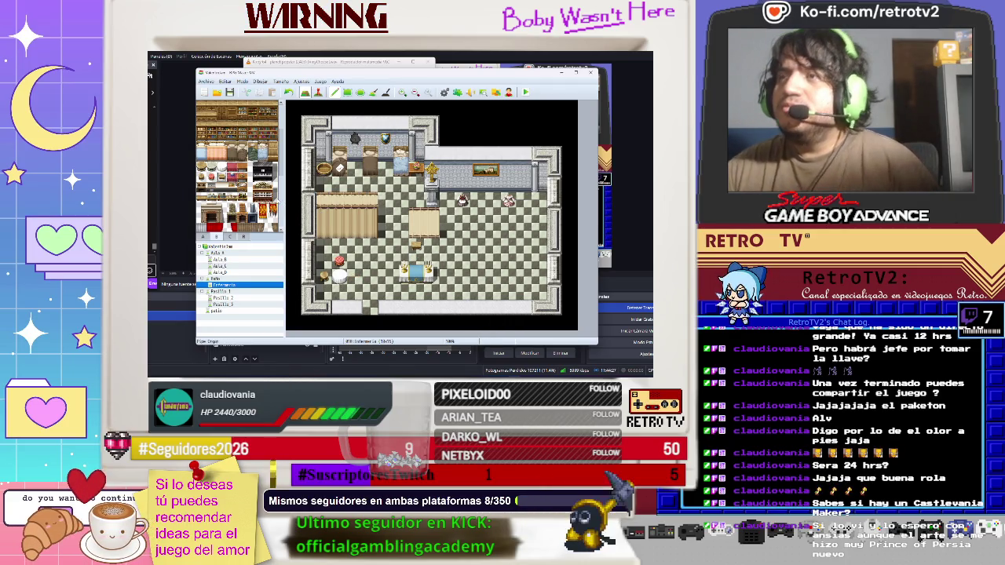
{"action": "scroll", "coordinate": [239, 192], "scroll_direction": "down", "scroll_amount": 2}
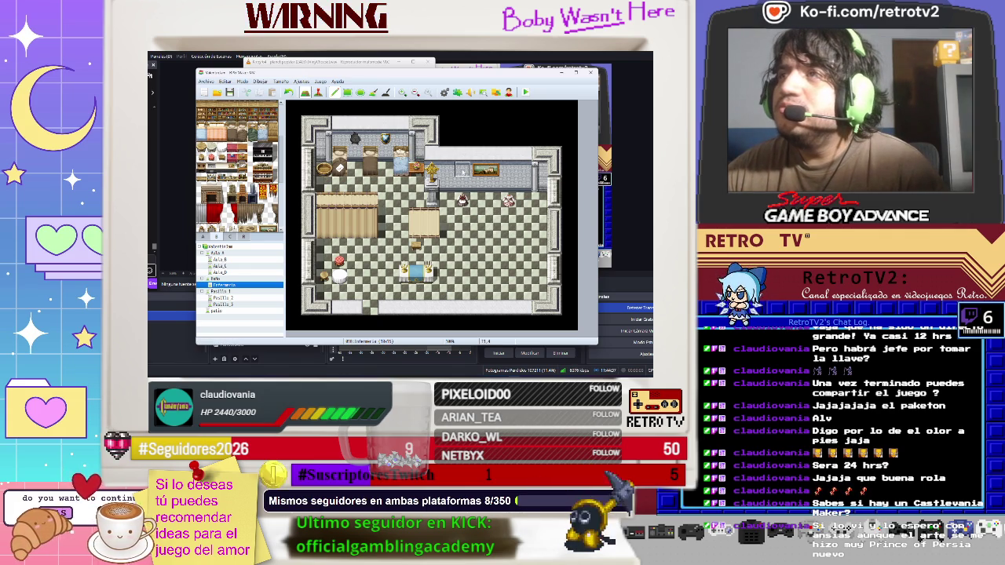
{"action": "left_click", "coordinate": [447, 170]}
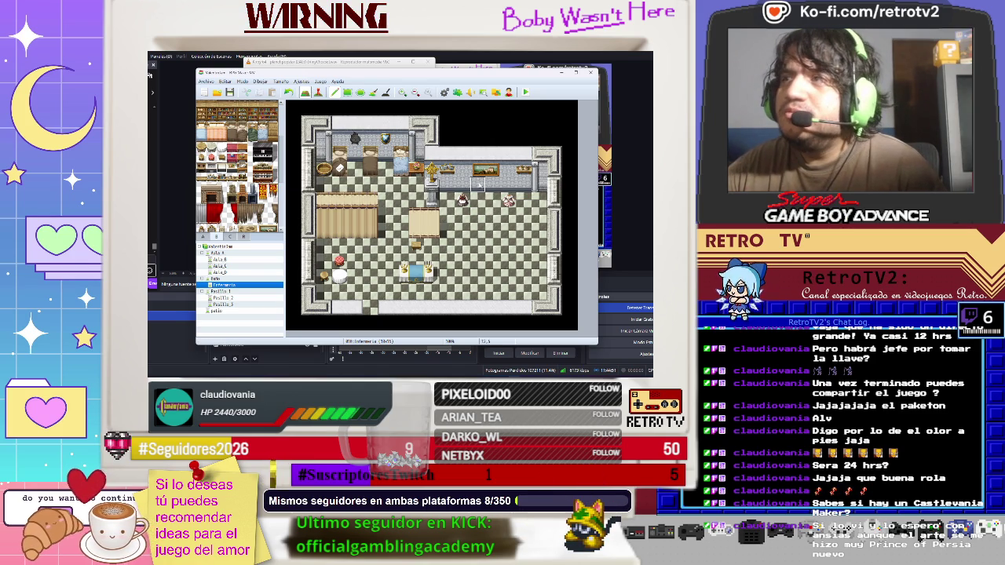
- Try a white counter, undo it, then replace the light table with a grey two-tile object
{"action": "left_click", "coordinate": [493, 200]}
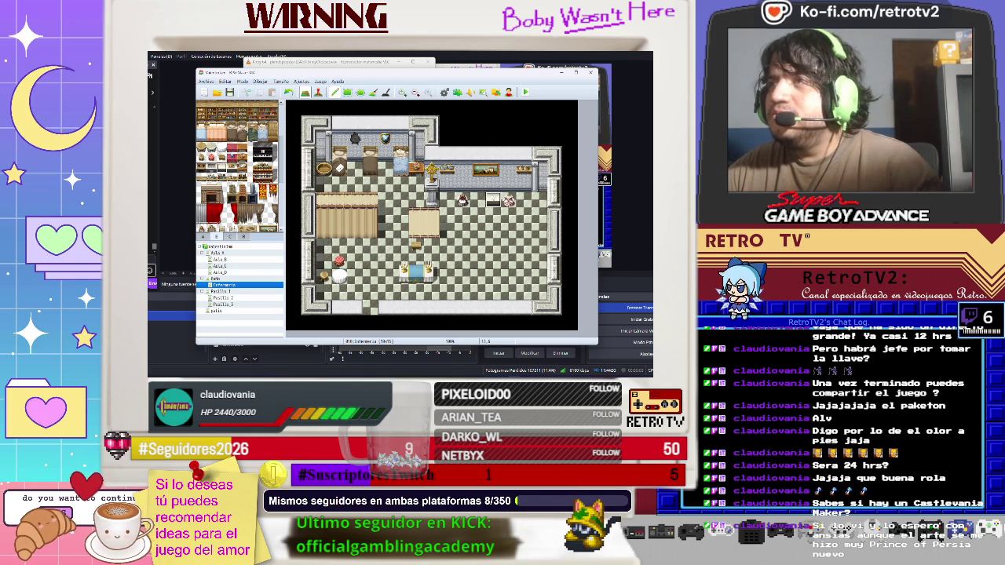
{"action": "left_click", "coordinate": [478, 200]}
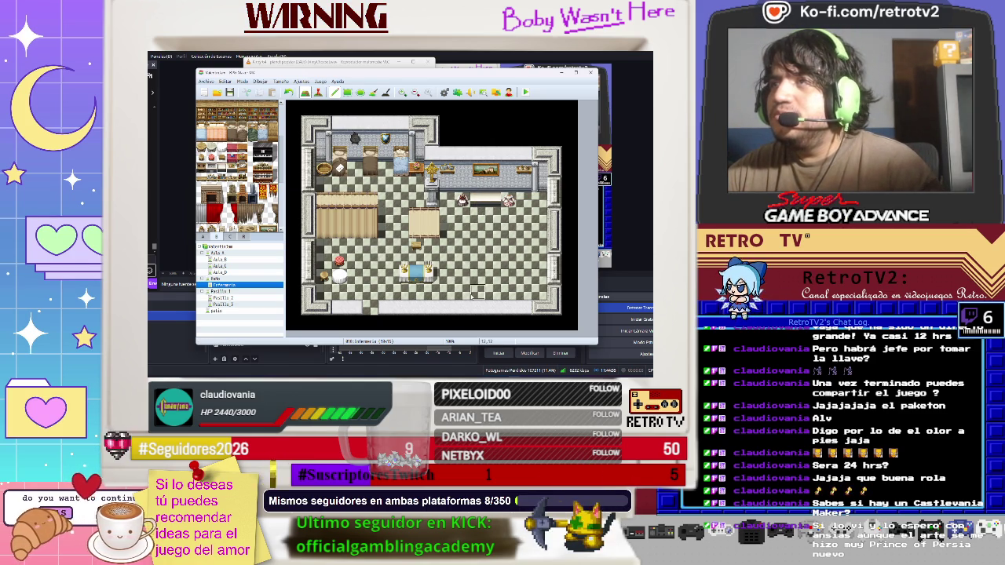
{"action": "key", "text": "ctrl+z"}
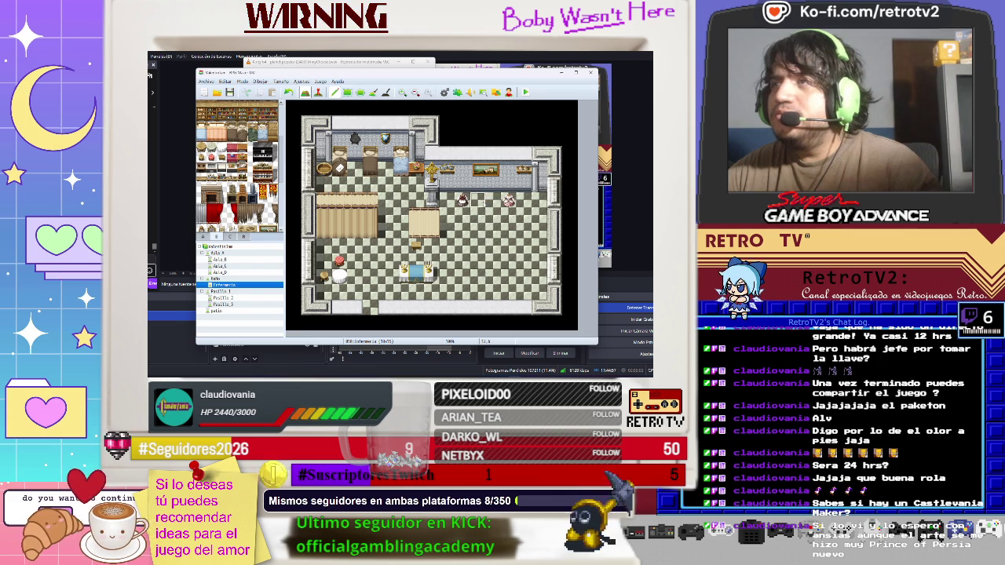
{"action": "scroll", "coordinate": [240, 166], "scroll_direction": "down", "scroll_amount": 2}
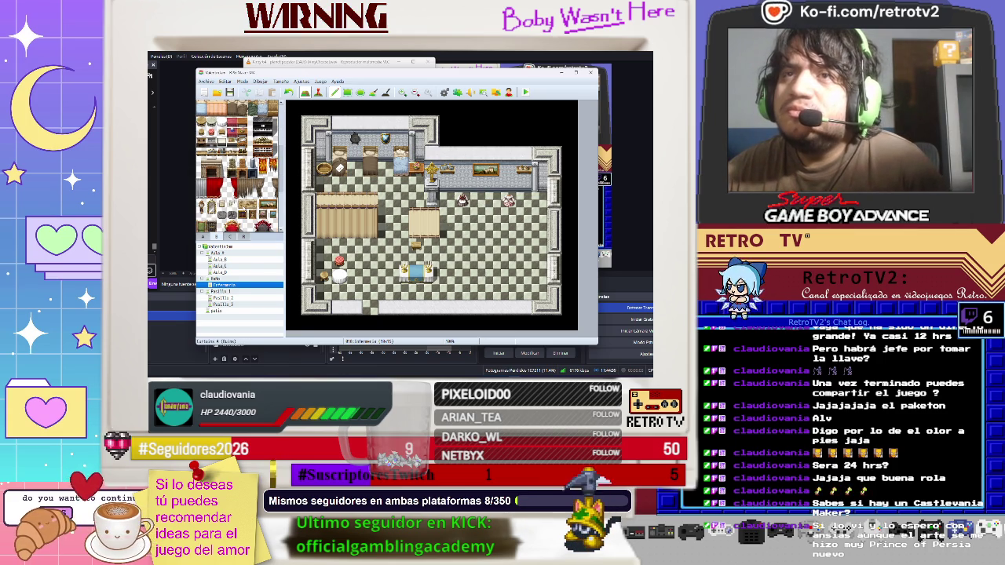
{"action": "scroll", "coordinate": [241, 166], "scroll_direction": "down", "scroll_amount": 1}
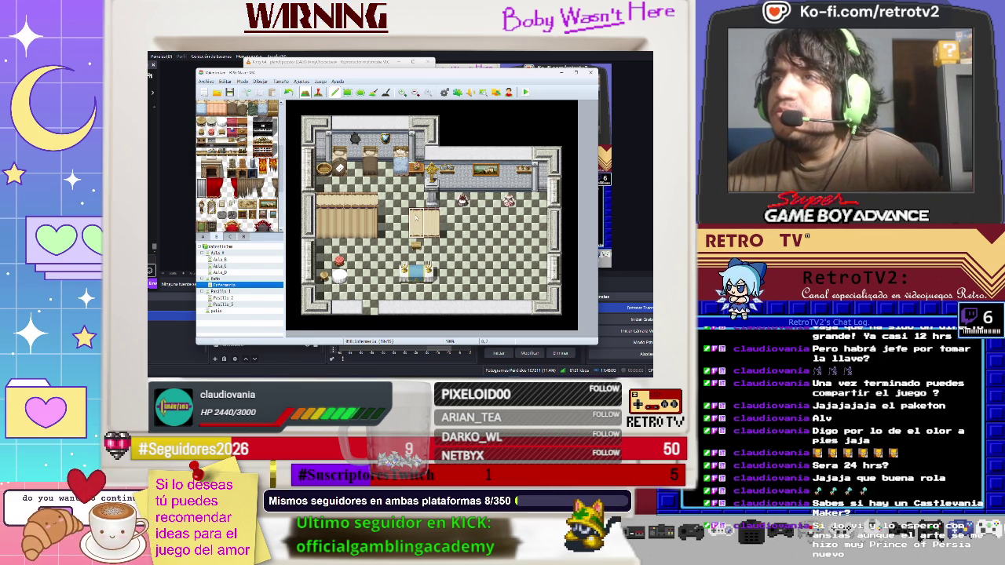
{"action": "left_click", "coordinate": [417, 223]}
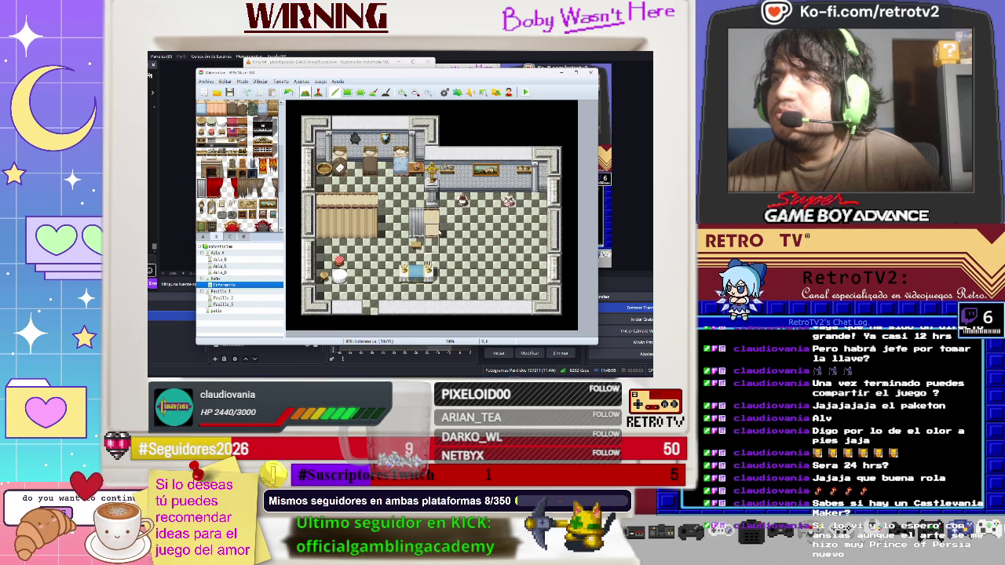
{"action": "left_click", "coordinate": [432, 223]}
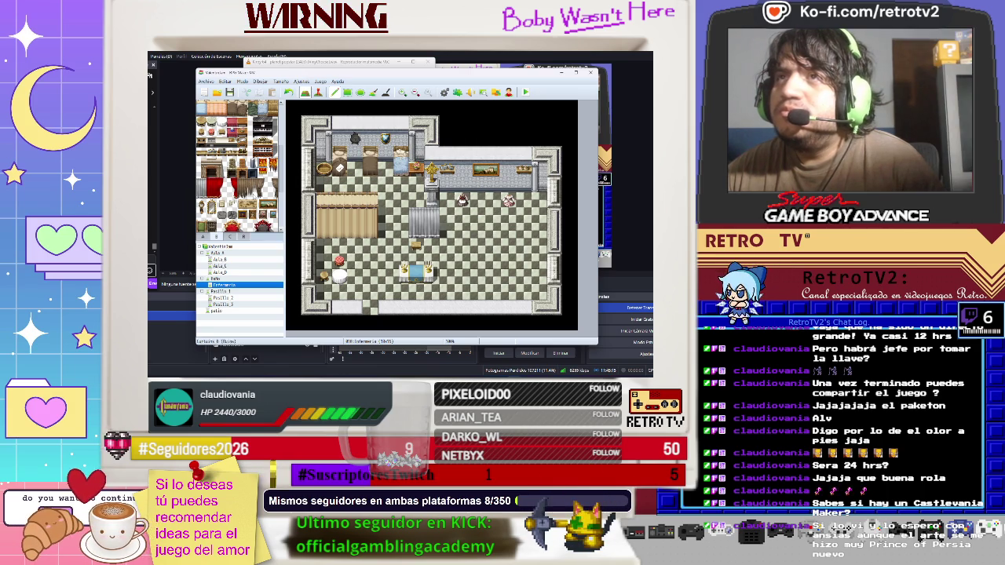
- Place a statue-like tile near the grey object, redoing it one tile higher
{"action": "scroll", "coordinate": [240, 164], "scroll_direction": "down", "scroll_amount": 5}
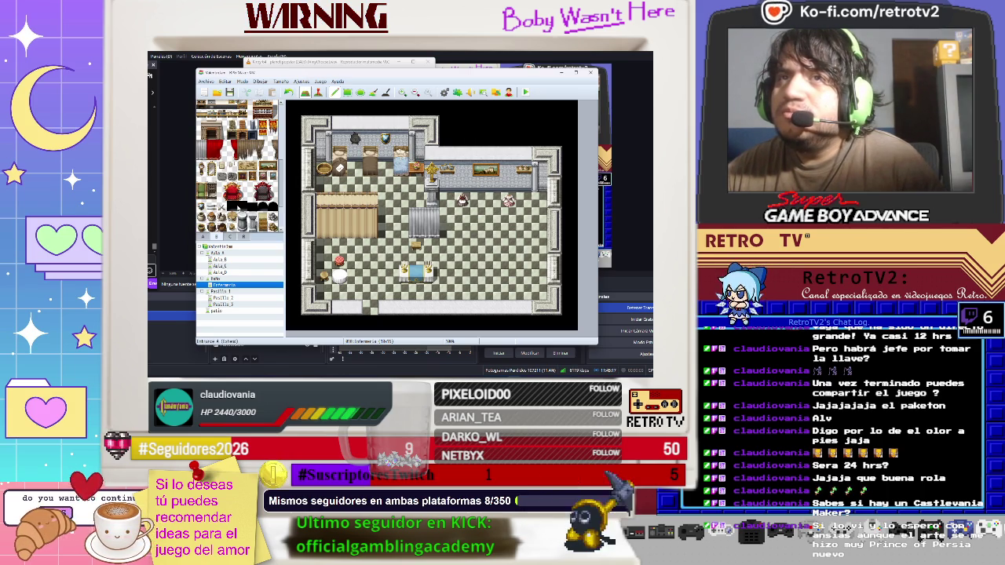
{"action": "scroll", "coordinate": [240, 165], "scroll_direction": "down", "scroll_amount": 1}
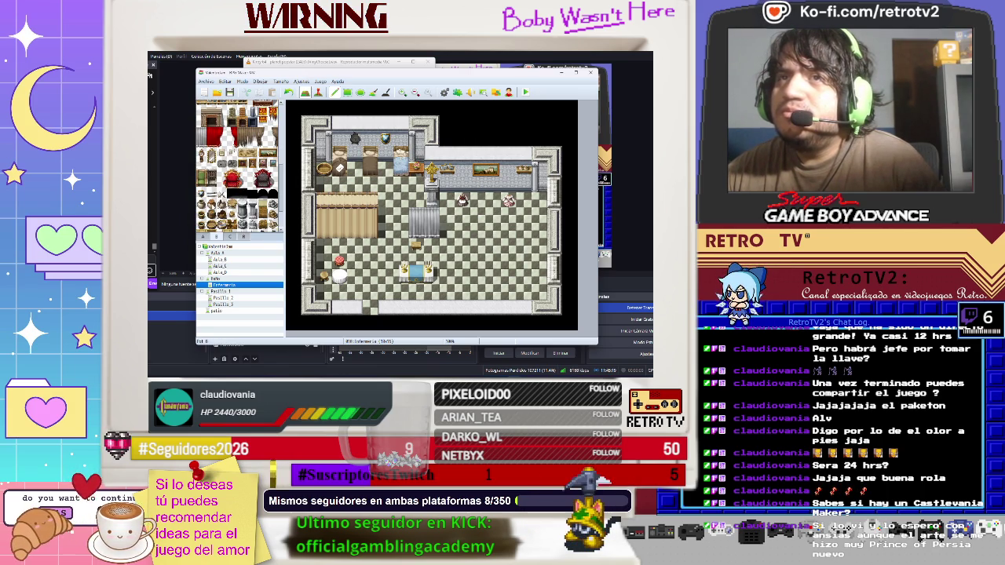
{"action": "scroll", "coordinate": [240, 165], "scroll_direction": "down", "scroll_amount": 1}
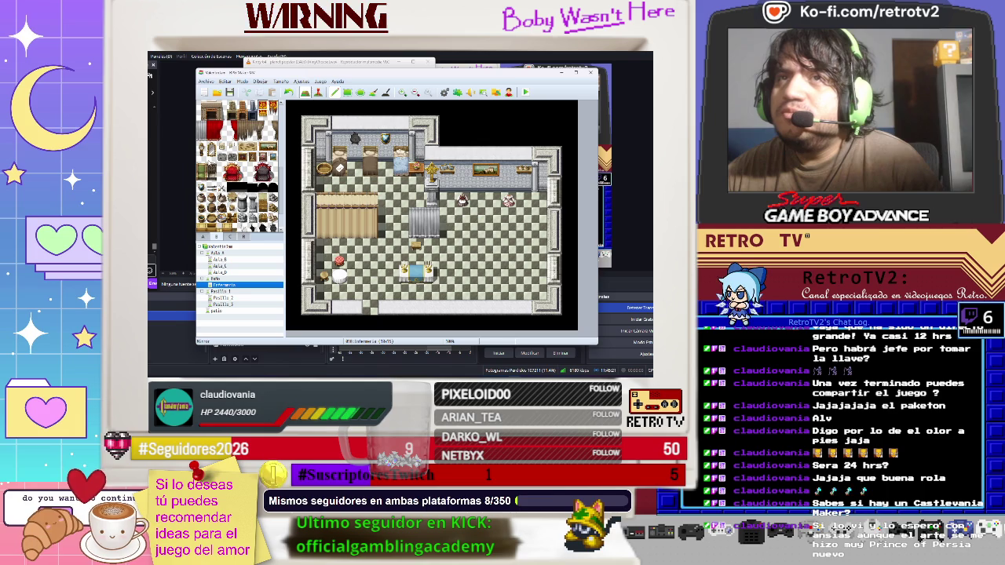
{"action": "left_click", "coordinate": [416, 251]}
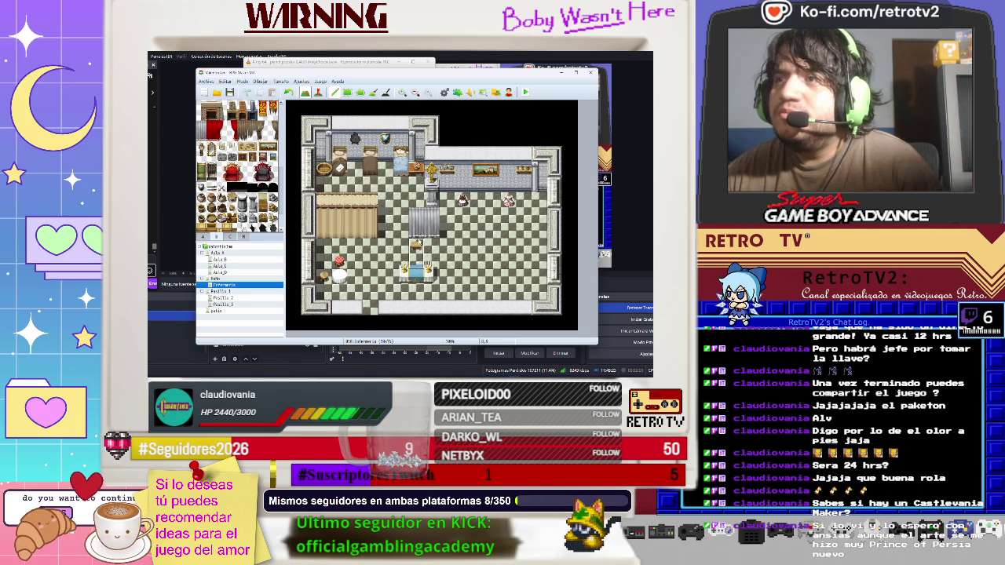
{"action": "key", "text": "ctrl+z"}
{"action": "left_click", "coordinate": [416, 236]}
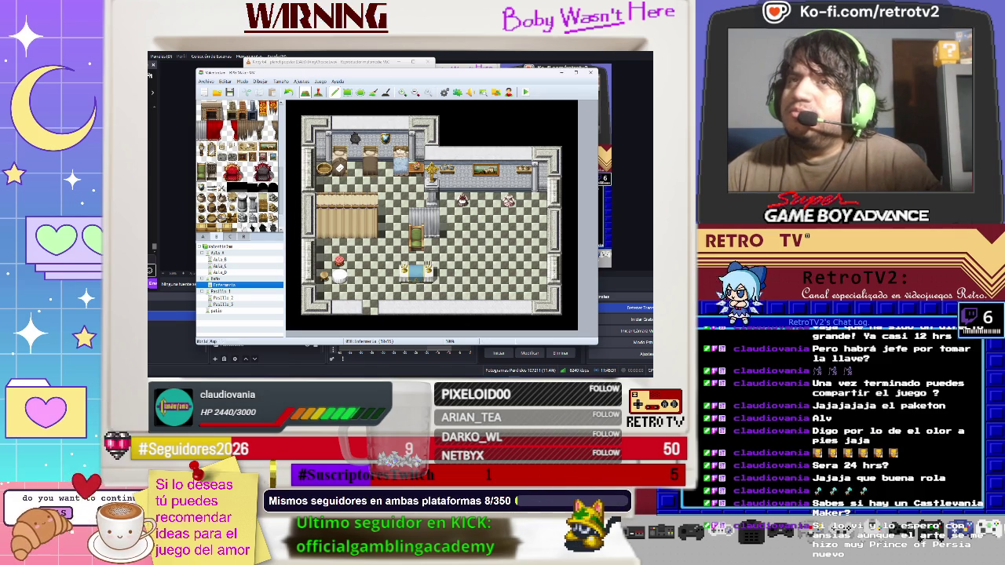
- Hang a framed mirror from tileset tab B on the infirmary's top wall
{"action": "scroll", "coordinate": [240, 180], "scroll_direction": "down", "scroll_amount": 3}
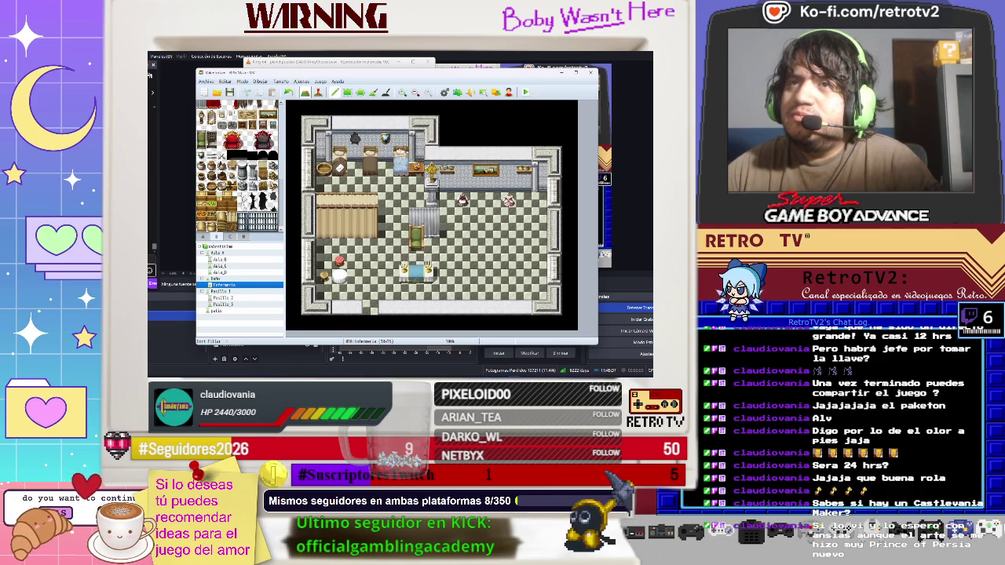
{"action": "scroll", "coordinate": [239, 164], "scroll_direction": "up", "scroll_amount": 1}
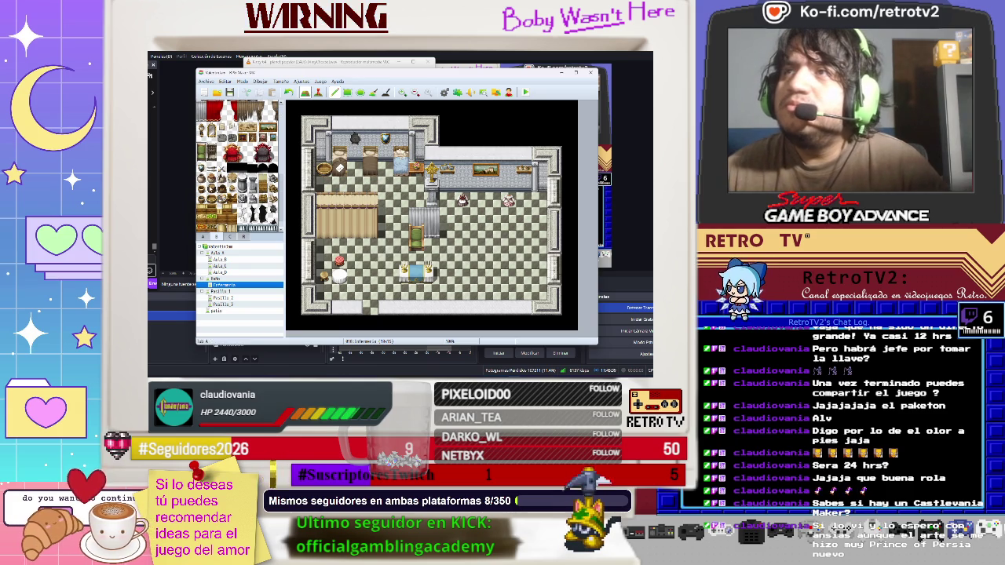
{"action": "scroll", "coordinate": [239, 165], "scroll_direction": "up", "scroll_amount": 2}
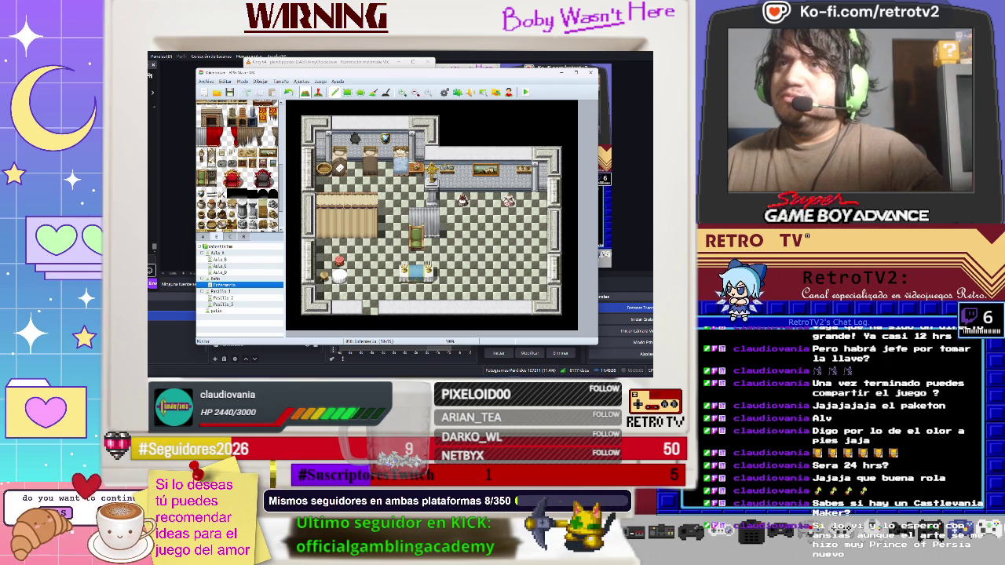
{"action": "left_click", "coordinate": [355, 145]}
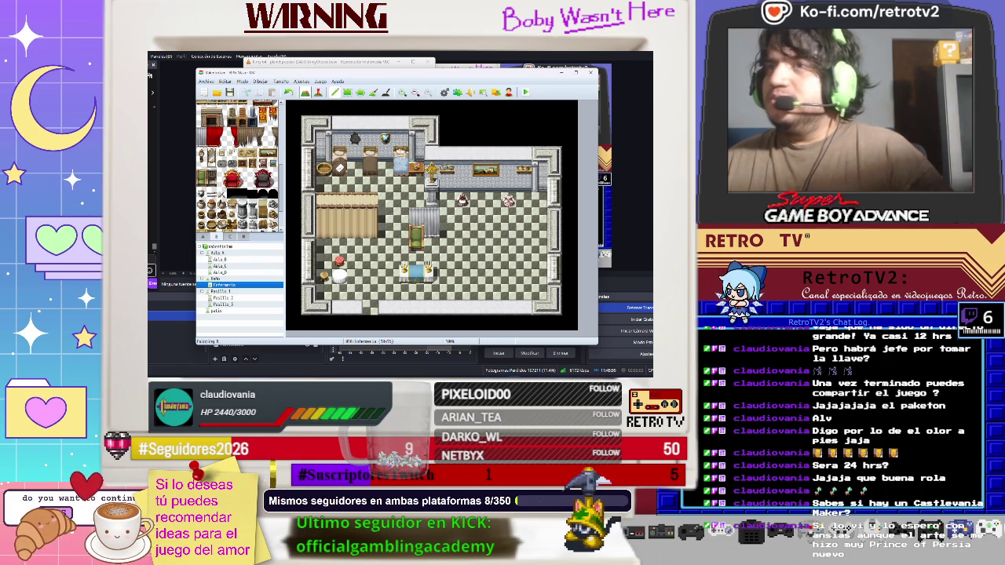
- Switch the tile palette to tab C, then tab A for floor and wall tiles
{"action": "scroll", "coordinate": [240, 189], "scroll_direction": "up", "scroll_amount": 5}
{"action": "scroll", "coordinate": [240, 167], "scroll_direction": "up", "scroll_amount": 4}
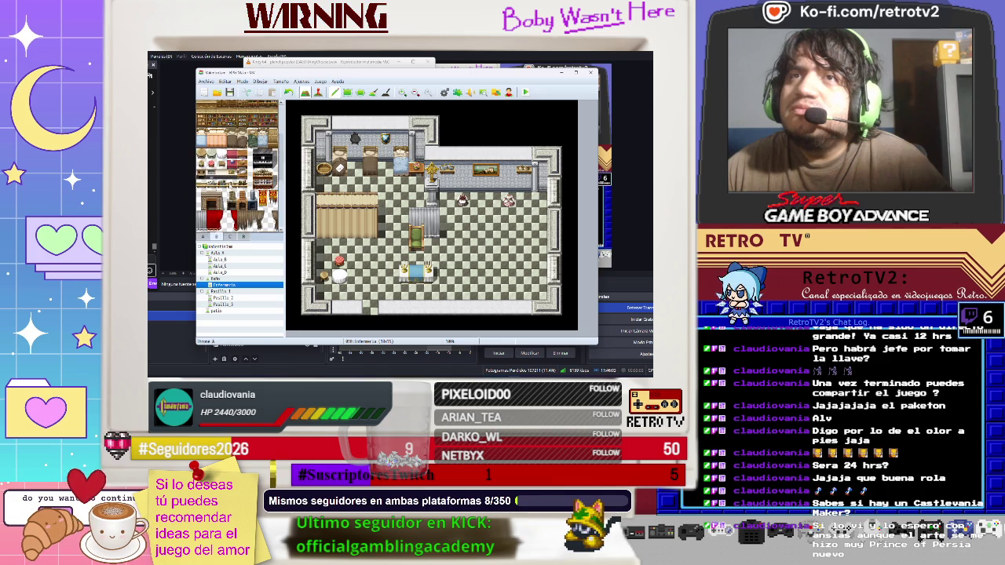
{"action": "scroll", "coordinate": [241, 166], "scroll_direction": "up", "scroll_amount": 3}
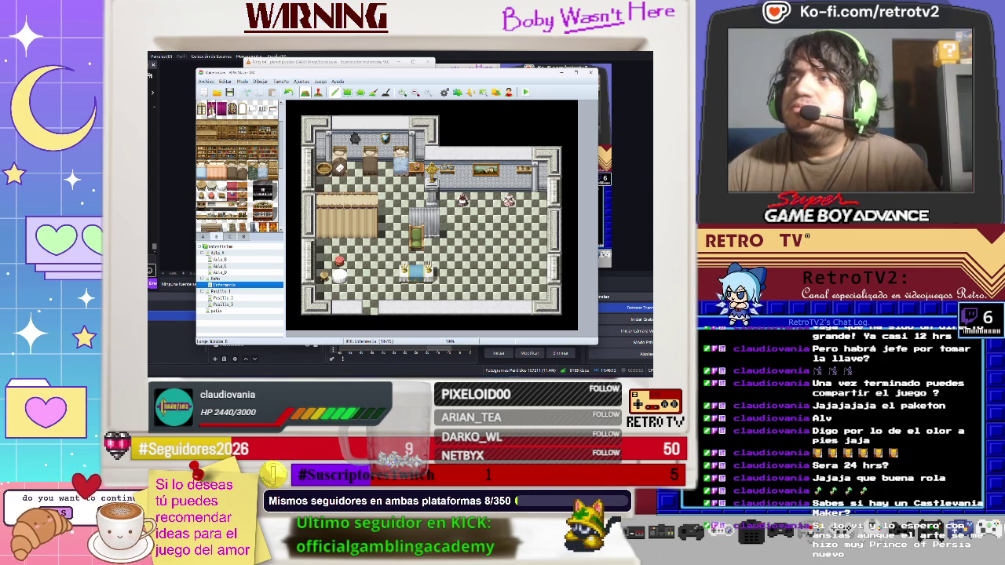
{"action": "scroll", "coordinate": [240, 166], "scroll_direction": "up", "scroll_amount": 2}
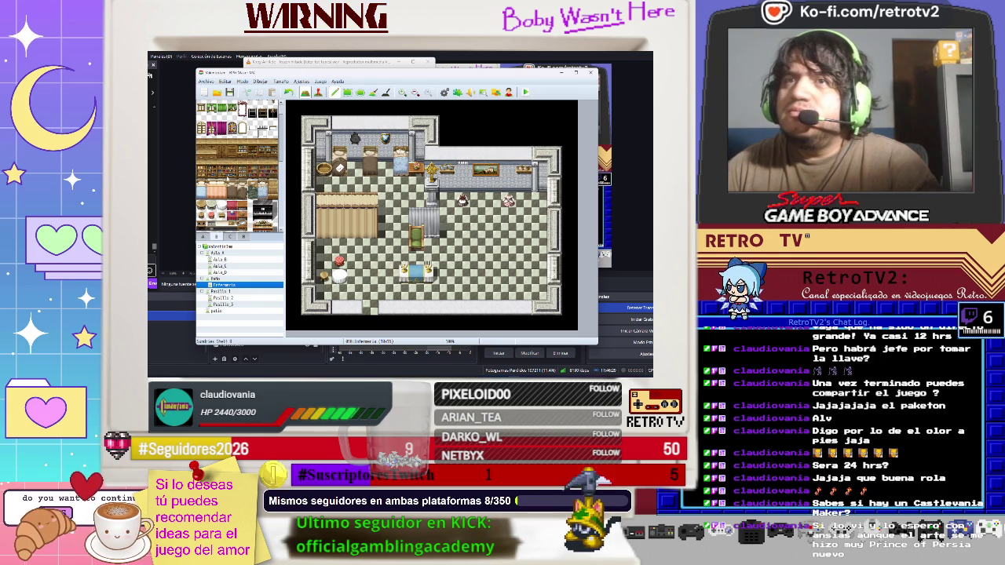
{"action": "left_click", "coordinate": [228, 236]}
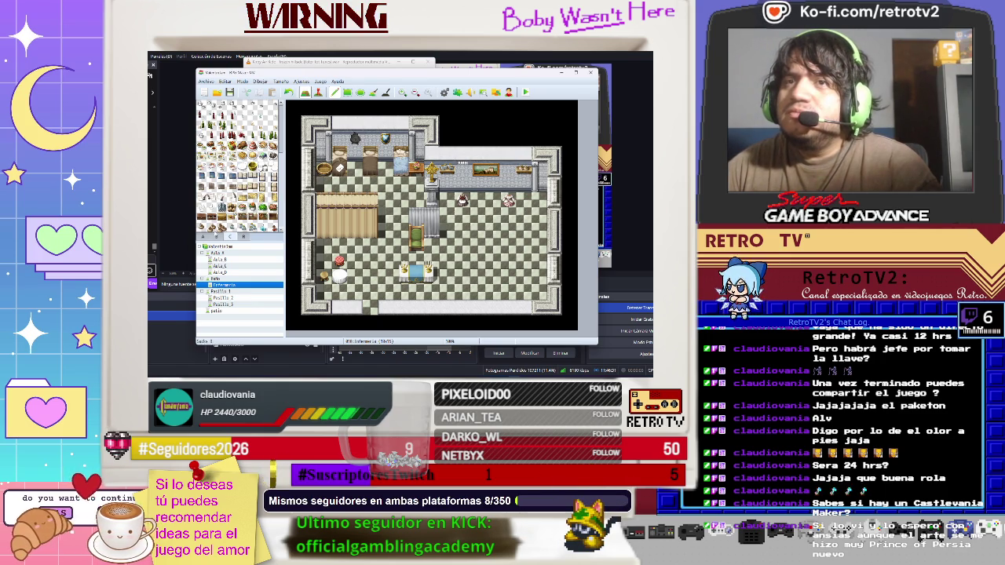
{"action": "left_click", "coordinate": [203, 237]}
{"action": "scroll", "coordinate": [224, 202], "scroll_direction": "down", "scroll_amount": 3}
{"action": "scroll", "coordinate": [224, 202], "scroll_direction": "up", "scroll_amount": 3}
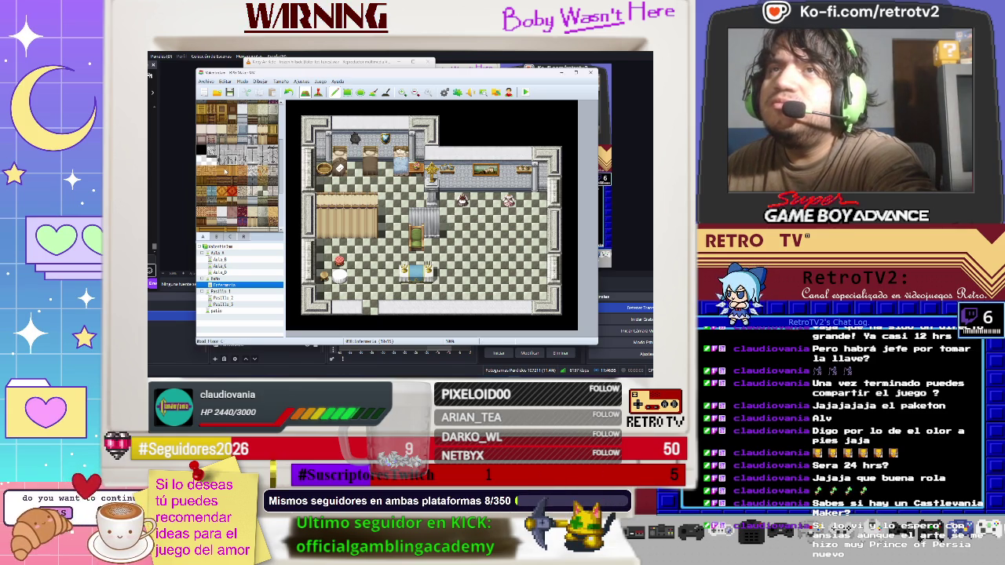
- Try a table on the infirmary floor, undo it, and place a stone relief tile instead
{"action": "mouse_move", "coordinate": [479, 234]}
{"action": "left_mouse_down"}
{"action": "mouse_move", "coordinate": [480, 245]}
{"action": "mouse_move", "coordinate": [507, 247]}
{"action": "mouse_move", "coordinate": [493, 236]}
{"action": "left_mouse_up"}
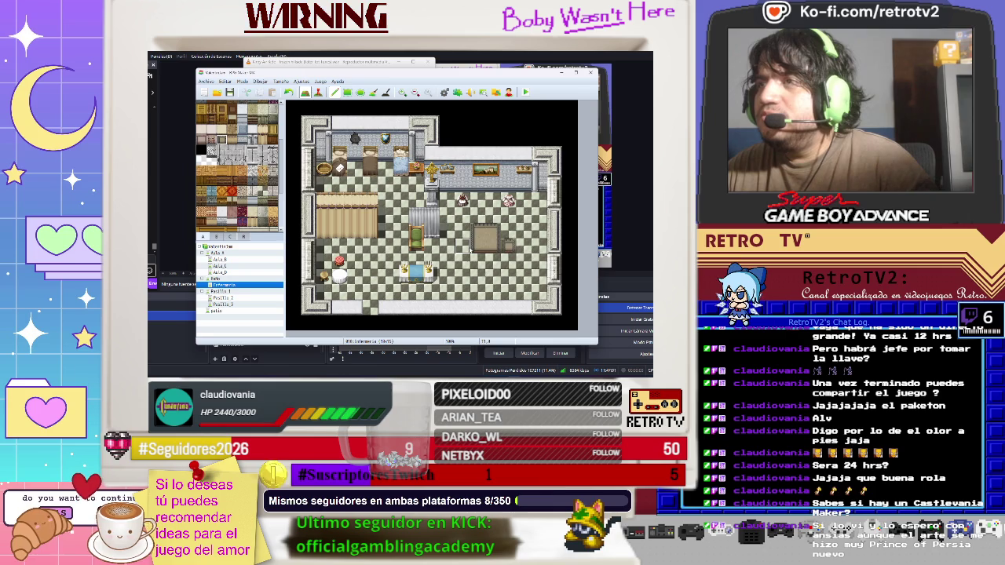
{"action": "key", "text": "ctrl+z"}
{"action": "scroll", "coordinate": [242, 205], "scroll_direction": "down", "scroll_amount": 10}
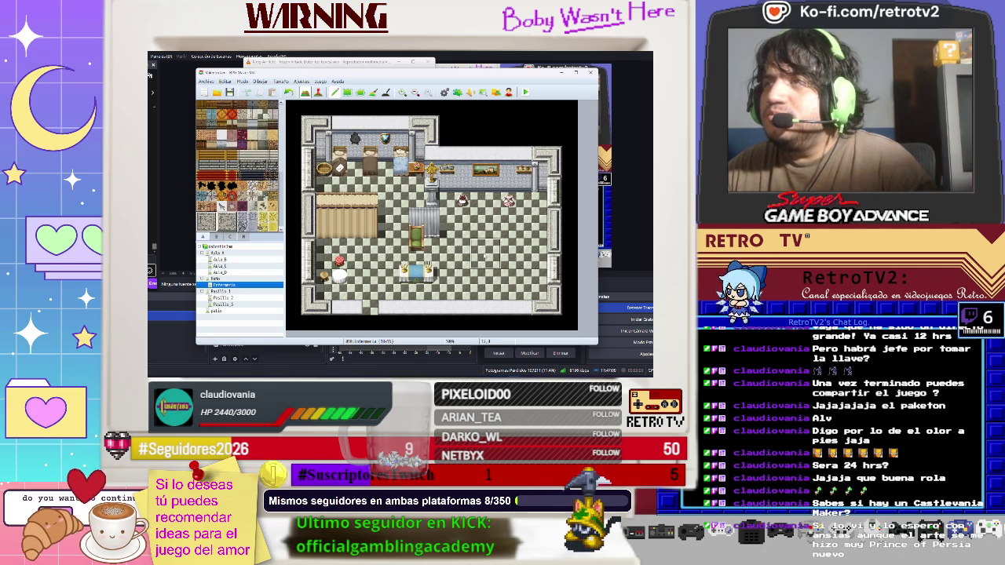
{"action": "left_click", "coordinate": [484, 256]}
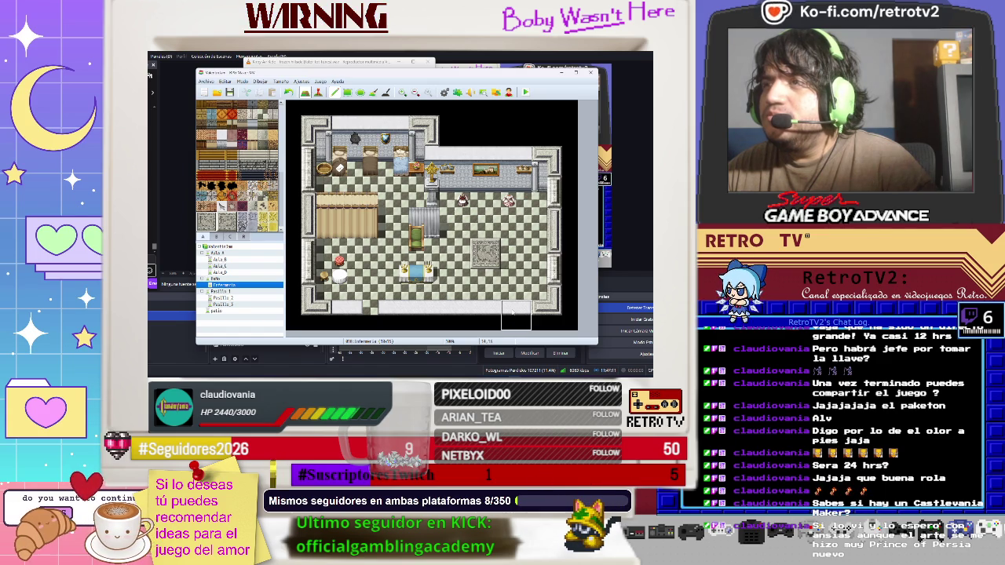
- Switch to the Baño bathroom map in the map tree
{"action": "scroll", "coordinate": [227, 212], "scroll_direction": "up", "scroll_amount": 5}
{"action": "scroll", "coordinate": [233, 219], "scroll_direction": "up", "scroll_amount": 8}
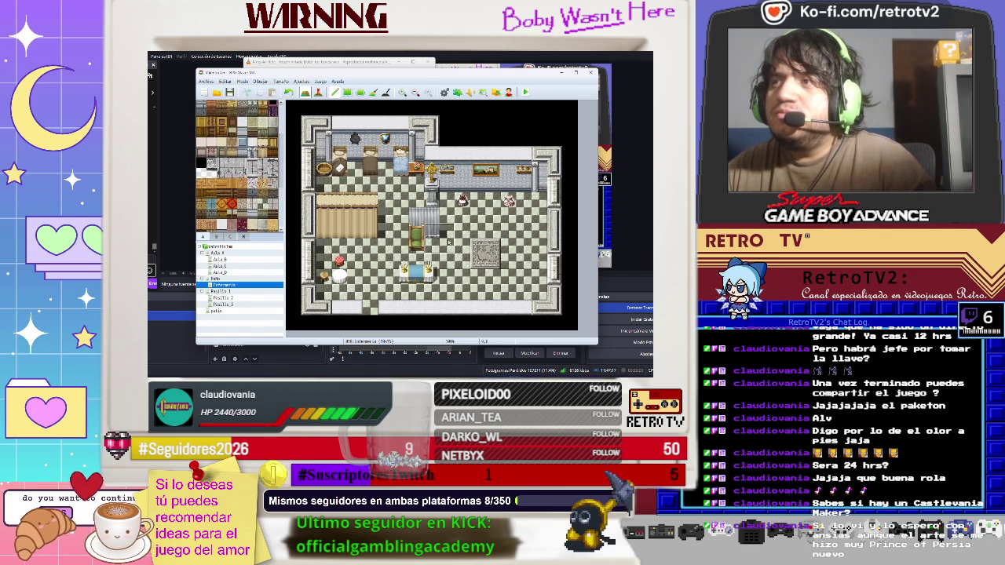
{"action": "scroll", "coordinate": [227, 189], "scroll_direction": "up", "scroll_amount": 6}
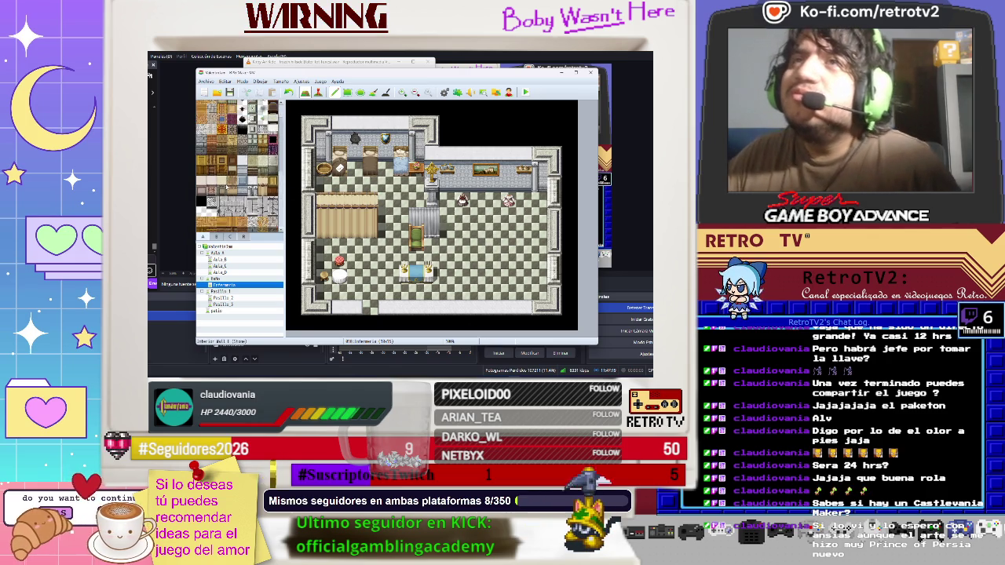
{"action": "scroll", "coordinate": [228, 189], "scroll_direction": "up", "scroll_amount": 5}
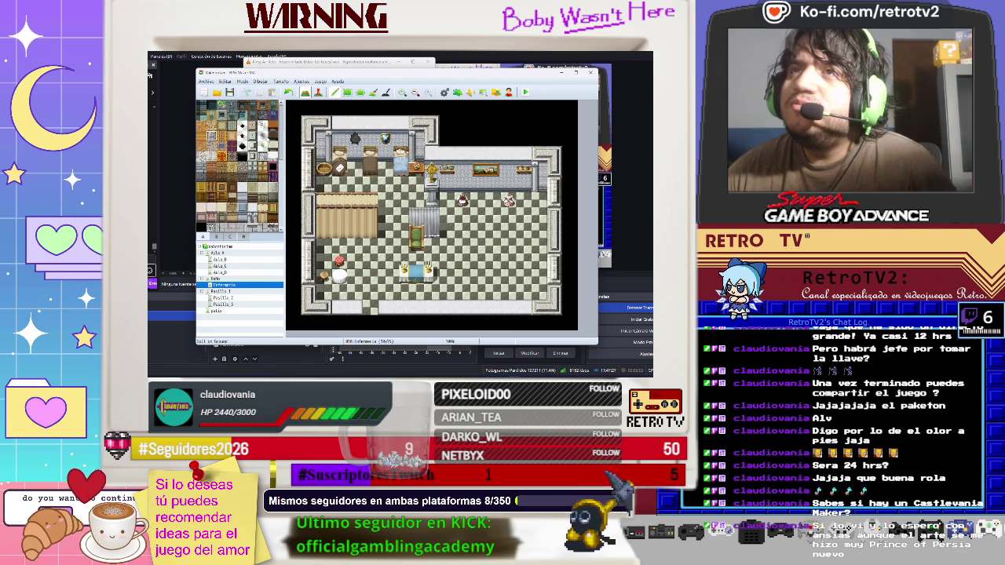
{"action": "key", "text": "Up"}
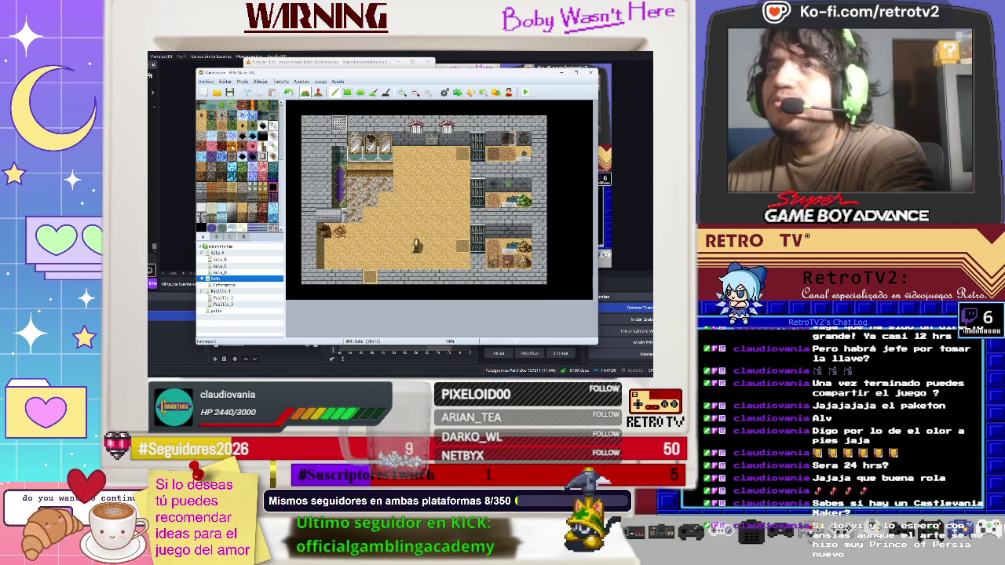
- Return to Enfermeria and undo the stray black tiles on its floor and bottom wall
{"action": "left_click", "coordinate": [221, 285]}
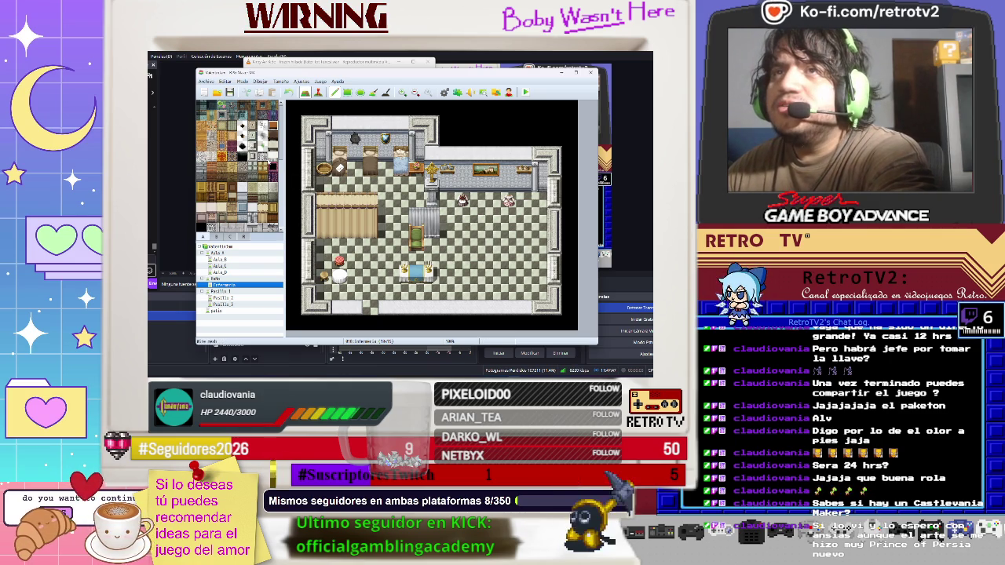
{"action": "left_click", "coordinate": [503, 228]}
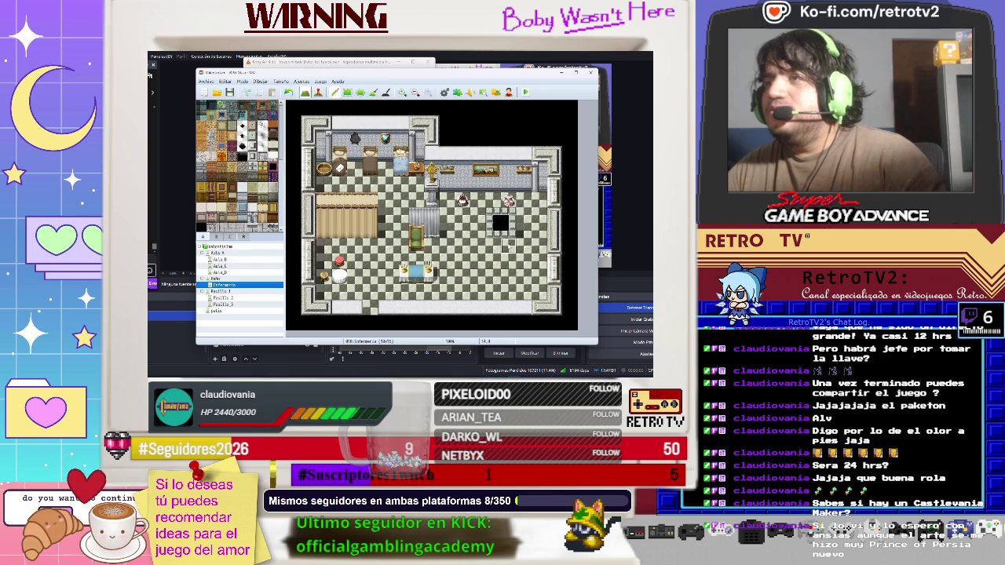
{"action": "key", "text": "ctrl+z"}
{"action": "left_click", "coordinate": [345, 306]}
{"action": "key", "text": "ctrl+z"}
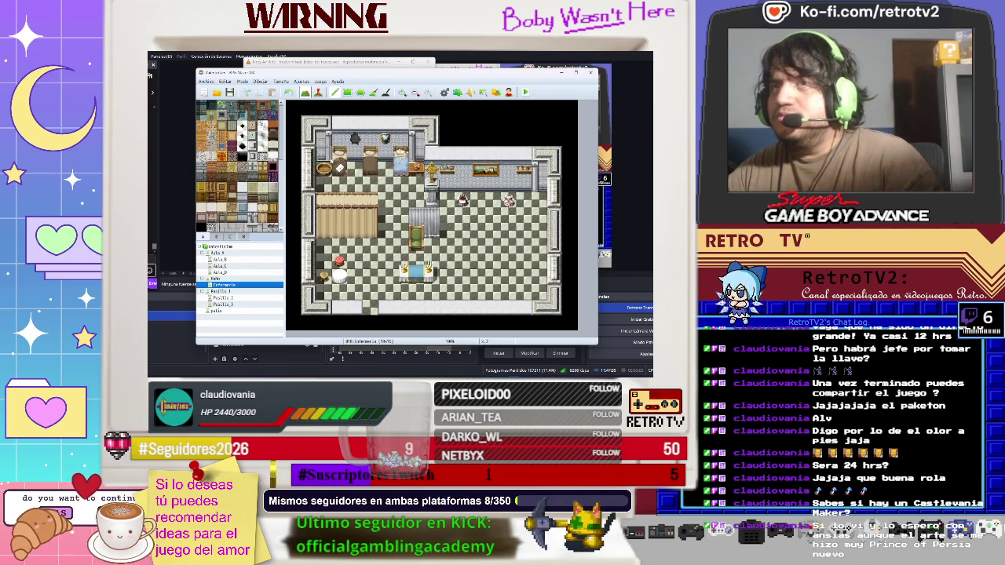
- Paint a blue floor patch right of centre, restoring checker corners to form a cross
{"action": "left_click", "coordinate": [222, 147]}
{"action": "mouse_move", "coordinate": [509, 231]}
{"action": "left_mouse_down"}
{"action": "mouse_move", "coordinate": [475, 260]}
{"action": "mouse_move", "coordinate": [514, 273]}
{"action": "mouse_move", "coordinate": [467, 237]}
{"action": "mouse_move", "coordinate": [477, 260]}
{"action": "left_mouse_up"}
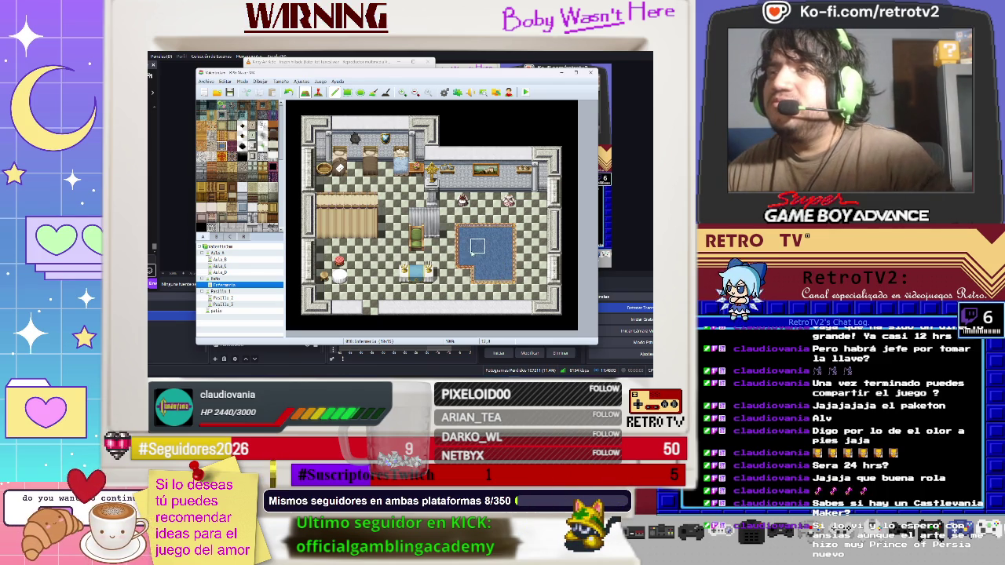
{"action": "key", "text": "ctrl+z"}
{"action": "mouse_move", "coordinate": [463, 242]}
{"action": "left_mouse_down"}
{"action": "mouse_move", "coordinate": [463, 263]}
{"action": "mouse_move", "coordinate": [509, 261]}
{"action": "mouse_move", "coordinate": [508, 246]}
{"action": "left_mouse_up"}
{"action": "right_click", "coordinate": [521, 232]}
{"action": "left_click", "coordinate": [509, 231]}
{"action": "left_click", "coordinate": [509, 275]}
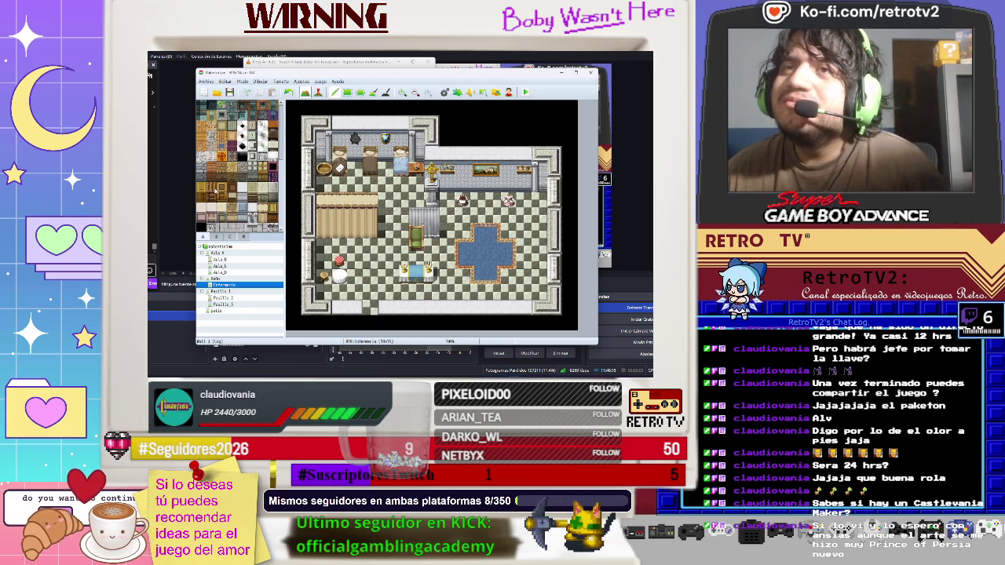
{"action": "scroll", "coordinate": [223, 176], "scroll_direction": "down", "scroll_amount": 5}
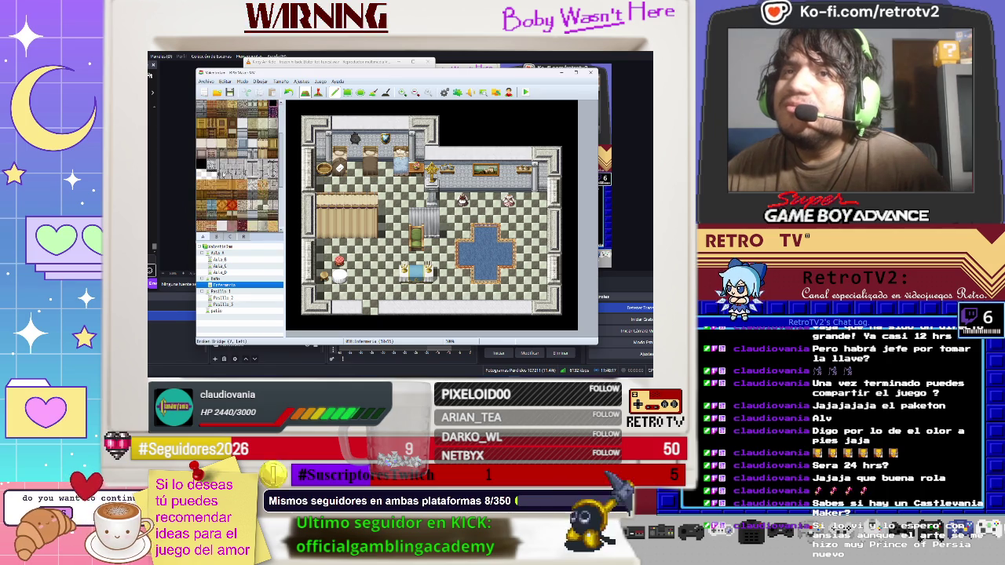
{"action": "scroll", "coordinate": [224, 176], "scroll_direction": "down", "scroll_amount": 4}
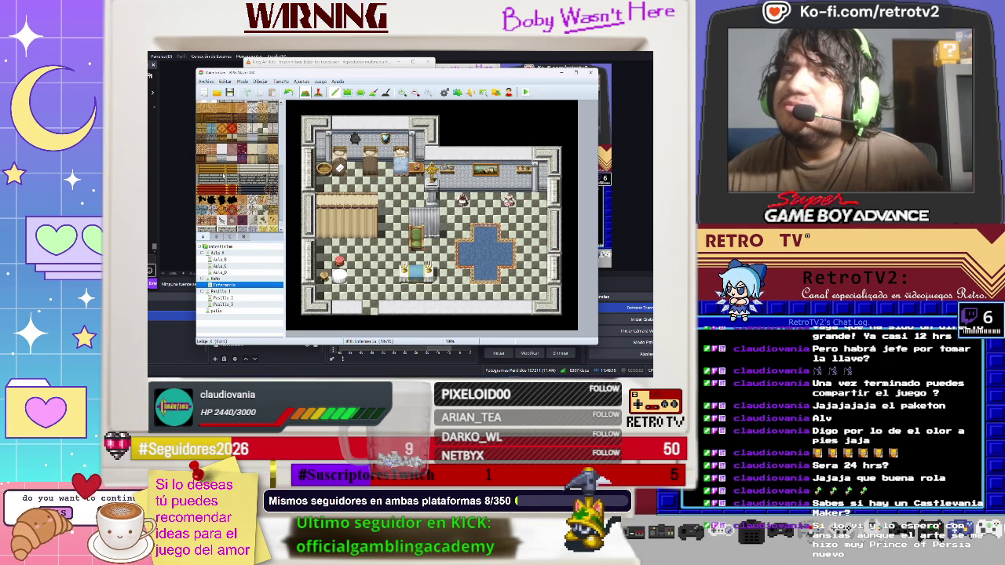
- Place a grey partition and a stone pillar on the infirmary's lower-right floor
{"action": "scroll", "coordinate": [224, 176], "scroll_direction": "down", "scroll_amount": 2}
{"action": "scroll", "coordinate": [223, 176], "scroll_direction": "up", "scroll_amount": 5}
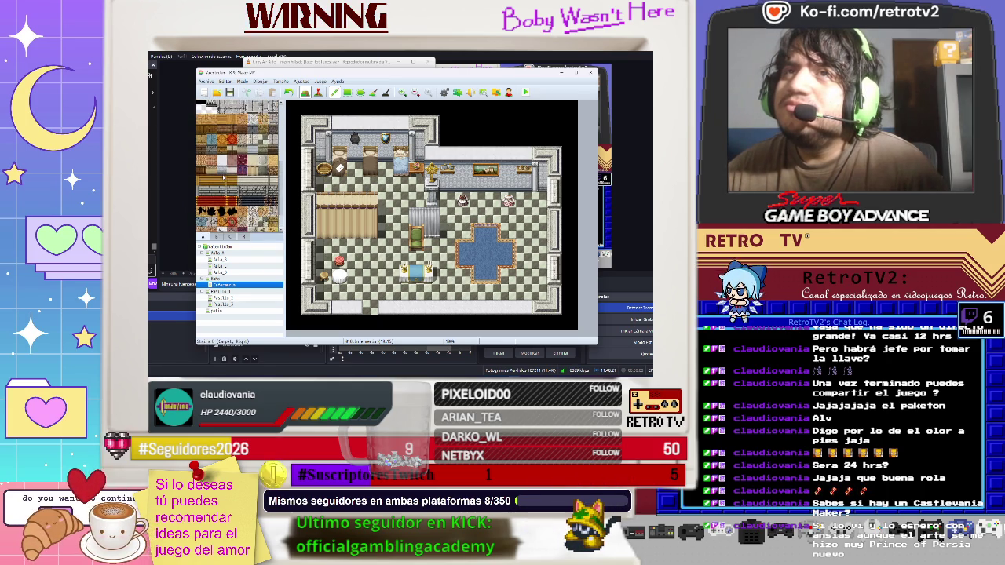
{"action": "scroll", "coordinate": [224, 179], "scroll_direction": "up", "scroll_amount": 8}
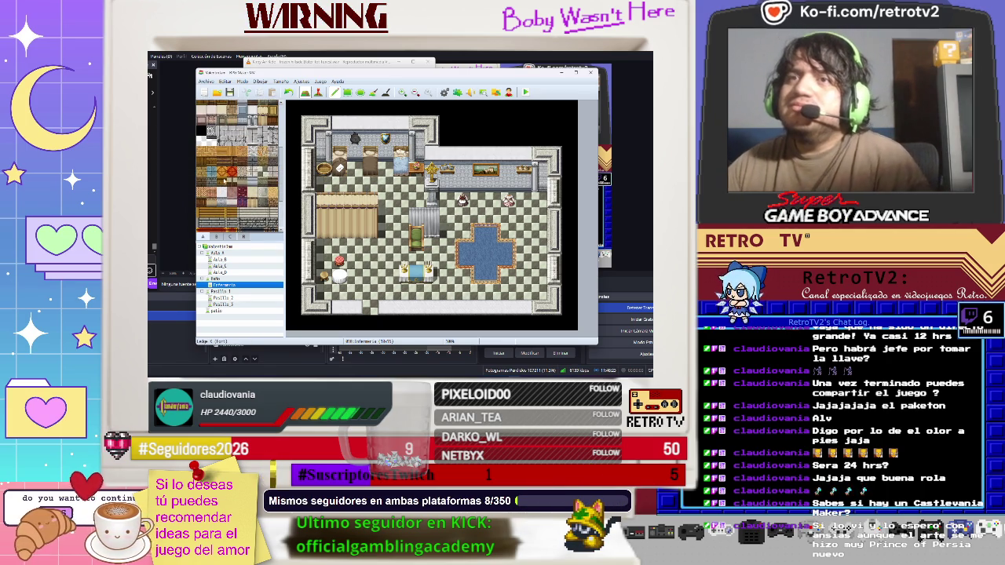
{"action": "scroll", "coordinate": [224, 181], "scroll_direction": "up", "scroll_amount": 3}
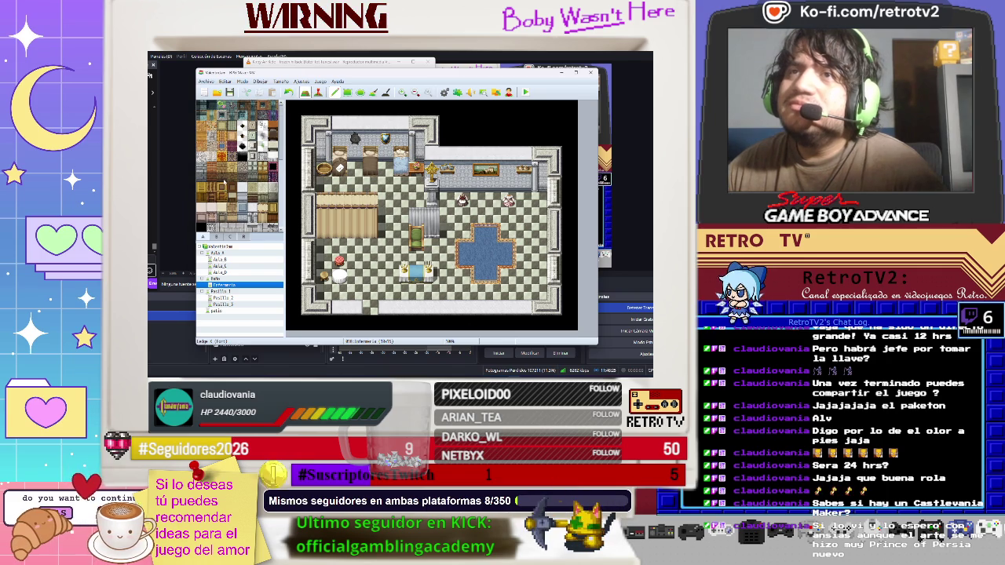
{"action": "left_click", "coordinate": [216, 236]}
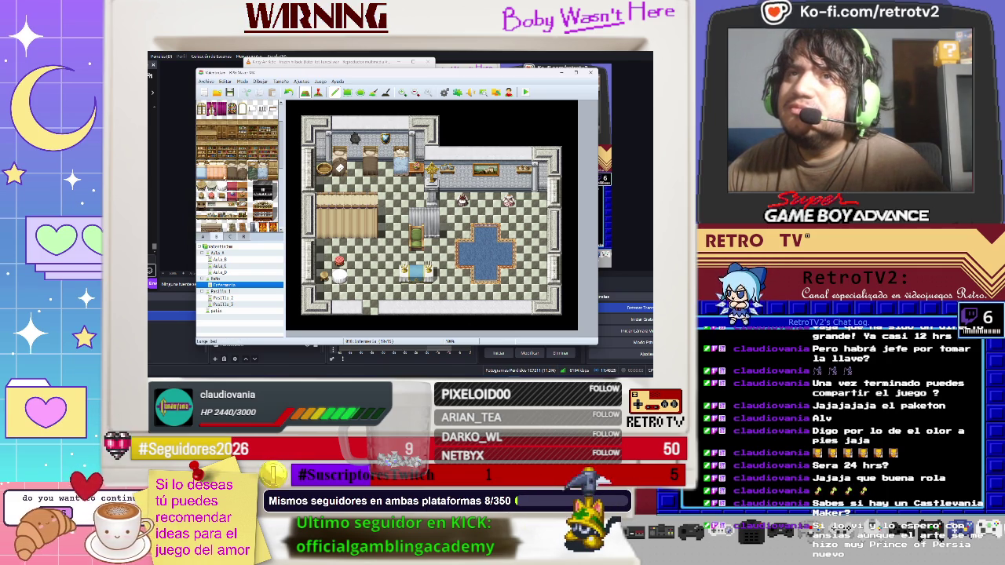
{"action": "scroll", "coordinate": [240, 166], "scroll_direction": "down", "scroll_amount": 10}
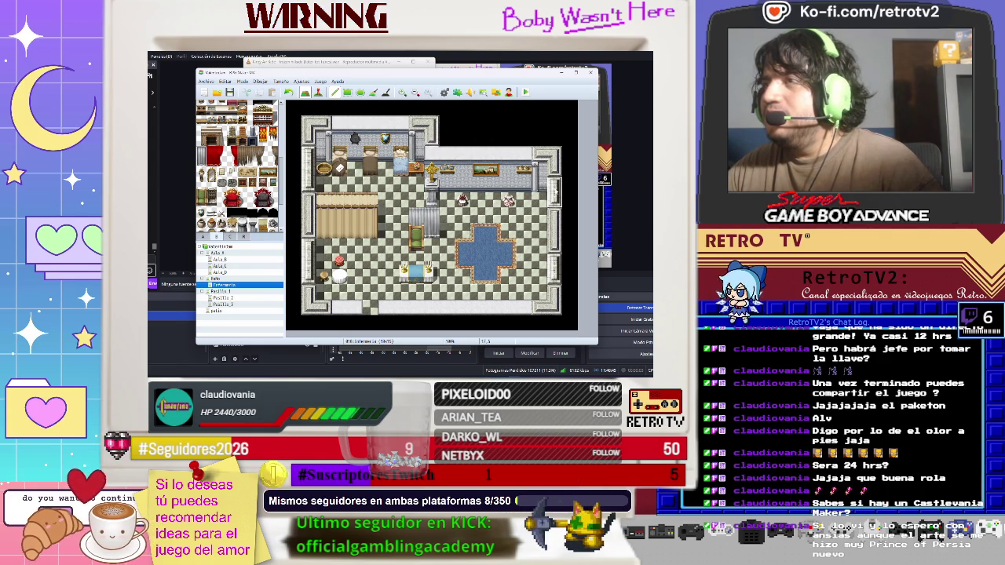
{"action": "left_click", "coordinate": [531, 284]}
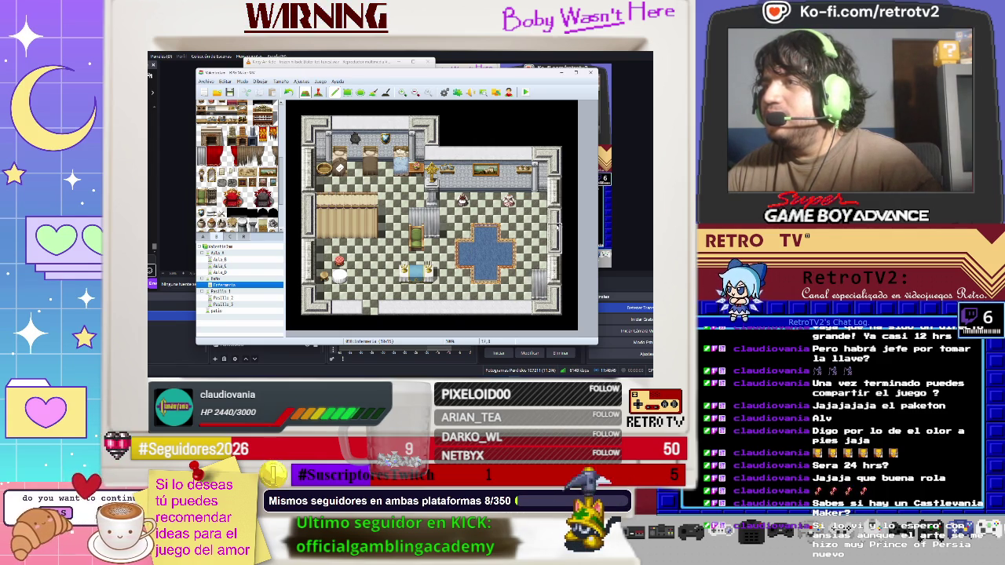
{"action": "scroll", "coordinate": [240, 164], "scroll_direction": "down", "scroll_amount": 2}
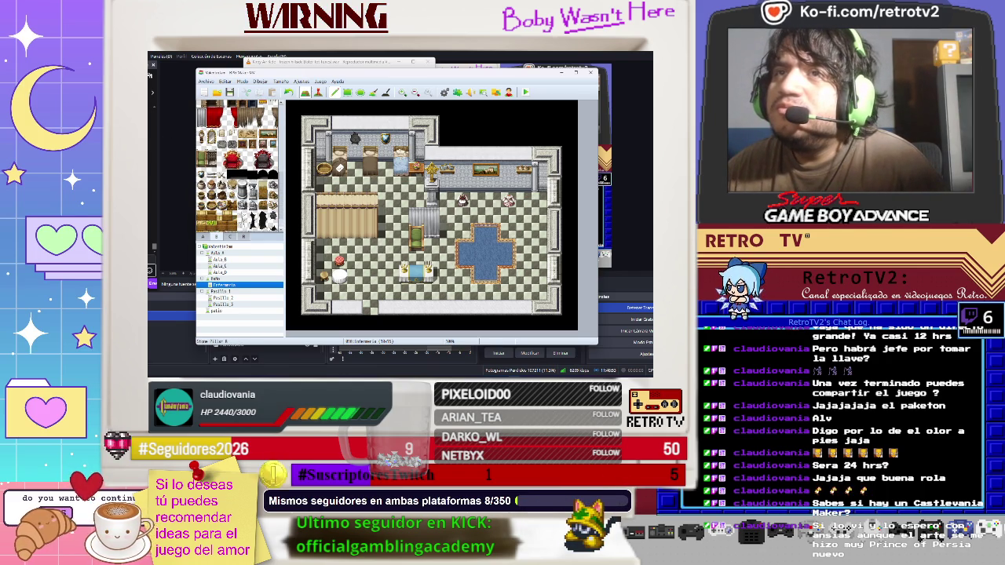
{"action": "left_click", "coordinate": [242, 190]}
{"action": "left_click", "coordinate": [540, 289]}
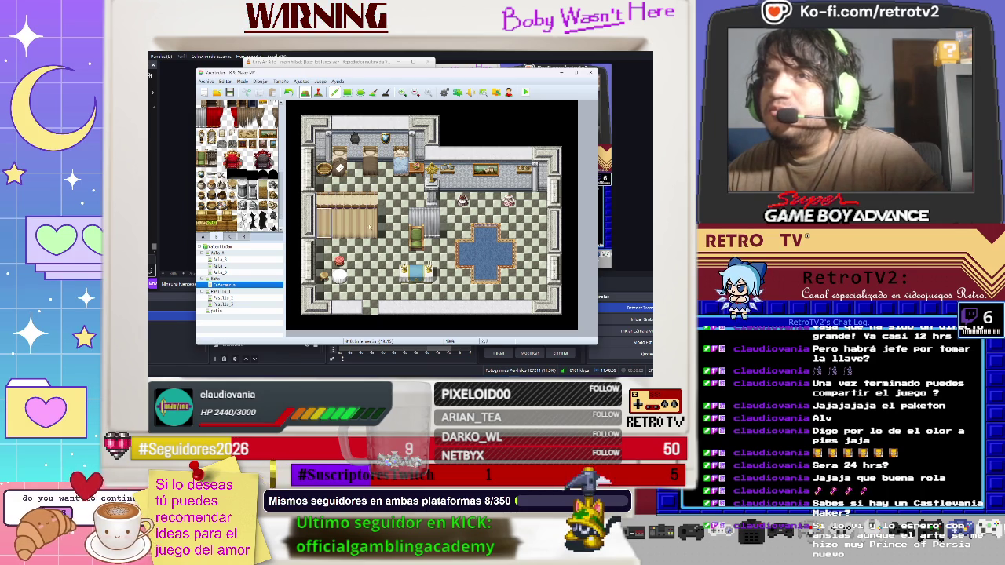
{"action": "left_click", "coordinate": [539, 284]}
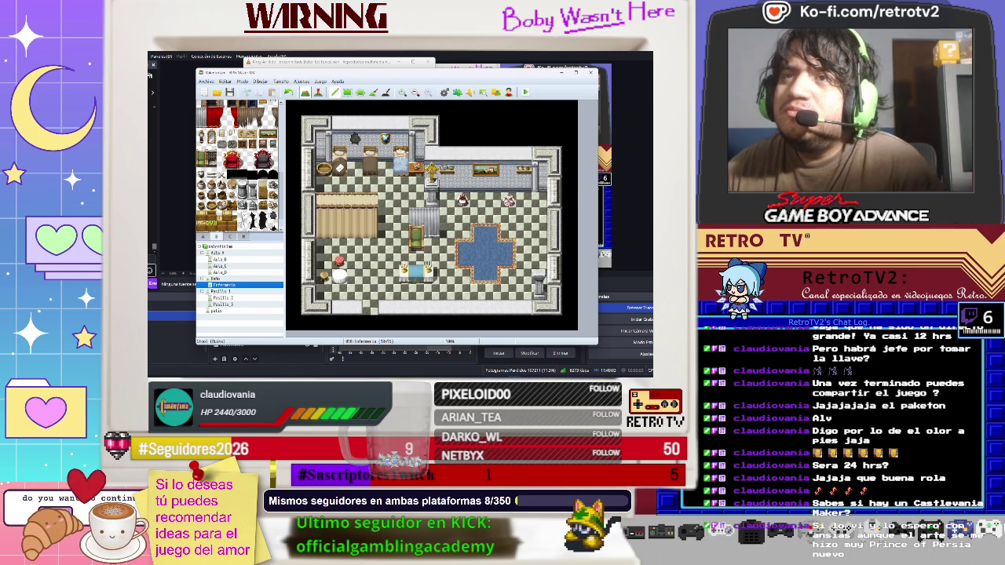
- Place a tall wooden piece against the right wall, one tile higher
{"action": "scroll", "coordinate": [237, 166], "scroll_direction": "down", "scroll_amount": 1}
{"action": "scroll", "coordinate": [237, 165], "scroll_direction": "up", "scroll_amount": 1}
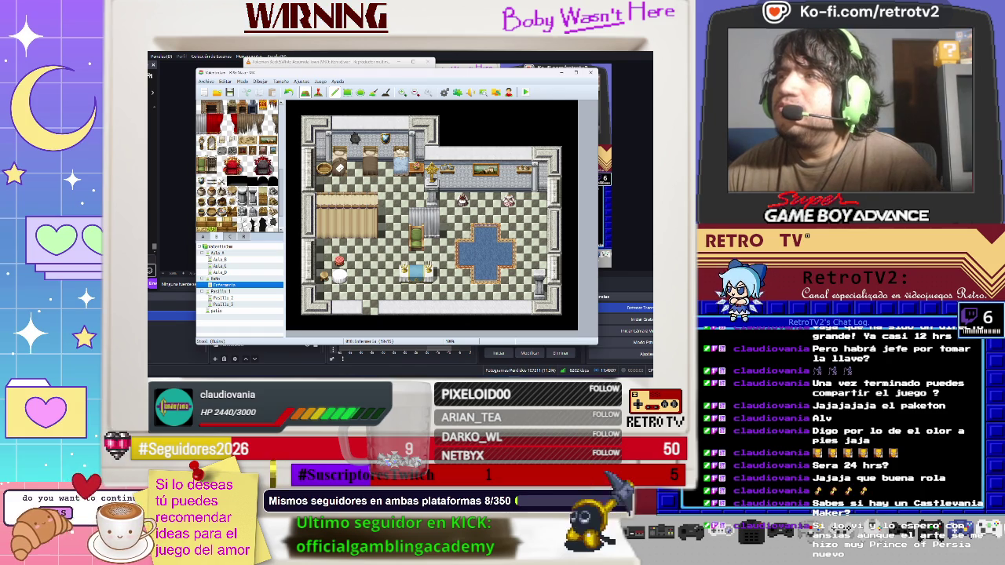
{"action": "scroll", "coordinate": [237, 166], "scroll_direction": "up", "scroll_amount": 3}
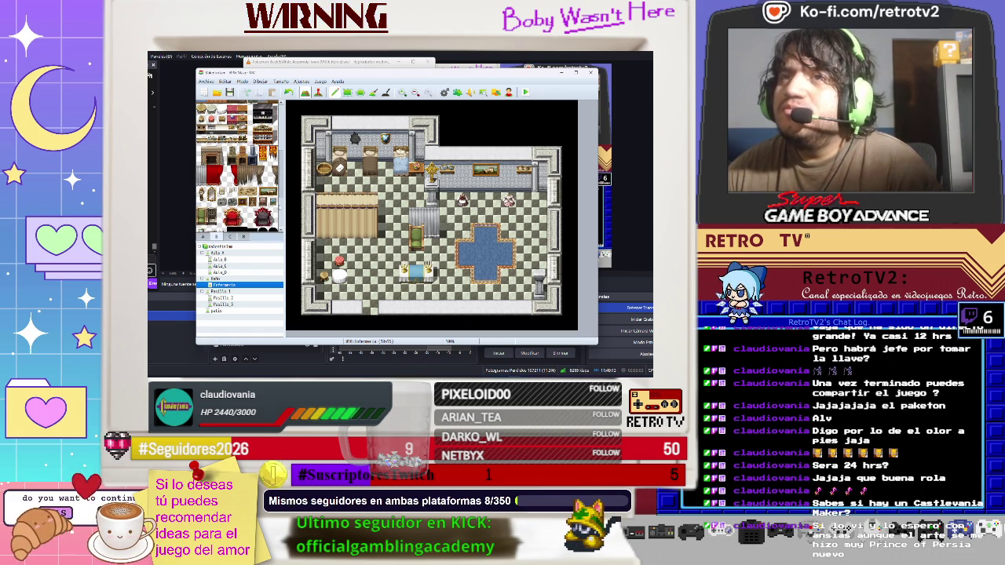
{"action": "scroll", "coordinate": [239, 166], "scroll_direction": "up", "scroll_amount": 2}
{"action": "scroll", "coordinate": [240, 165], "scroll_direction": "up", "scroll_amount": 3}
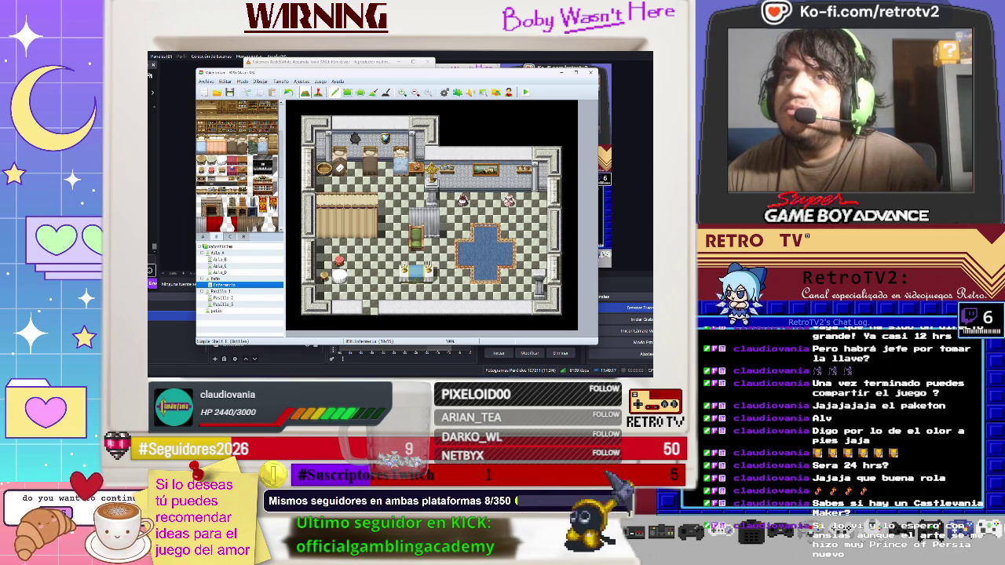
{"action": "scroll", "coordinate": [240, 165], "scroll_direction": "up", "scroll_amount": 3}
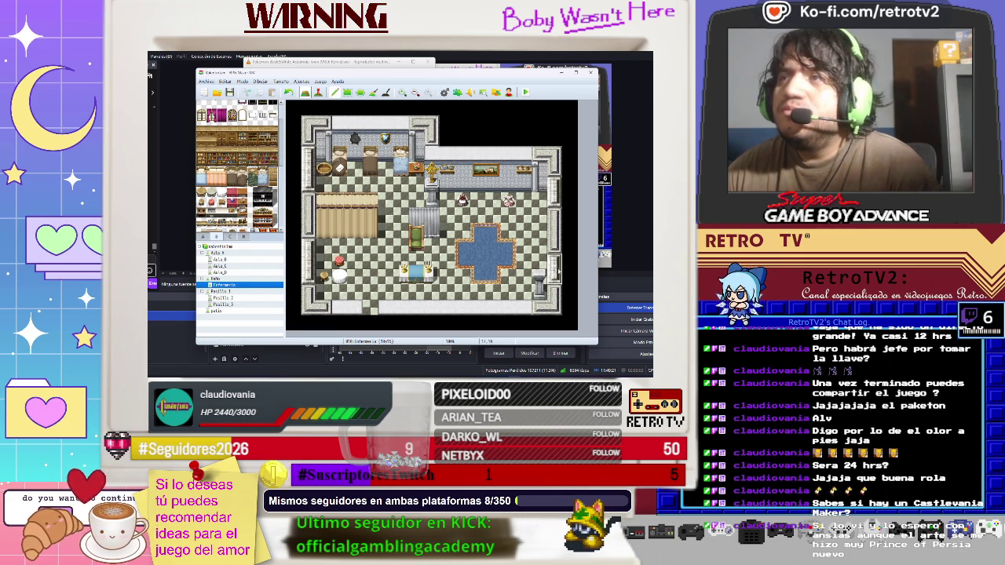
{"action": "left_click", "coordinate": [539, 249]}
{"action": "key", "text": "ctrl+z"}
{"action": "left_click", "coordinate": [540, 237]}
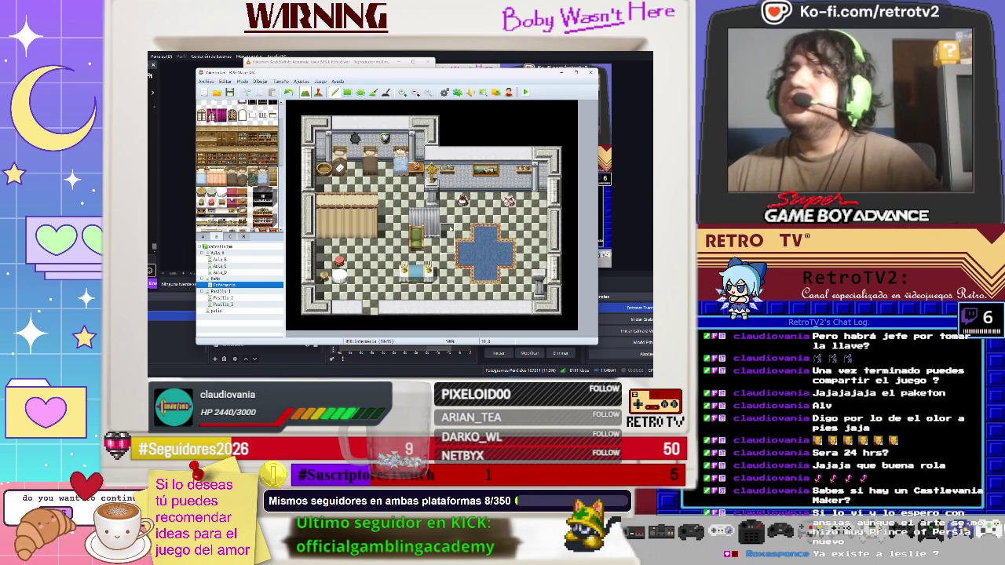
- Add a wooden cabinet against the right wall and switch to event editing mode
{"action": "scroll", "coordinate": [229, 167], "scroll_direction": "up", "scroll_amount": 1}
{"action": "scroll", "coordinate": [230, 168], "scroll_direction": "down", "scroll_amount": 8}
{"action": "scroll", "coordinate": [235, 165], "scroll_direction": "down", "scroll_amount": 6}
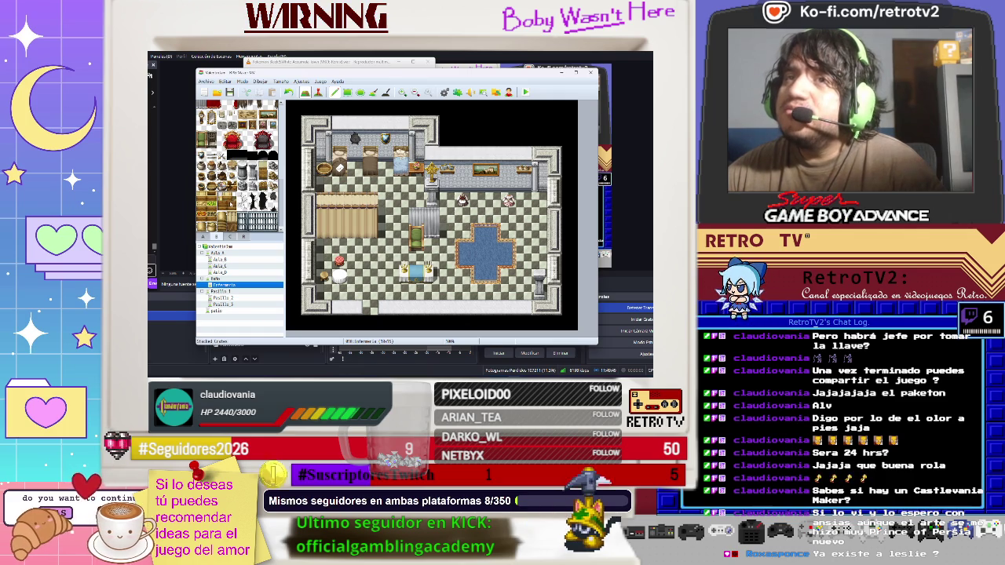
{"action": "left_click", "coordinate": [532, 237]}
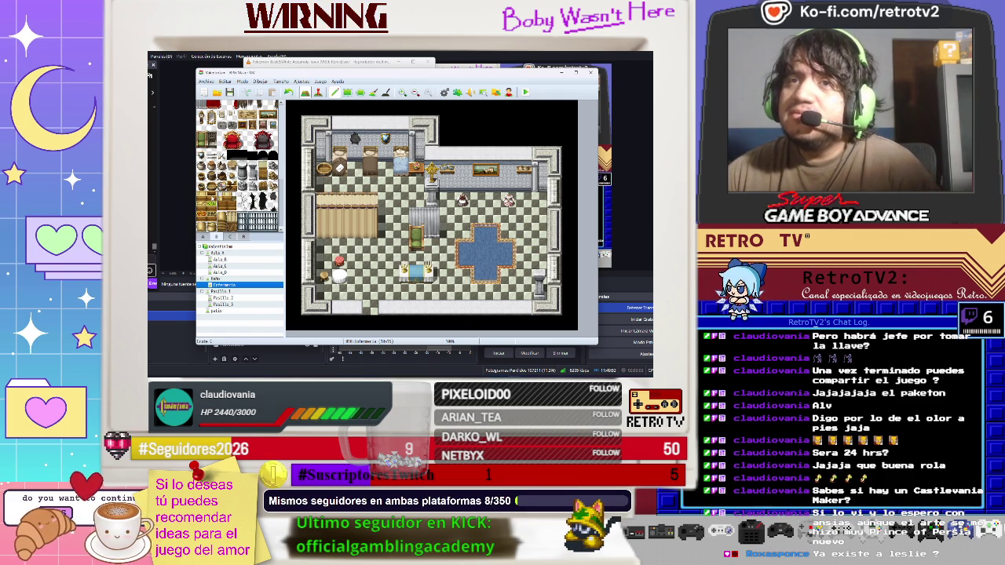
{"action": "left_click", "coordinate": [222, 228]}
{"action": "left_click", "coordinate": [538, 238]}
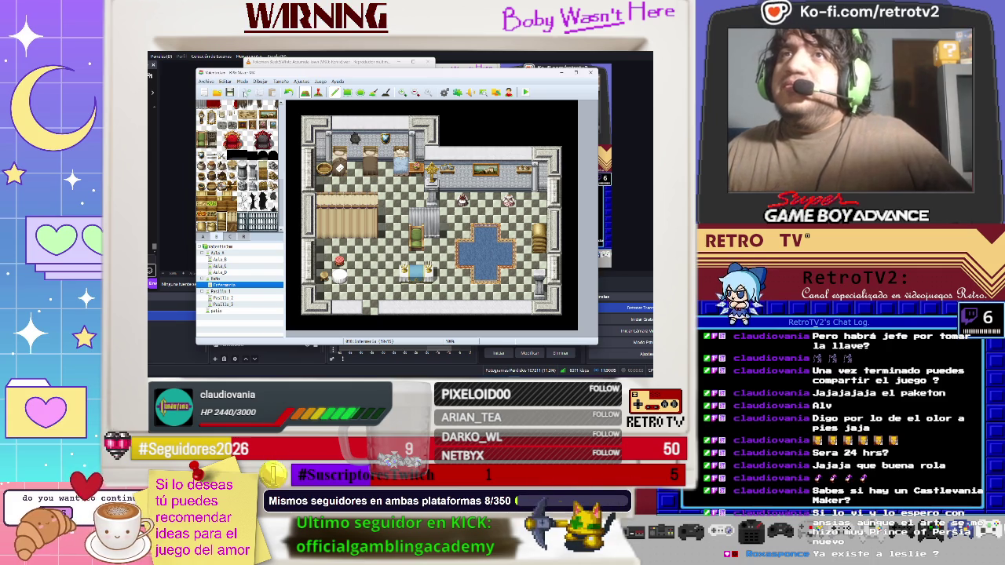
{"action": "left_click", "coordinate": [318, 93]}
- Create an event at the map's bottom edge with a Transfer Player command to Pasillo_3
{"action": "double_click", "coordinate": [372, 305]}
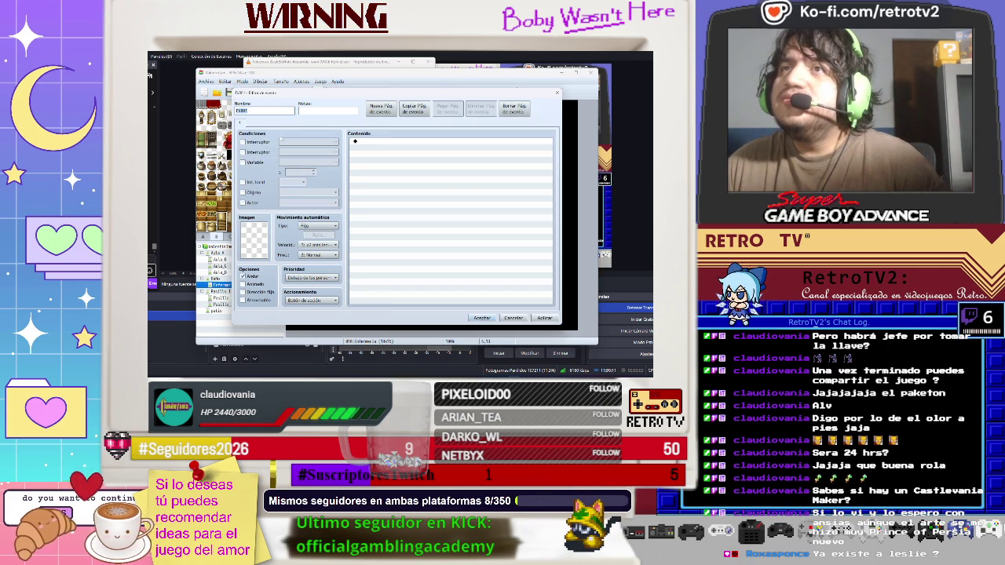
{"action": "double_click", "coordinate": [377, 142]}
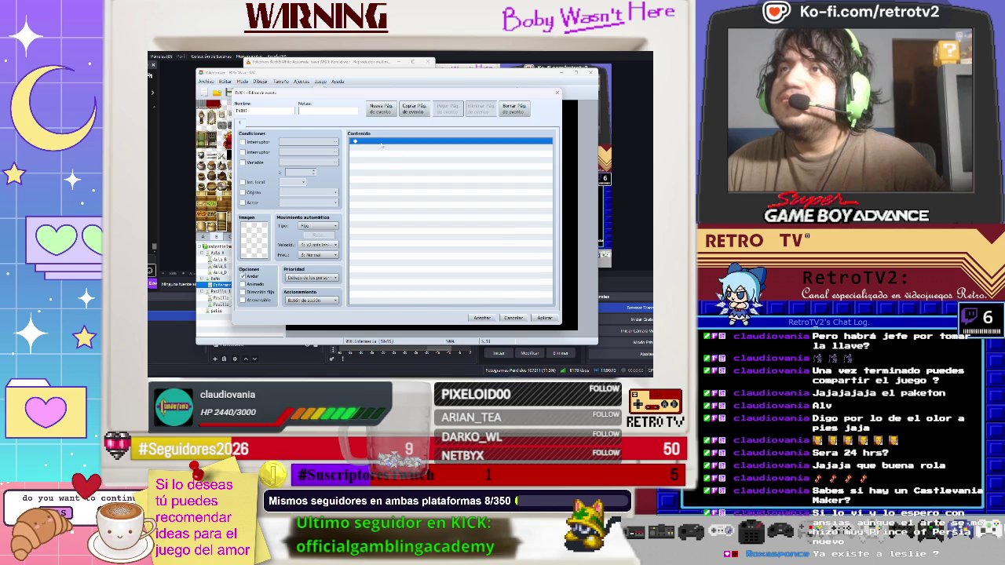
{"action": "left_click", "coordinate": [385, 124]}
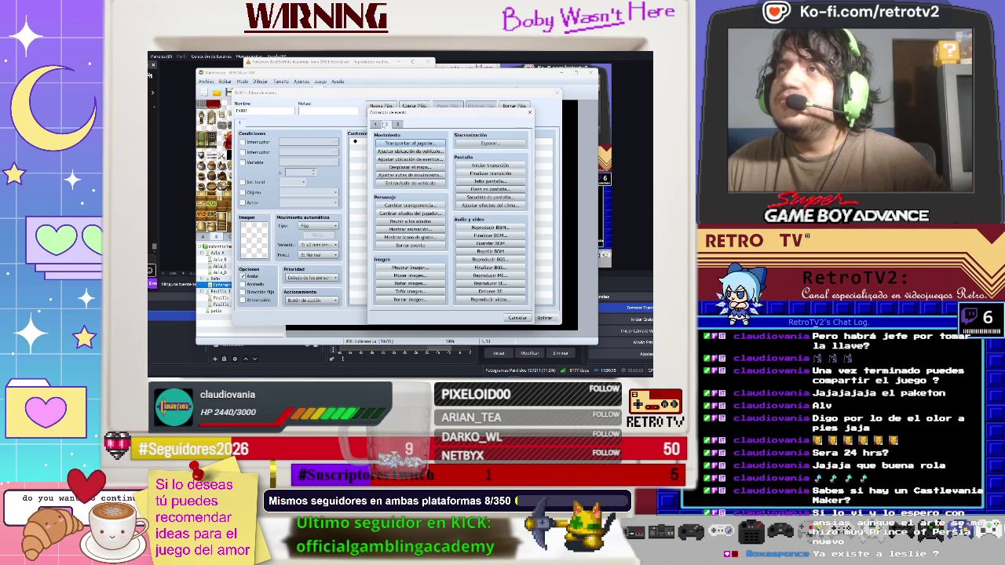
{"action": "left_click", "coordinate": [409, 143]}
{"action": "left_click", "coordinate": [447, 193]}
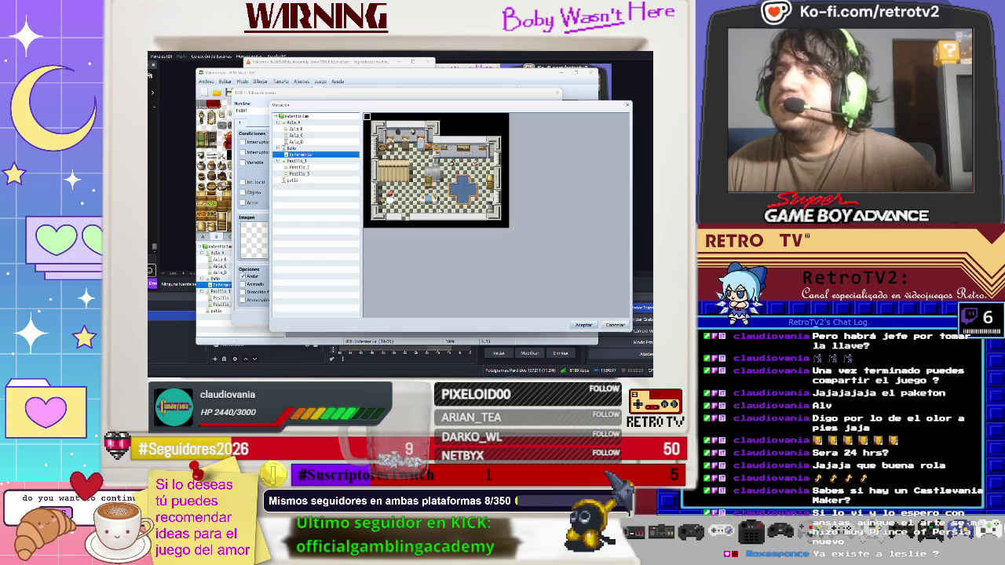
{"action": "left_click", "coordinate": [299, 174]}
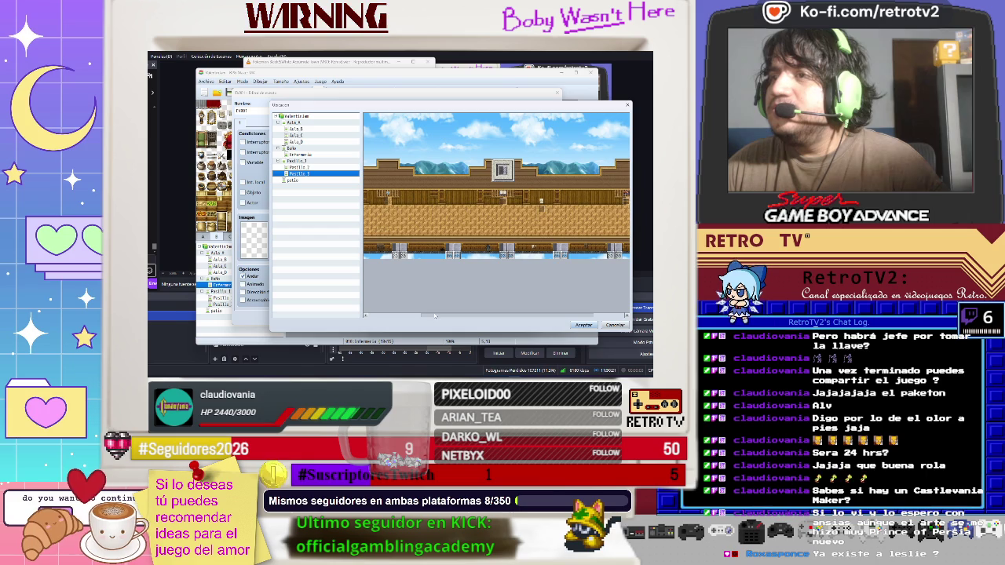
{"action": "left_click_drag", "start_coordinate": [422, 316], "coordinate": [479, 321]}
{"action": "double_click", "coordinate": [580, 212]}
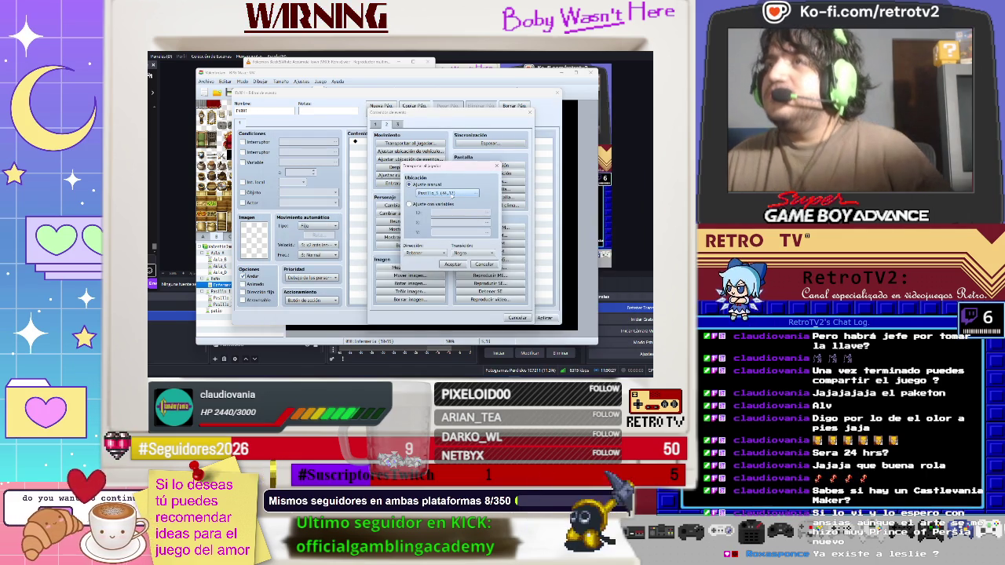
{"action": "left_click", "coordinate": [453, 265]}
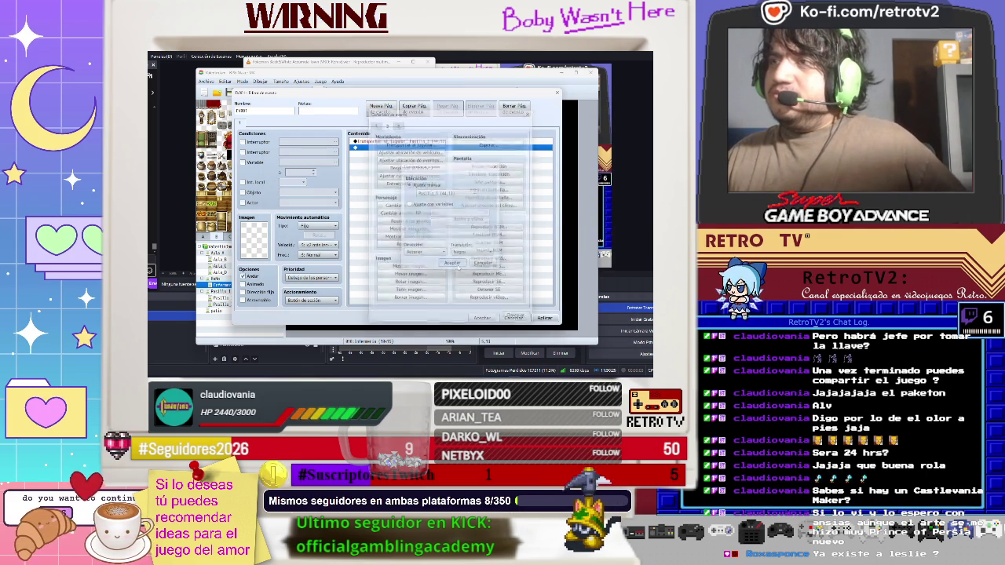
- Set the event's trigger to Player Touch and save it
{"action": "left_click", "coordinate": [487, 319]}
{"action": "left_click", "coordinate": [311, 300]}
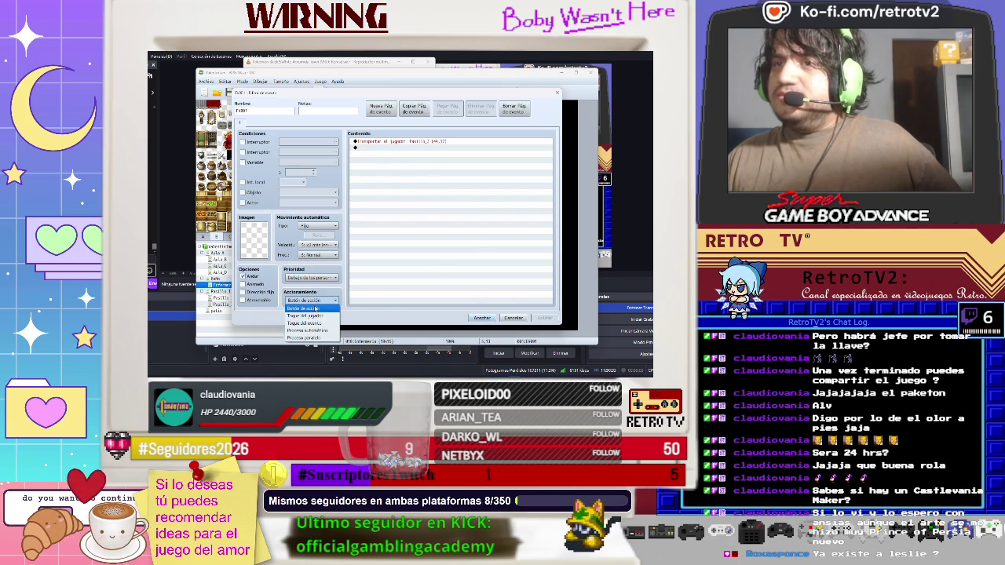
{"action": "left_click", "coordinate": [310, 313]}
{"action": "left_click", "coordinate": [482, 318]}
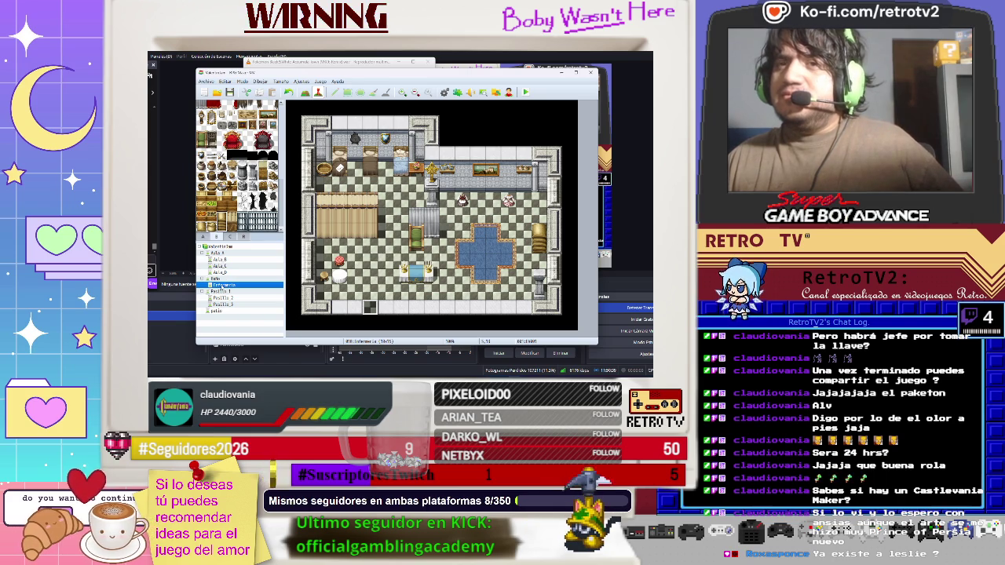
- Retarget the Pasillo 3 door event to Enfermeria at (5,12), then start a playtest
{"action": "left_click", "coordinate": [228, 305]}
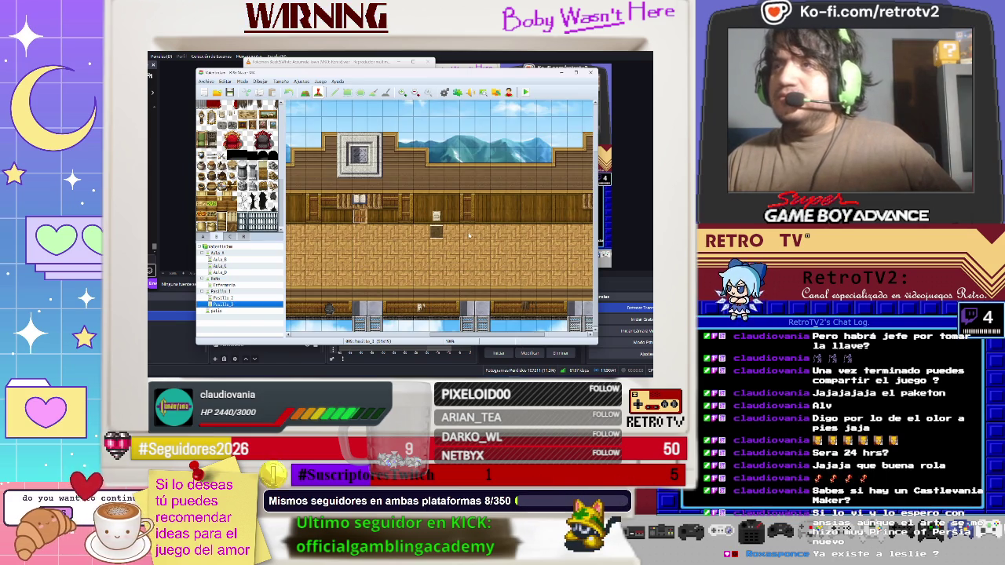
{"action": "scroll", "coordinate": [440, 216], "scroll_direction": "right", "scroll_amount": 3}
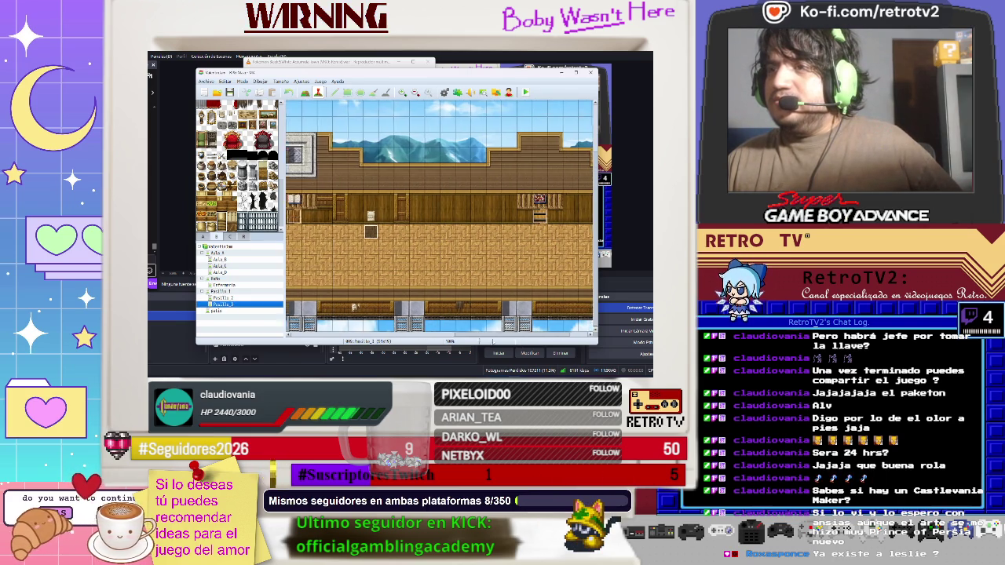
{"action": "double_click", "coordinate": [492, 217]}
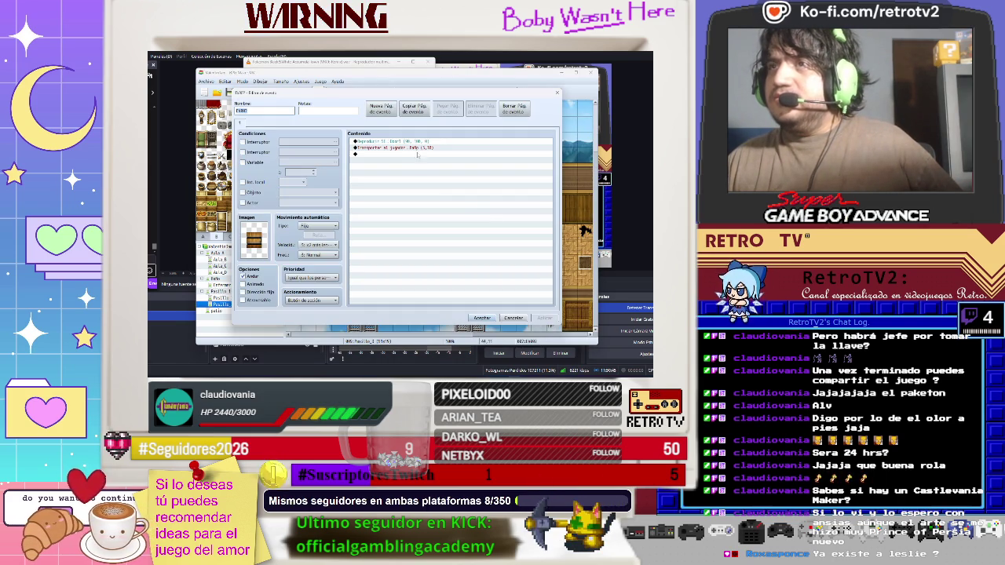
{"action": "right_click", "coordinate": [414, 149]}
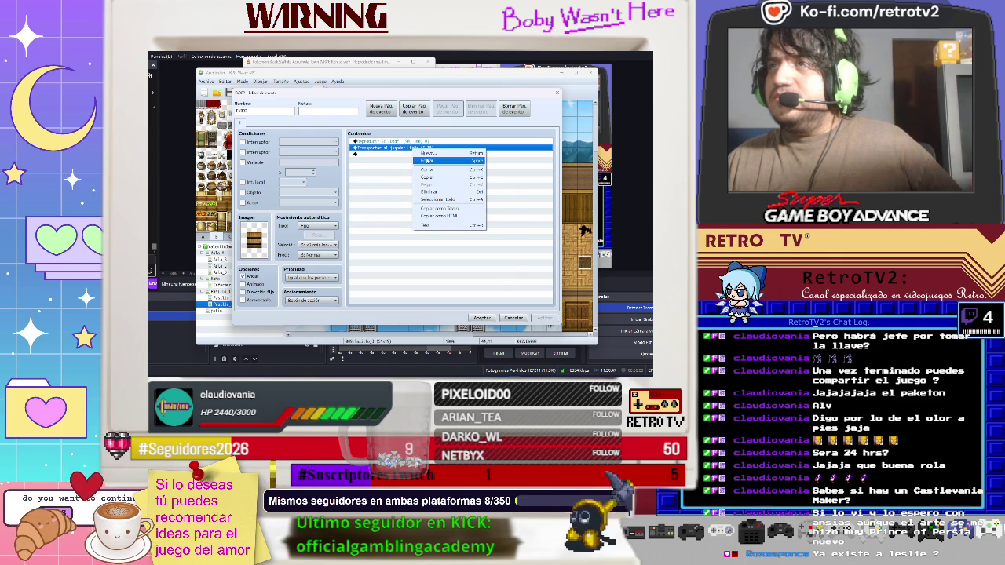
{"action": "left_click", "coordinate": [427, 160]}
{"action": "left_click", "coordinate": [448, 193]}
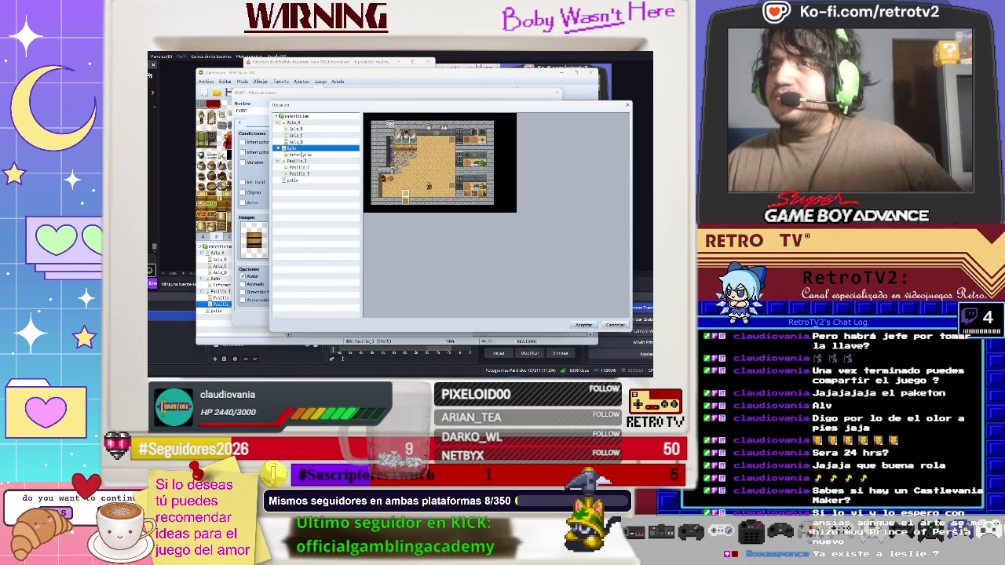
{"action": "left_click", "coordinate": [300, 154]}
{"action": "double_click", "coordinate": [405, 209]}
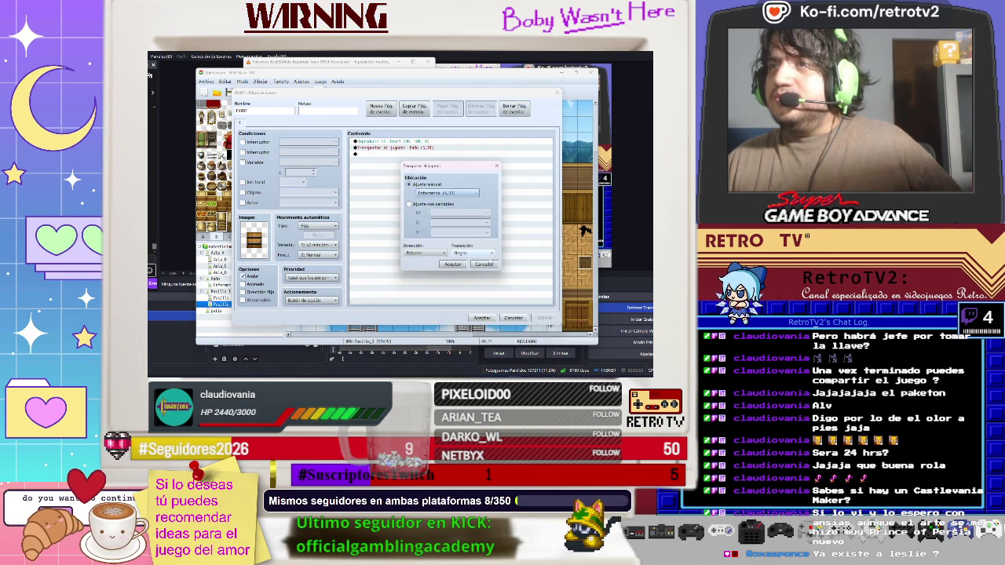
{"action": "left_click", "coordinate": [453, 263]}
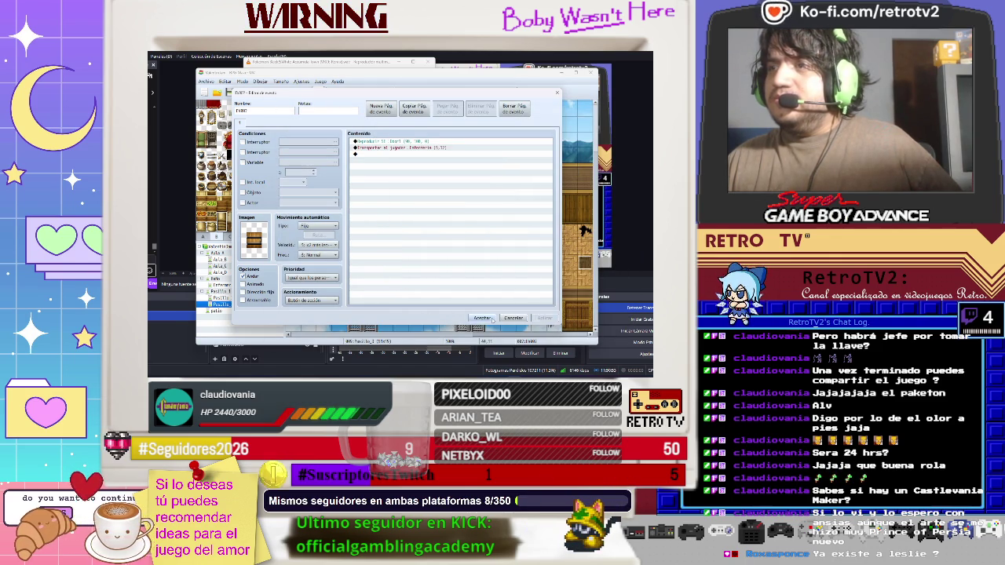
{"action": "left_click", "coordinate": [482, 317]}
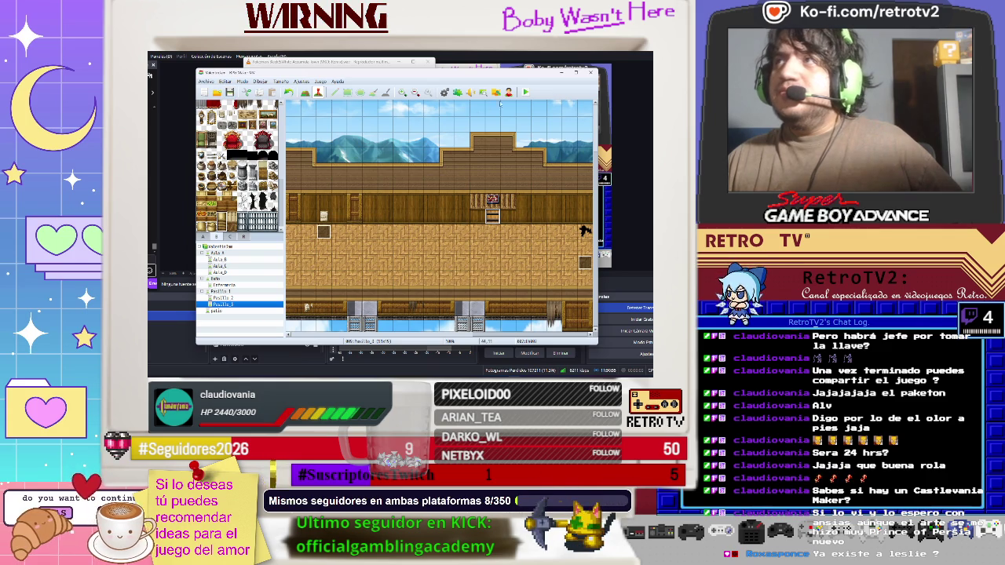
{"action": "left_click", "coordinate": [526, 92]}
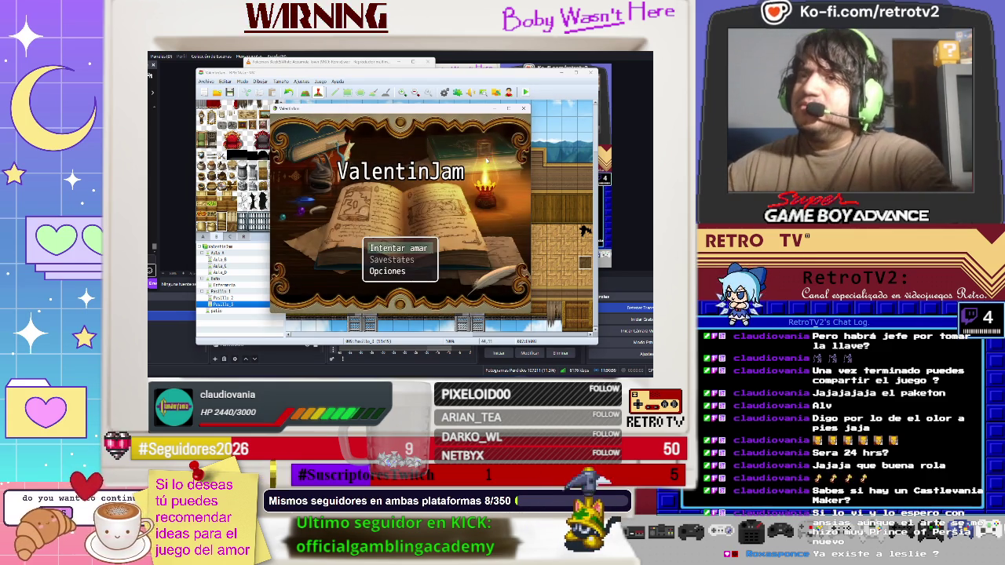
- Start a new game and walk through the hallway, classroom and rooms into the infirmary
{"action": "key", "text": "Return"}
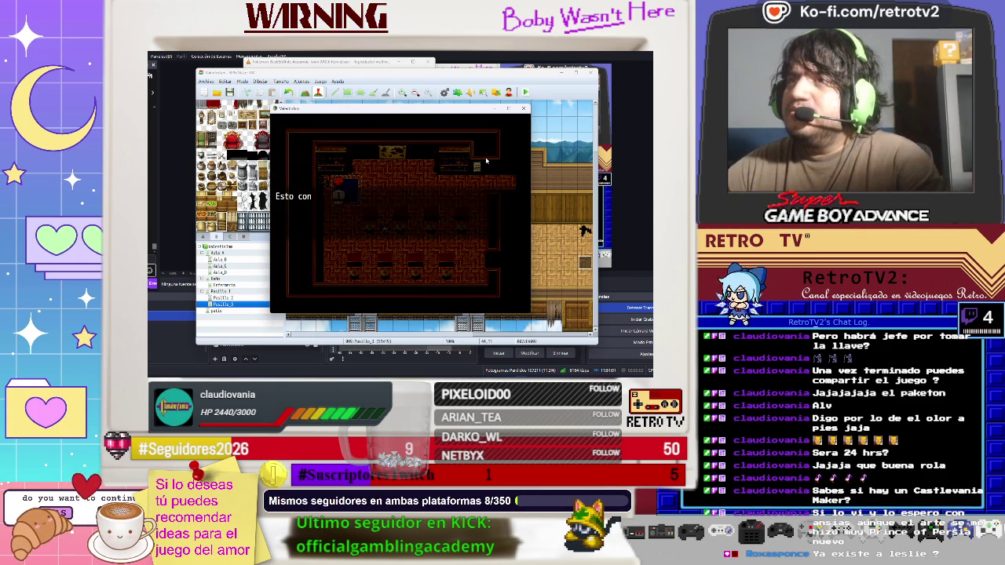
{"action": "key", "text": "Return"}
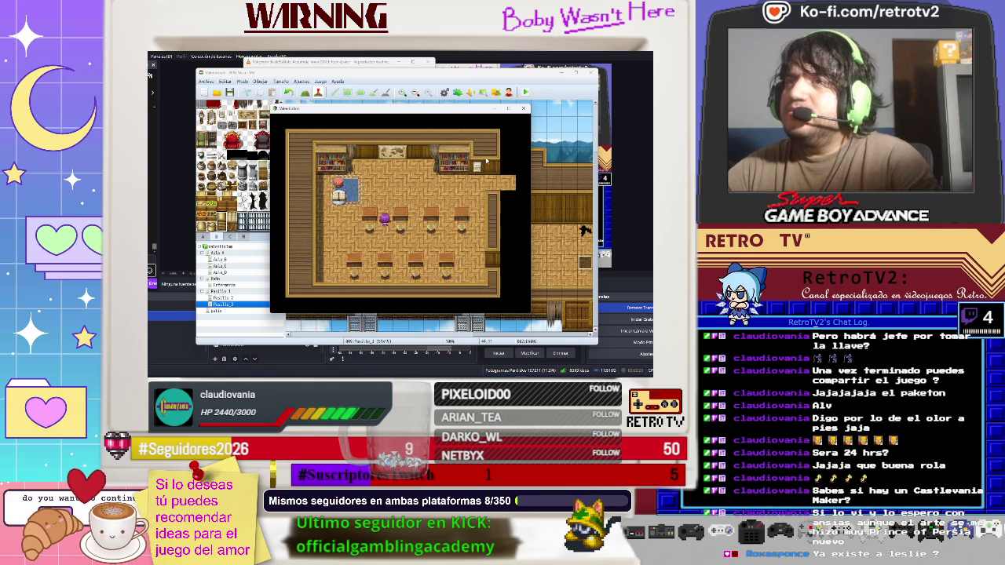
{"action": "key", "text": "Right"}
{"action": "key", "text": "Down"}
{"action": "key", "text": "Right"}
{"action": "key", "text": "Right"}
{"action": "key", "text": "Right"}
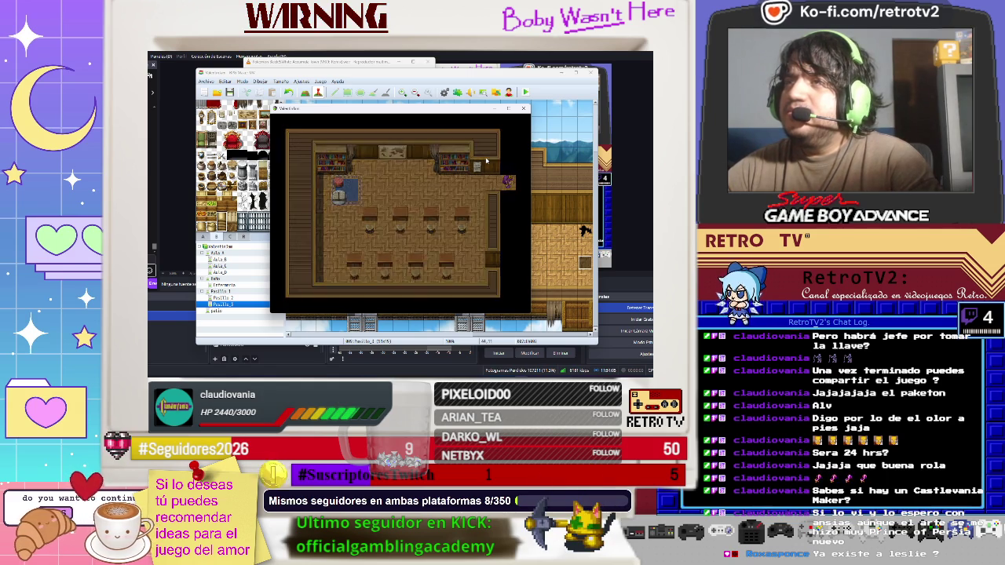
{"action": "key", "text": "Right"}
{"action": "key", "text": "Right"}
{"action": "key", "text": "Up"}
{"action": "key", "text": "Left"}
{"action": "key", "text": "Right"}
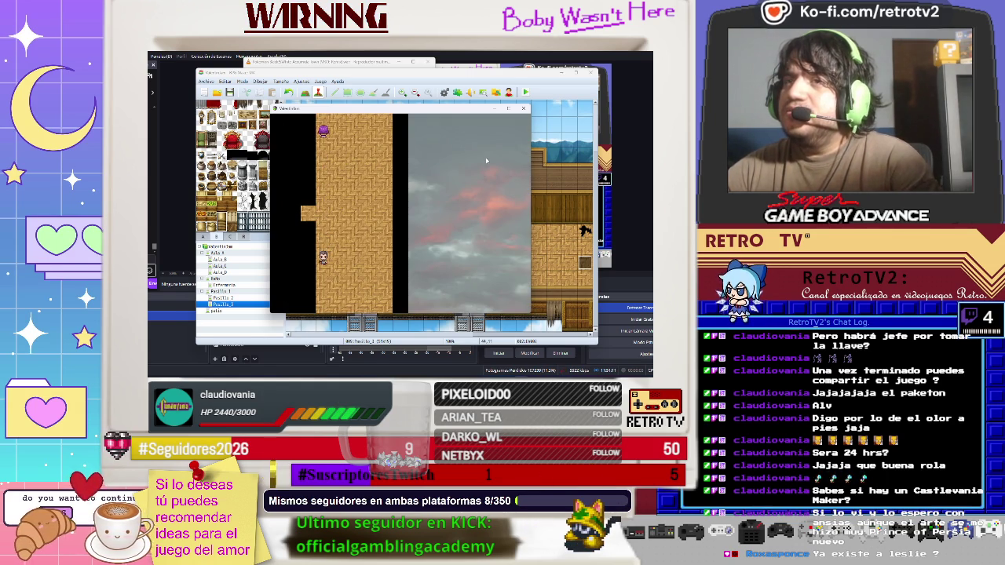
{"action": "key", "text": "Up"}
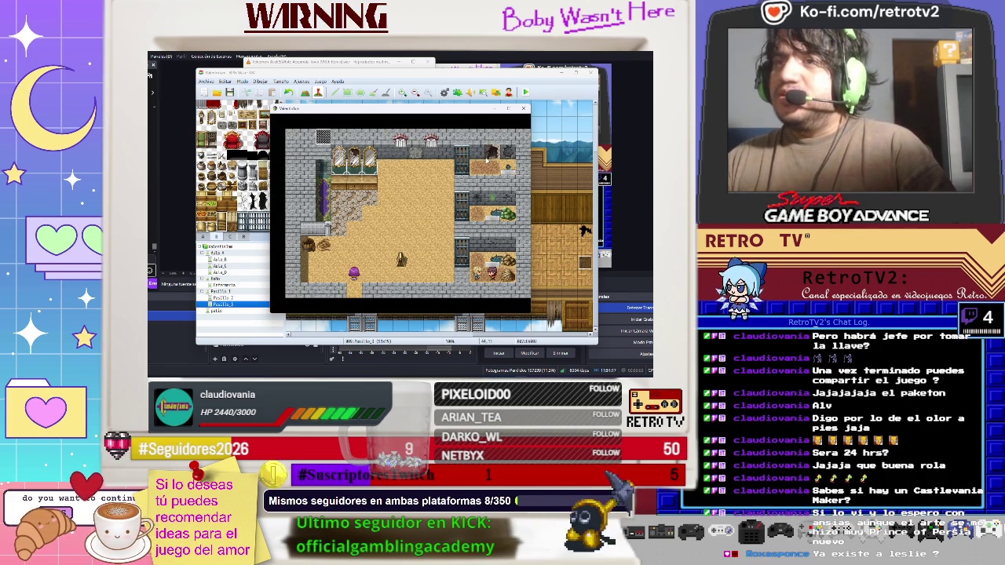
{"action": "key", "text": "Down"}
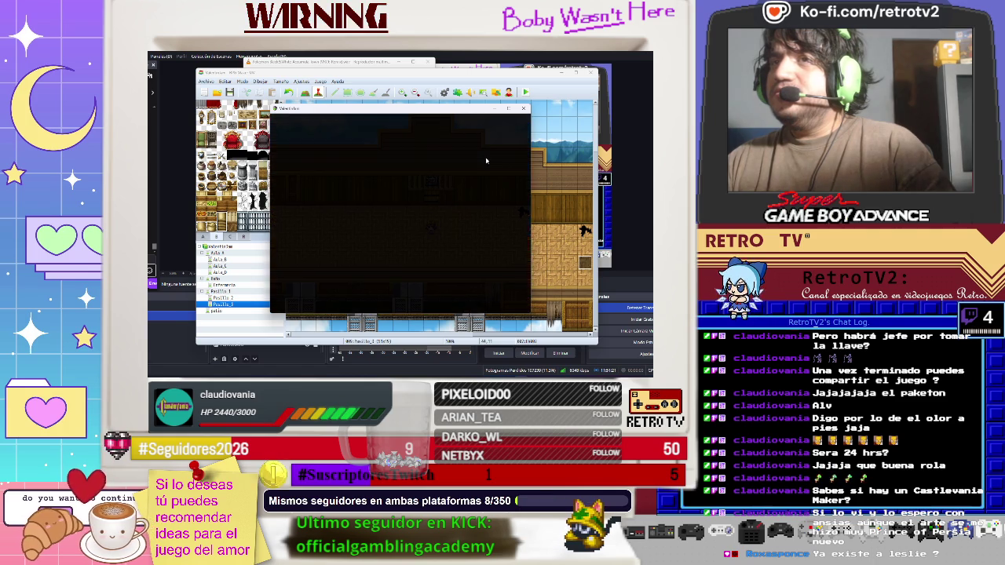
{"action": "key", "text": "Right"}
{"action": "key", "text": "Up"}
{"action": "key", "text": "Up"}
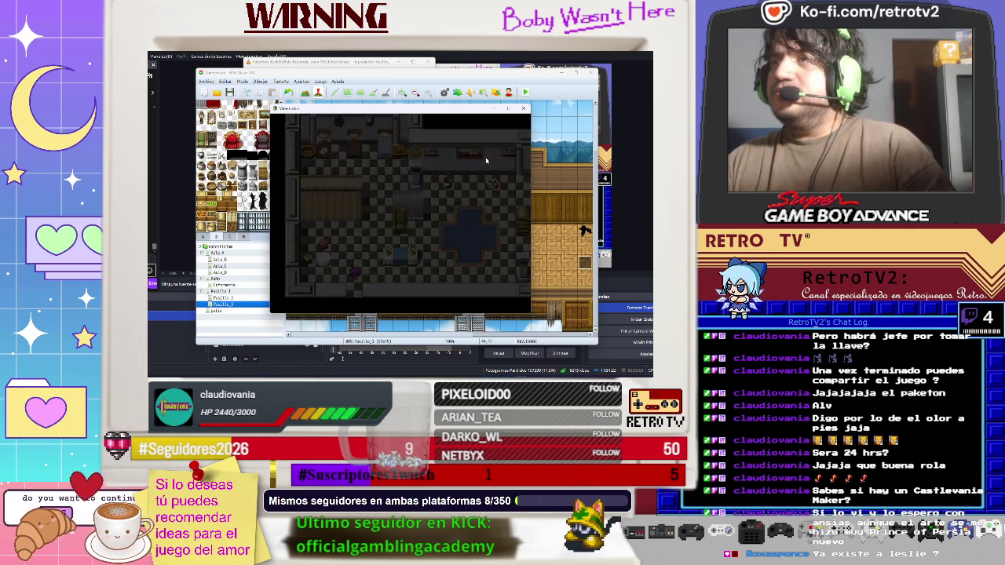
{"action": "key", "text": "Right"}
{"action": "key", "text": "Left"}
{"action": "key", "text": "Left"}
{"action": "key", "text": "Up"}
- Walk the character around the infirmary floor, past the other character and along its walls
{"action": "key", "text": "Right"}
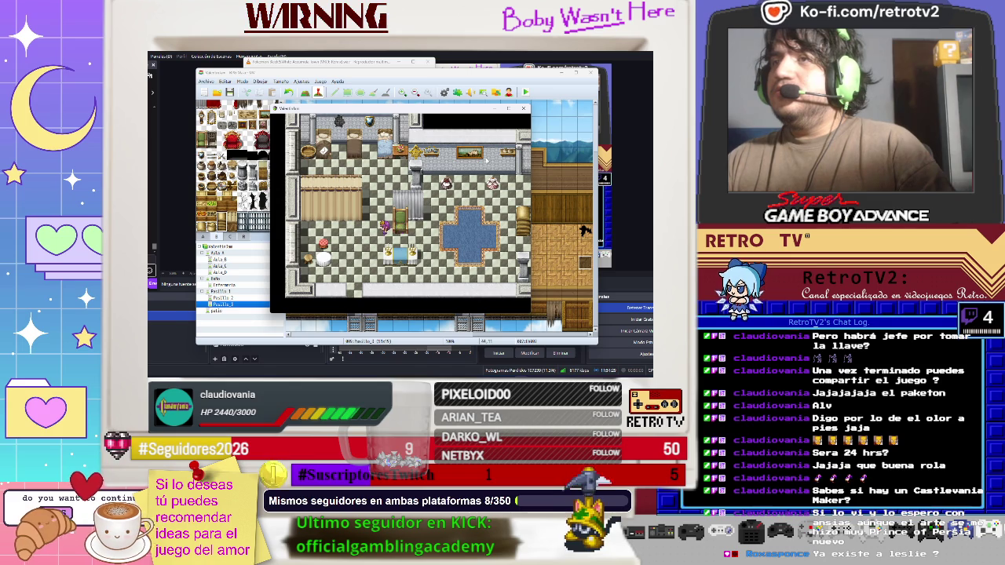
{"action": "key", "text": "Up"}
{"action": "key", "text": "Left"}
{"action": "key", "text": "Left"}
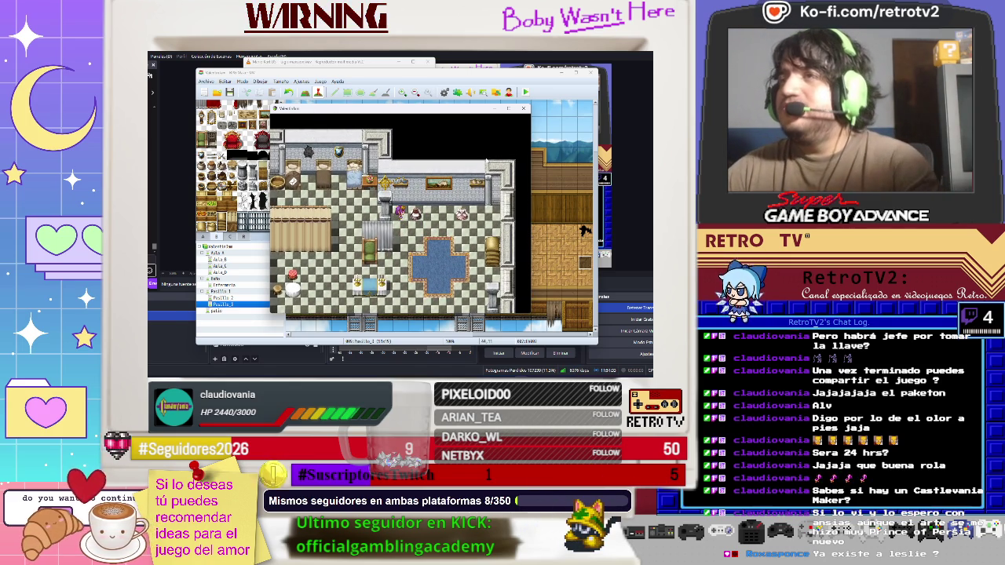
{"action": "key", "text": "Right"}
{"action": "key", "text": "Up"}
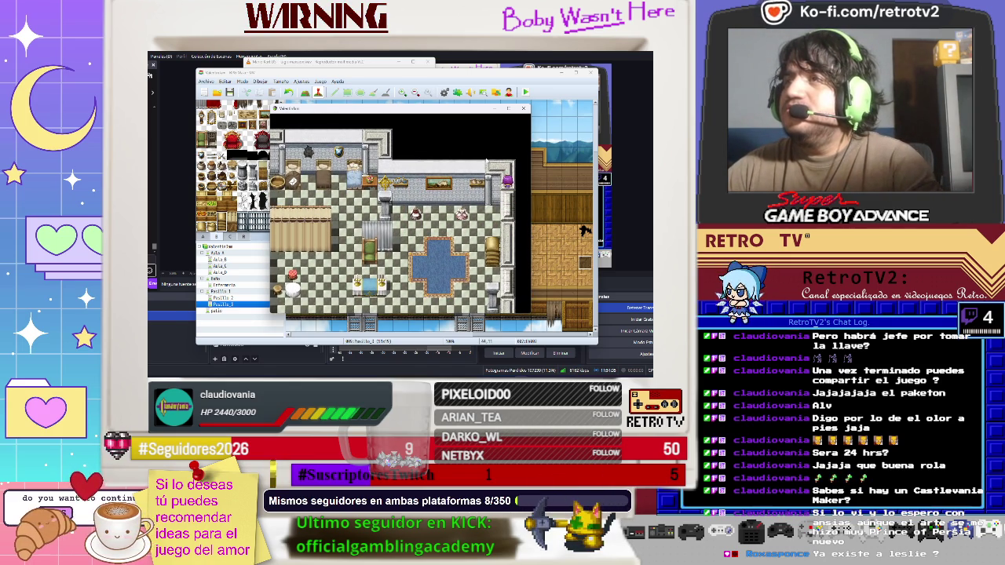
{"action": "key", "text": "Left"}
{"action": "key", "text": "Right"}
{"action": "key", "text": "Down"}
{"action": "key", "text": "Left"}
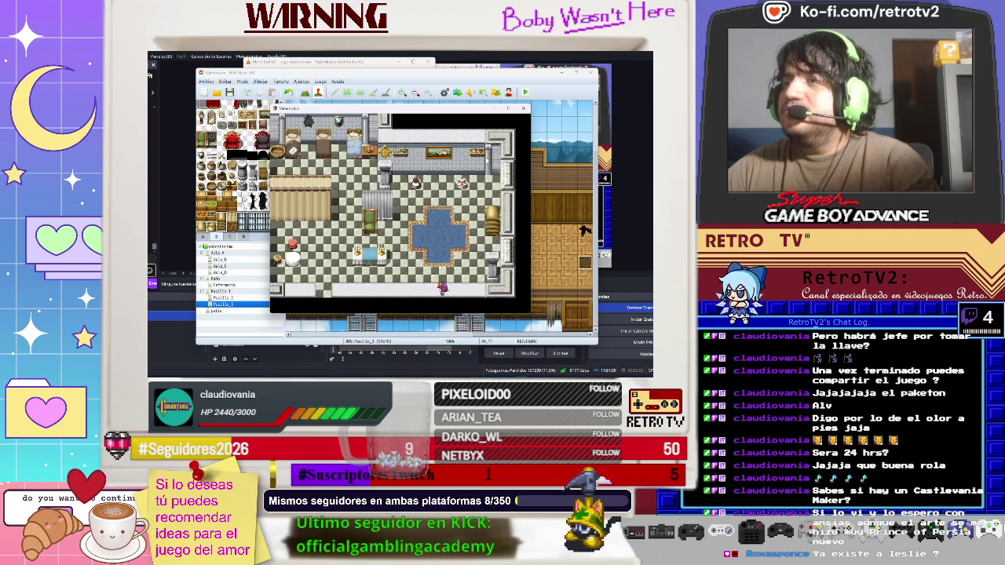
{"action": "key", "text": "Right"}
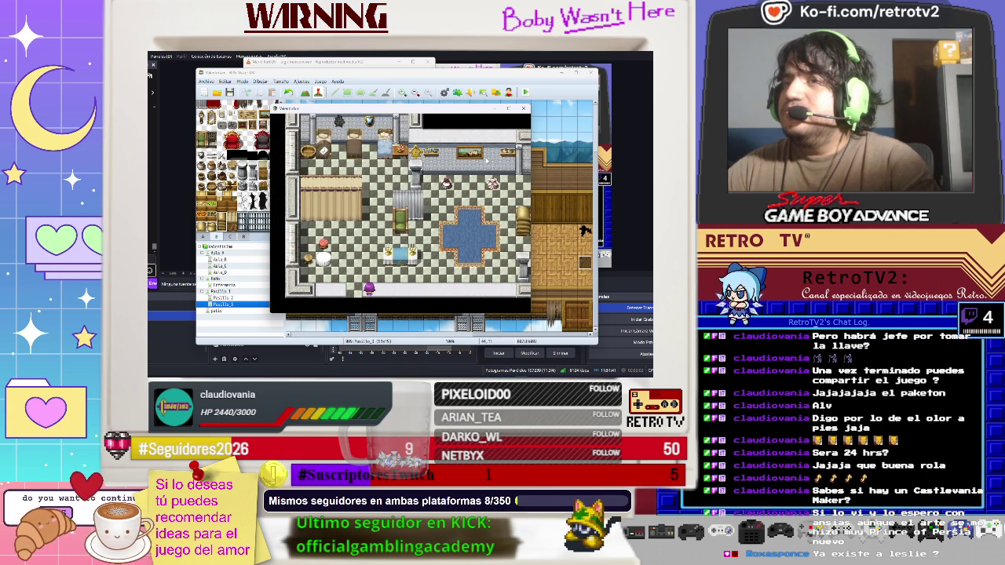
{"action": "key", "text": "Right"}
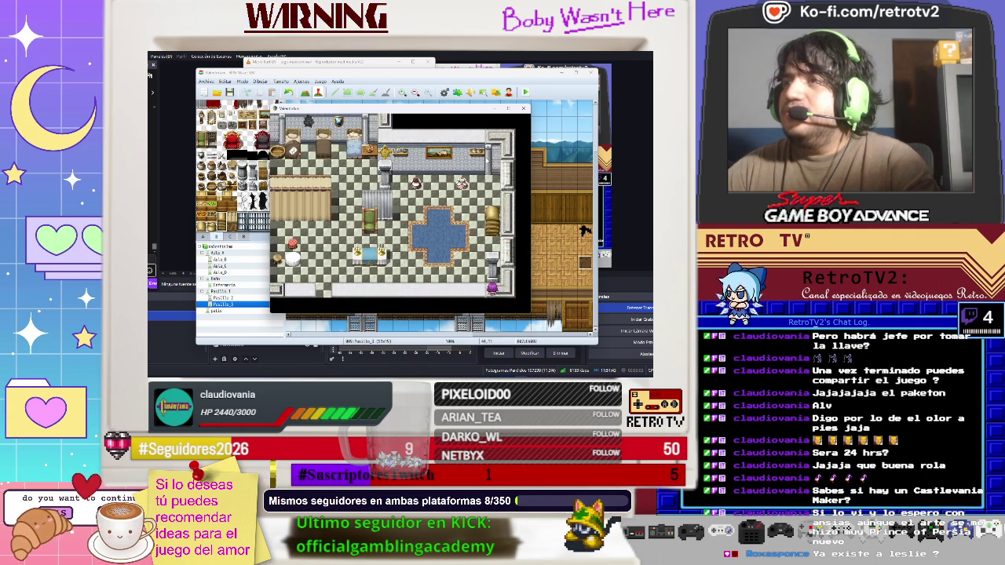
{"action": "key", "text": "Up"}
{"action": "key", "text": "Right"}
{"action": "key", "text": "Up"}
{"action": "key", "text": "Left"}
{"action": "key", "text": "Down"}
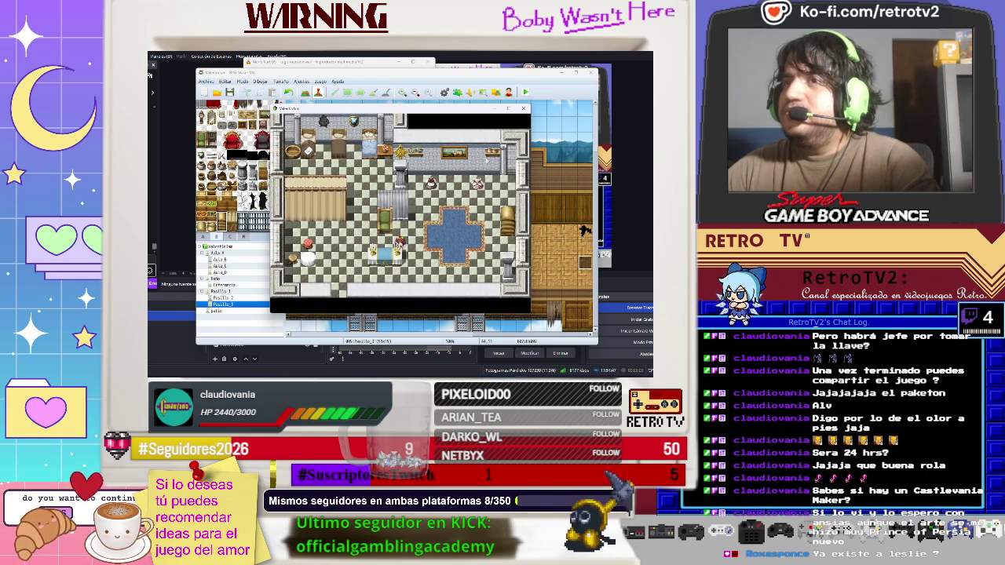
{"action": "key", "text": "Left"}
{"action": "key", "text": "Down"}
{"action": "key", "text": "Up"}
{"action": "key", "text": "Down"}
{"action": "key", "text": "Right"}
{"action": "key", "text": "Up"}
{"action": "key", "text": "Right"}
{"action": "key", "text": "Right"}
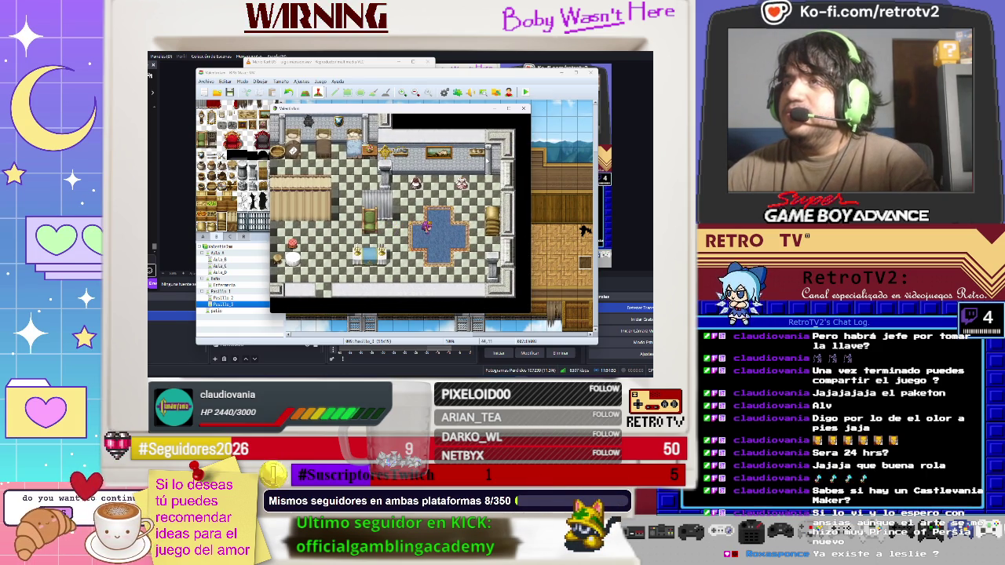
{"action": "key", "text": "Down"}
{"action": "key", "text": "Right"}
{"action": "key", "text": "Up"}
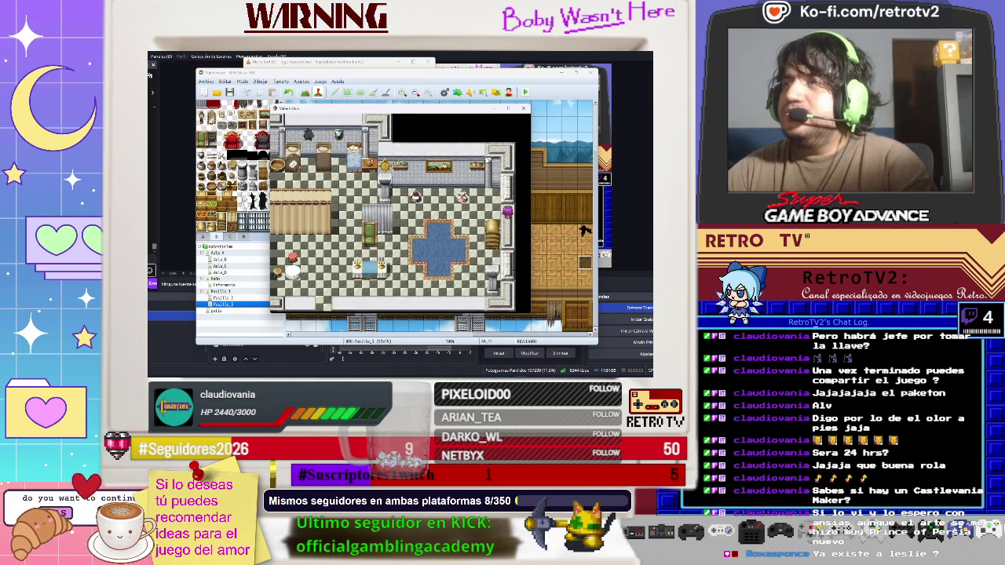
{"action": "key", "text": "Left"}
{"action": "key", "text": "Left"}
{"action": "key", "text": "Up"}
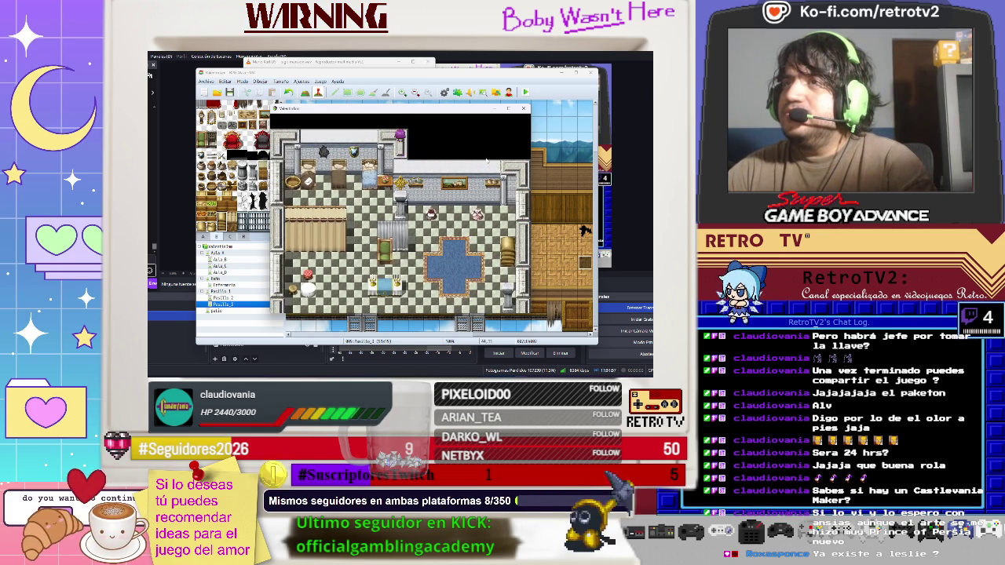
{"action": "key", "text": "Left"}
- Open the in-game main menu and move to the quit option
{"action": "key", "text": "Down"}
{"action": "key", "text": "Right"}
{"action": "key", "text": "Escape"}
{"action": "key", "text": "Up"}
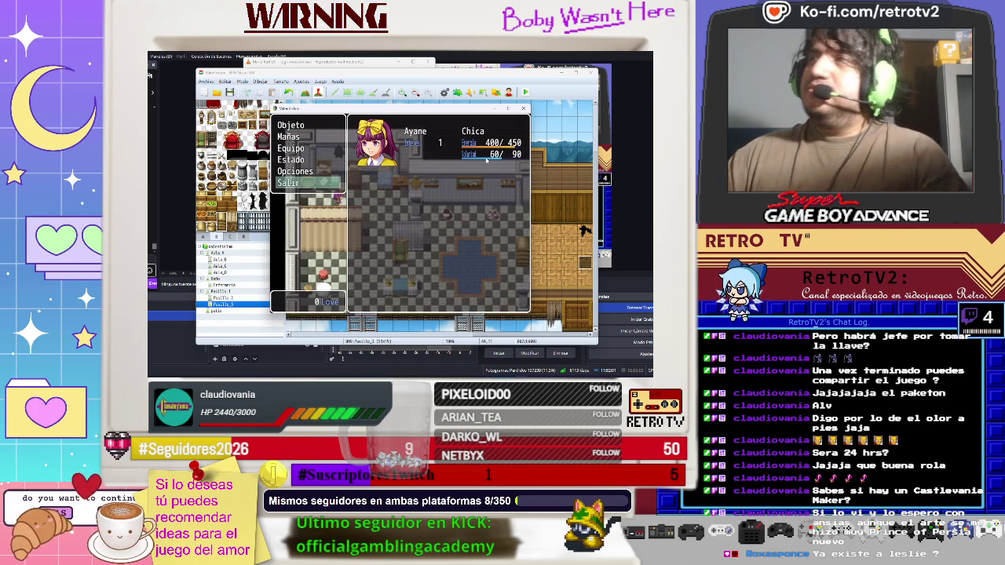
- End the playtest and open the game database
{"action": "left_click", "coordinate": [524, 108]}
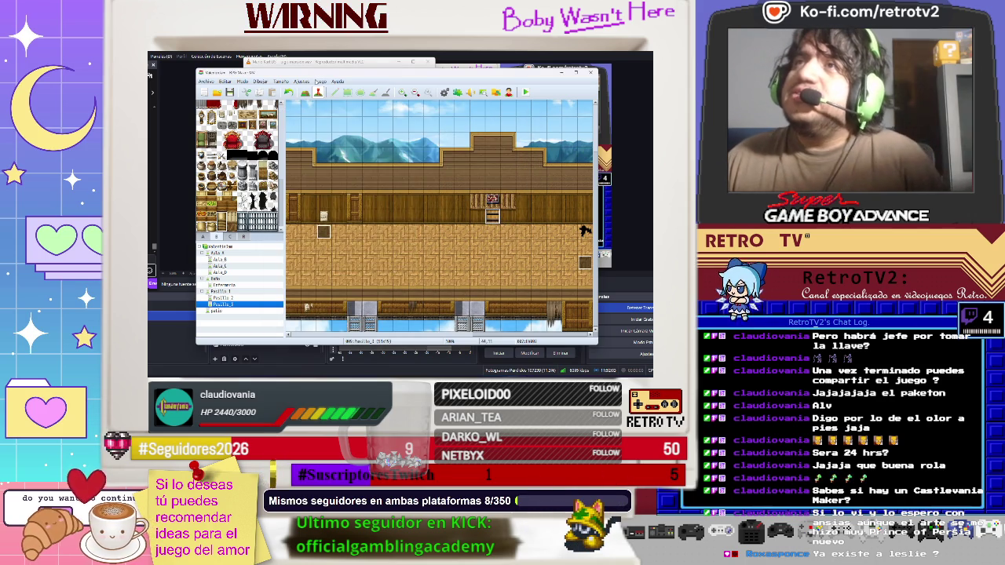
{"action": "left_click", "coordinate": [301, 82]}
{"action": "left_click", "coordinate": [314, 89]}
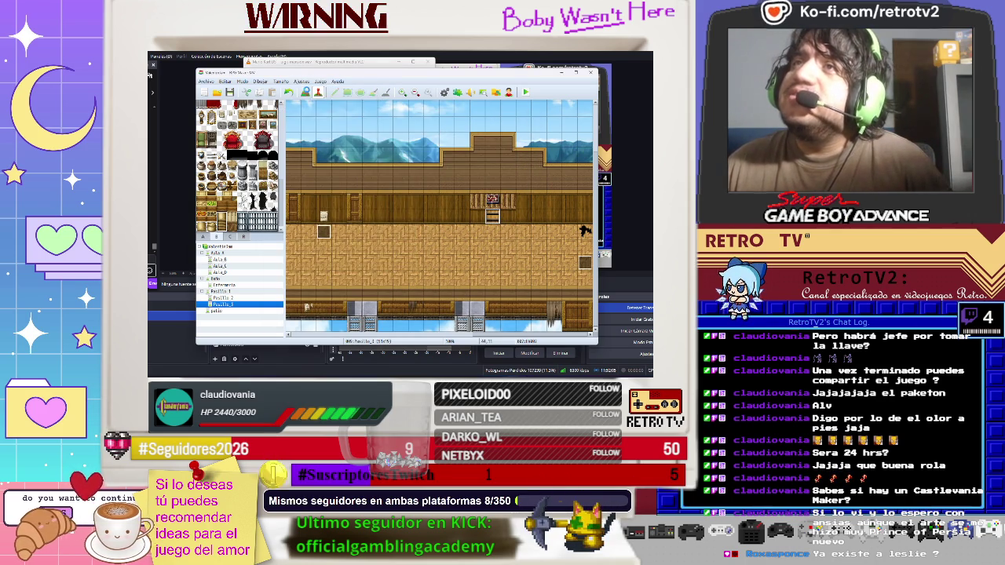
- Review the 0002 Exterior and 0003 Interior tilesets, apply the changes, and close the database
{"action": "left_click", "coordinate": [233, 208]}
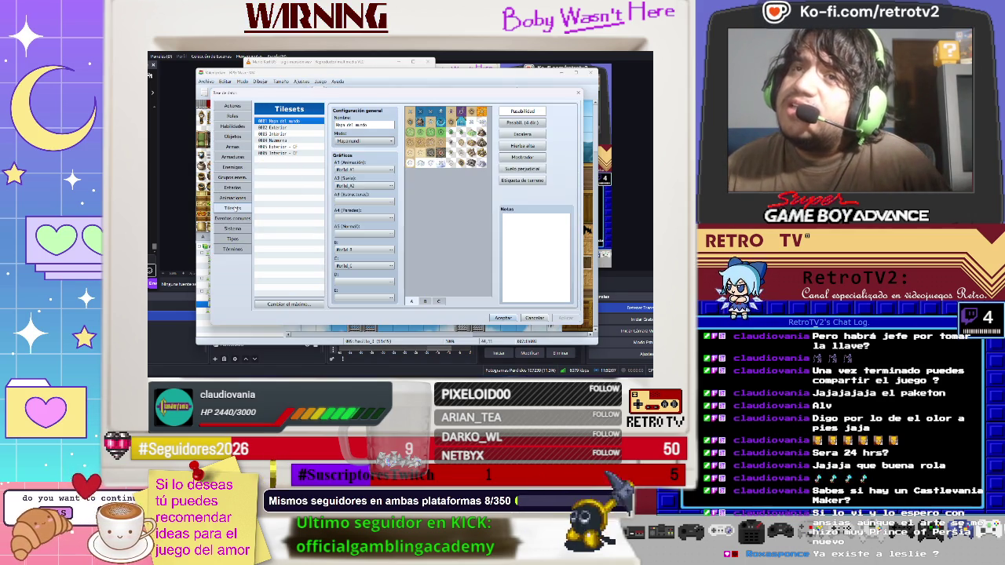
{"action": "left_click", "coordinate": [280, 127]}
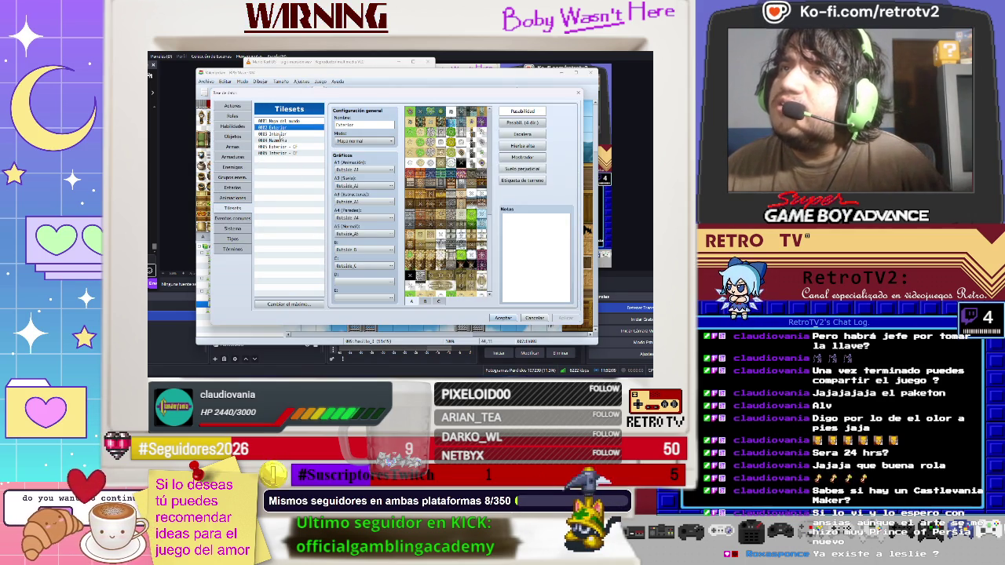
{"action": "left_click", "coordinate": [280, 135]}
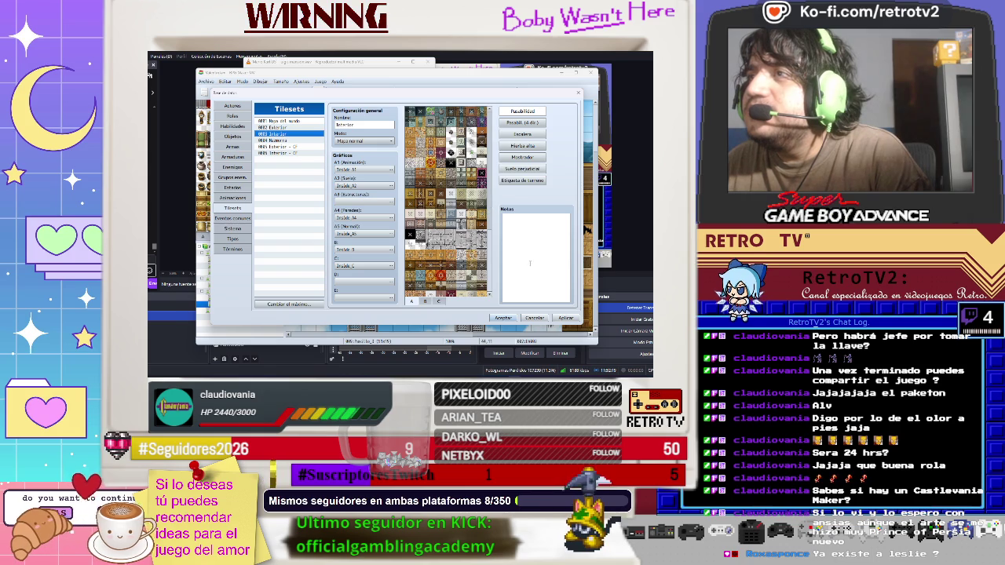
{"action": "left_click", "coordinate": [565, 318]}
{"action": "left_click", "coordinate": [502, 318]}
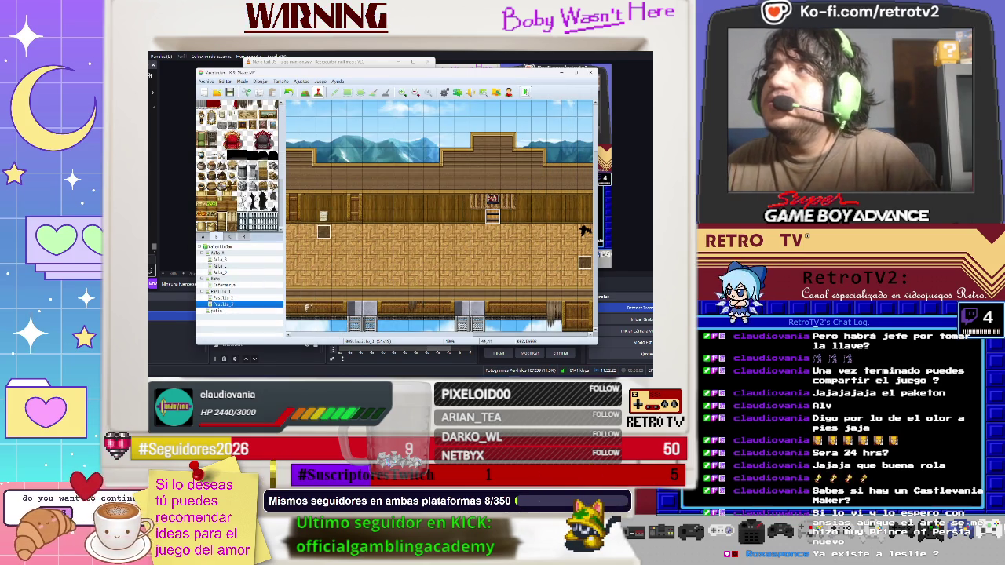
- Start a playtest and walk from the classroom up the corridor into the infirmary
{"action": "left_click", "coordinate": [526, 92]}
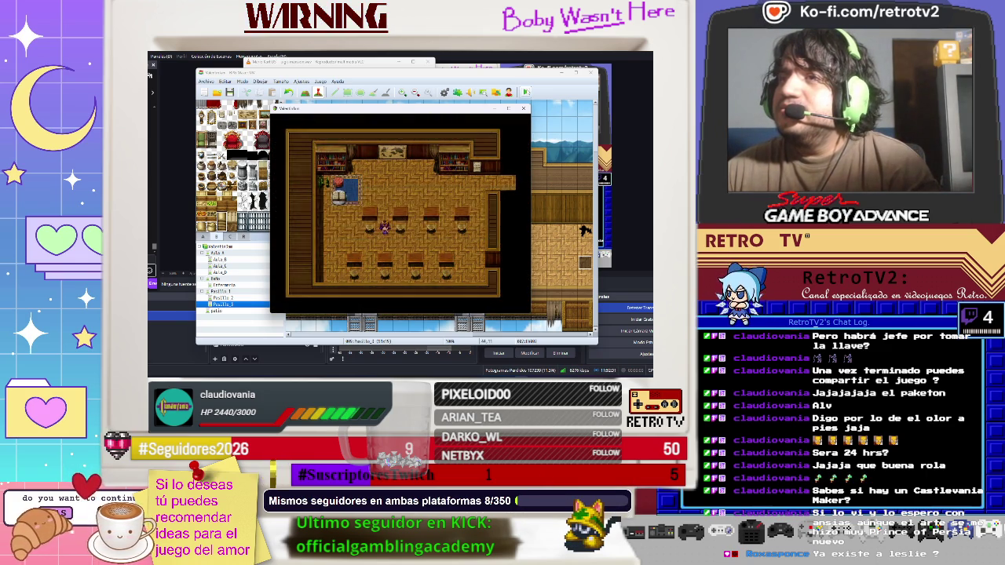
{"action": "key", "text": "Right"}
{"action": "key", "text": "Up"}
{"action": "key", "text": "Right"}
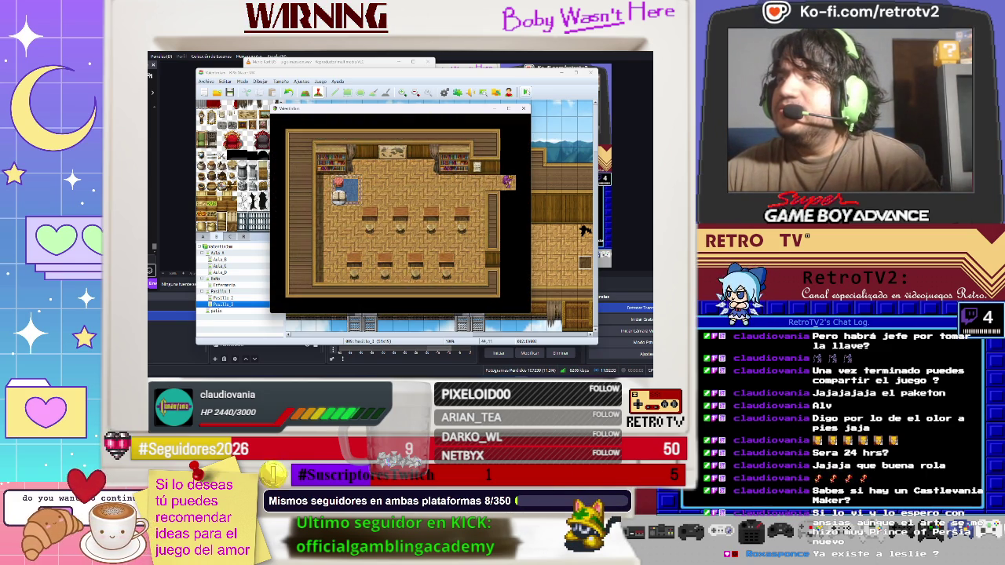
{"action": "key", "text": "Up"}
{"action": "key", "text": "Up"}
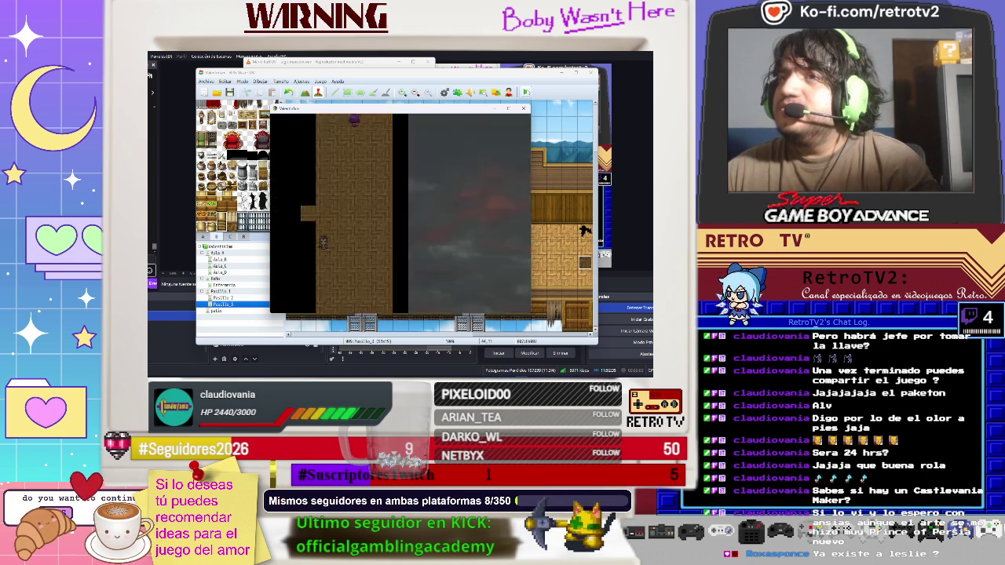
{"action": "key", "text": "Up"}
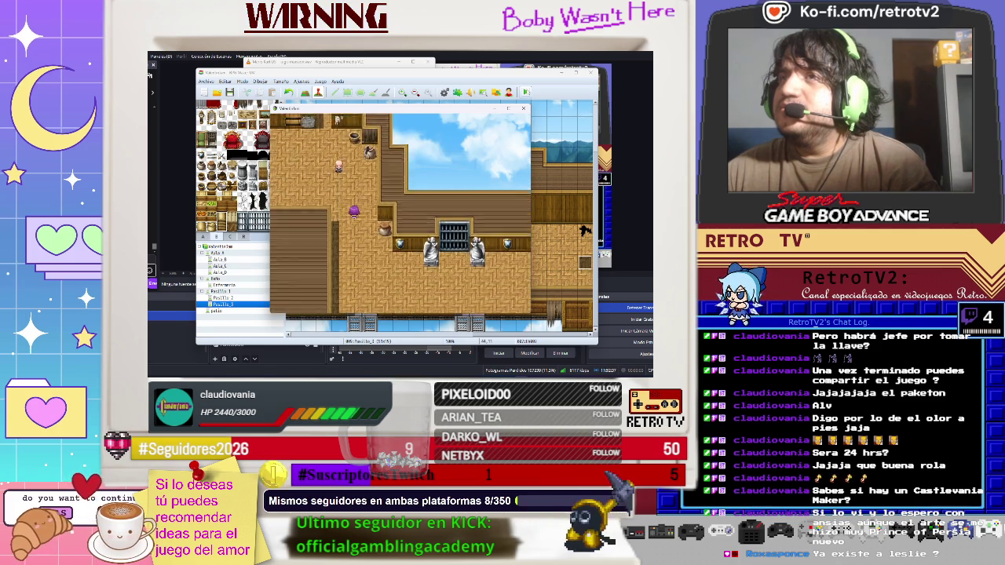
{"action": "key", "text": "Up"}
{"action": "key", "text": "Right"}
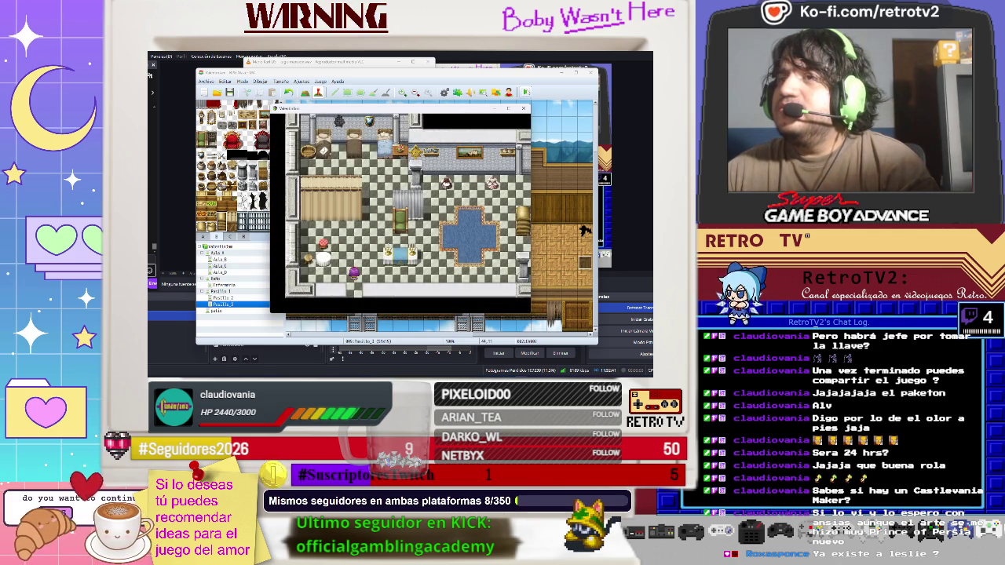
- Walk the character around the infirmary and along its top row
{"action": "key", "text": "Up"}
{"action": "key", "text": "Left"}
{"action": "key", "text": "Down"}
{"action": "key", "text": "Left"}
{"action": "key", "text": "Up"}
{"action": "key", "text": "Up"}
{"action": "key", "text": "Down"}
{"action": "key", "text": "Up"}
{"action": "key", "text": "Right"}
{"action": "key", "text": "Up"}
{"action": "key", "text": "Up"}
{"action": "key", "text": "Left"}
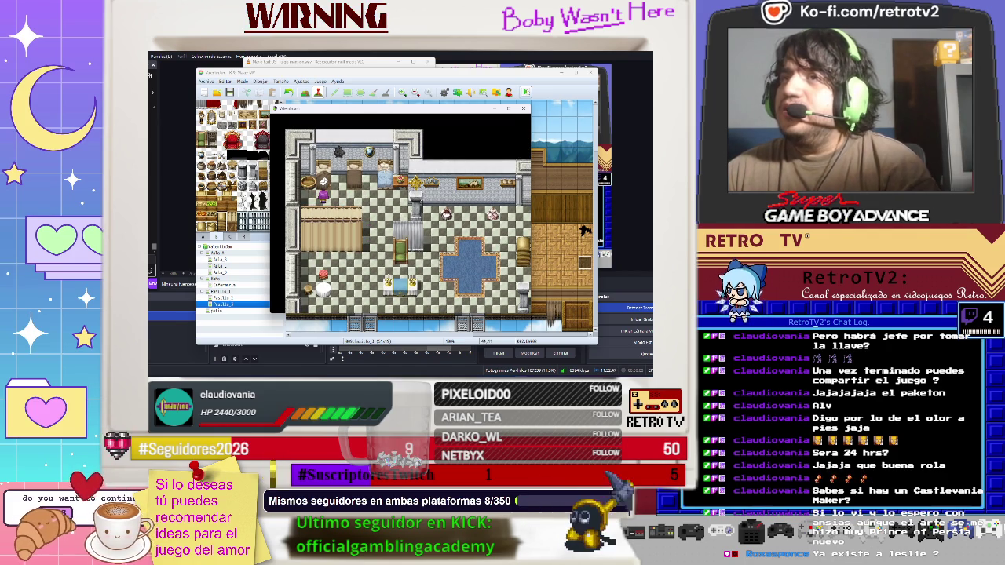
{"action": "key", "text": "Right"}
{"action": "key", "text": "Left"}
{"action": "key", "text": "Right"}
- Walk around the infirmary furniture and leave through its exit into the wooden Pasillo_3 hall
{"action": "key", "text": "Down"}
{"action": "key", "text": "Right"}
{"action": "key", "text": "Down"}
{"action": "key", "text": "Right"}
{"action": "key", "text": "Down"}
{"action": "key", "text": "Left"}
{"action": "key", "text": "Down"}
{"action": "key", "text": "Right"}
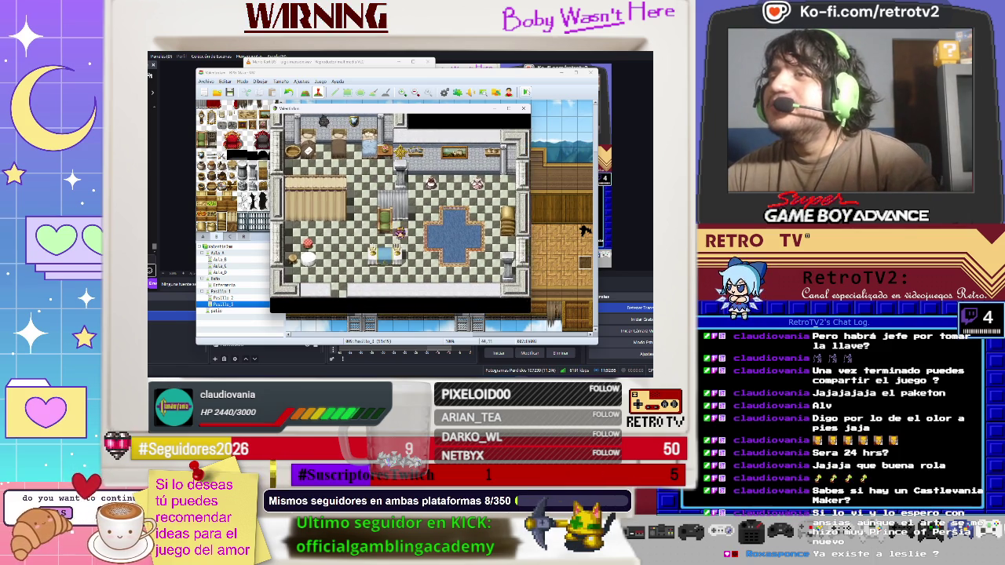
{"action": "key", "text": "Down"}
{"action": "key", "text": "Up"}
{"action": "key", "text": "Up"}
{"action": "key", "text": "Up"}
{"action": "key", "text": "Up"}
{"action": "key", "text": "Left"}
{"action": "key", "text": "Left"}
{"action": "key", "text": "Left"}
{"action": "key", "text": "Down"}
{"action": "key", "text": "Down"}
{"action": "key", "text": "Left"}
{"action": "key", "text": "Left"}
{"action": "key", "text": "Down"}
{"action": "key", "text": "Left"}
{"action": "key", "text": "Down"}
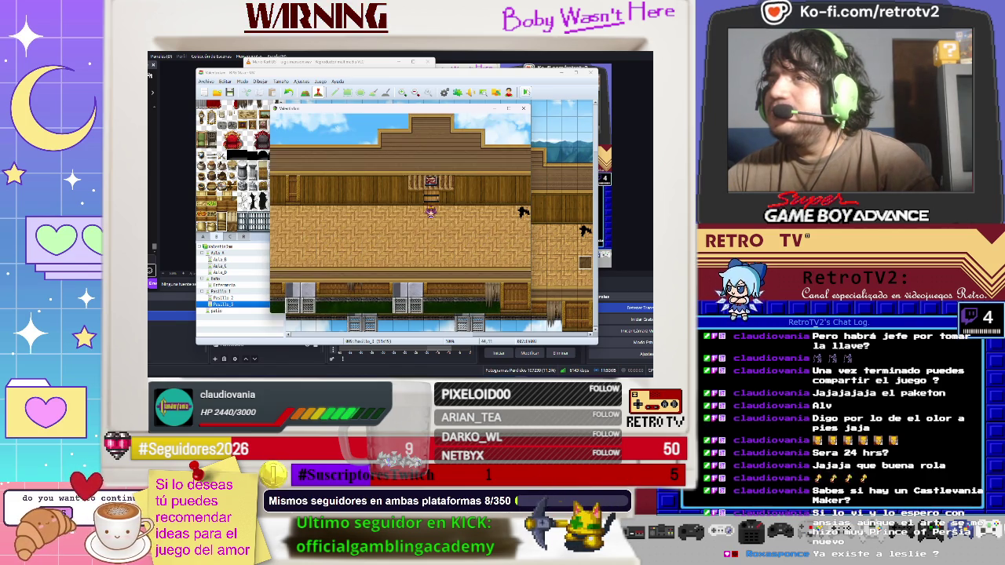
- Walk left along the wooden hall and check the padlocked door's locked message
{"action": "key", "text": "Left"}
{"action": "key", "text": "Left"}
{"action": "key", "text": "Left"}
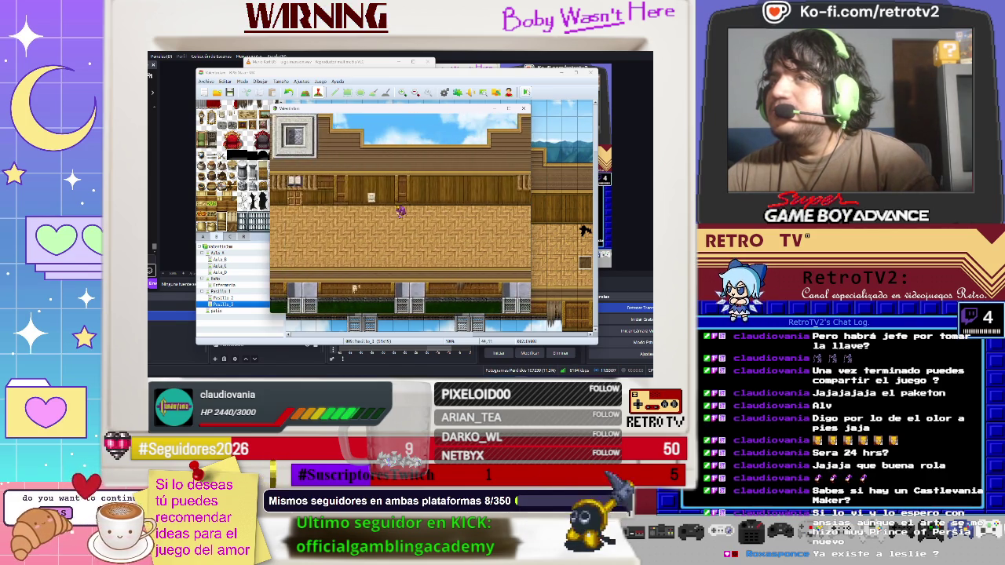
{"action": "key", "text": "Left"}
{"action": "key", "text": "Left"}
{"action": "key", "text": "Left"}
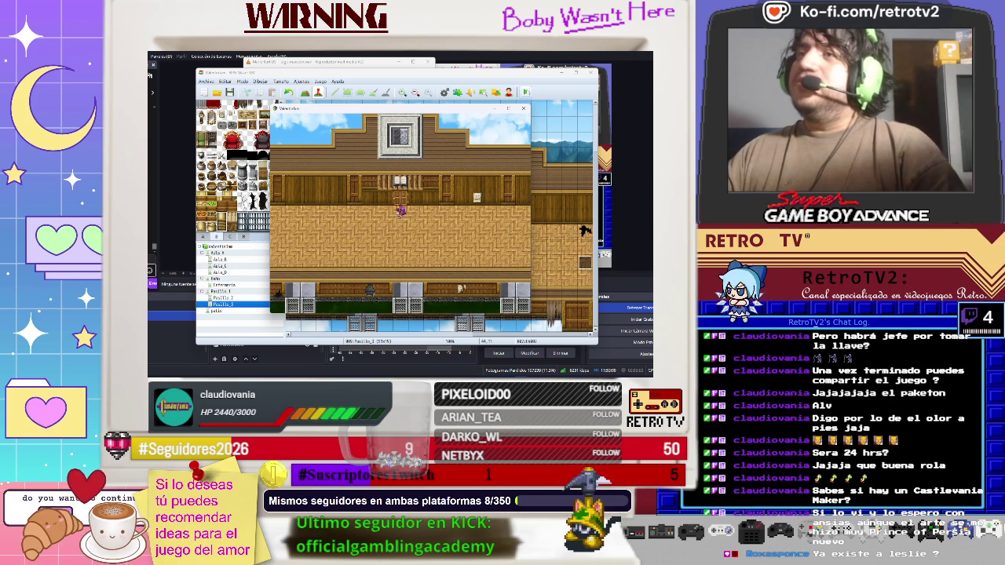
{"action": "key", "text": "Return"}
{"action": "key", "text": "Return"}
{"action": "key", "text": "Return"}
{"action": "key", "text": "Left"}
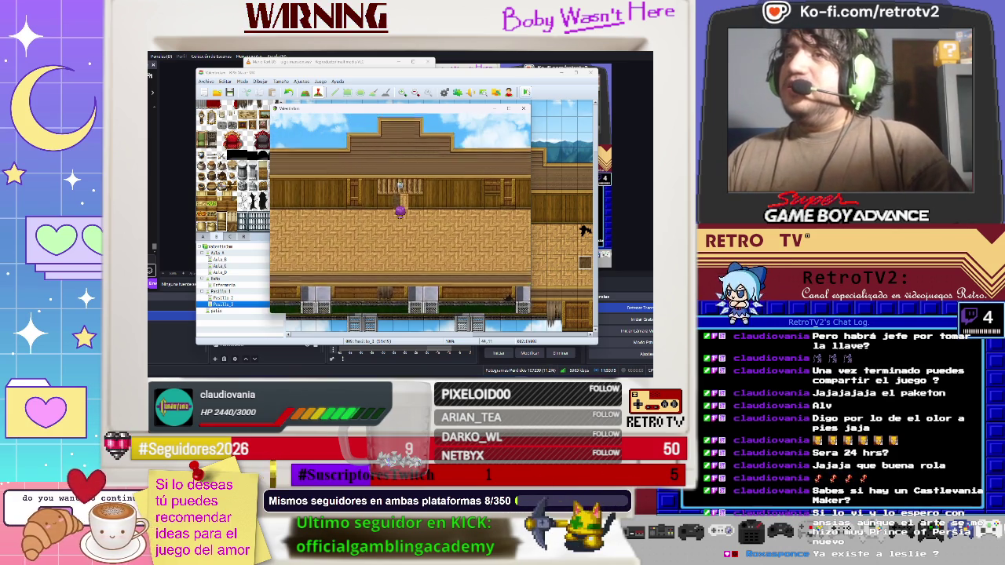
{"action": "key", "text": "Down"}
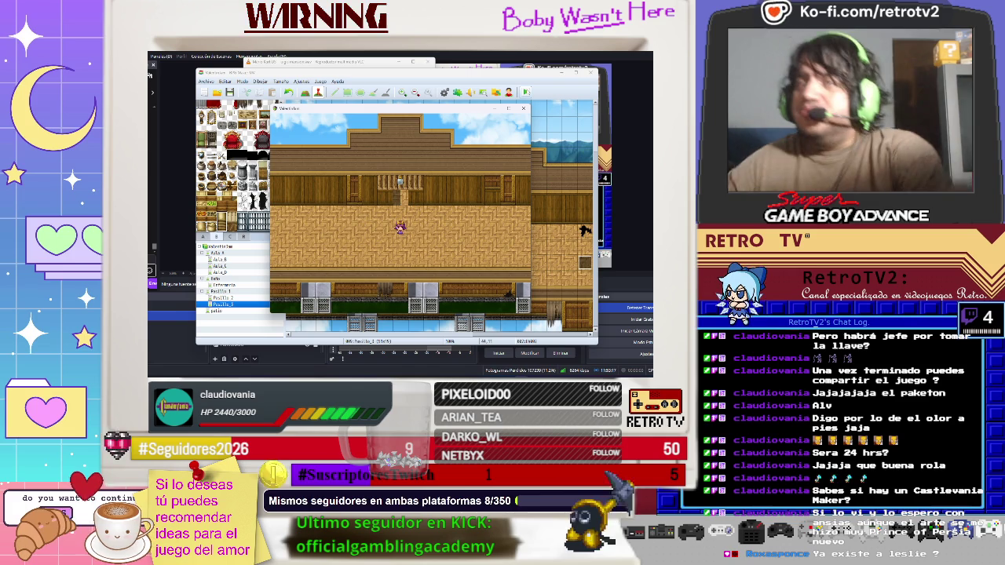
{"action": "key", "text": "Left"}
{"action": "key", "text": "Left"}
- Walk through the next room, classroom and hallway back to the wooden hall
{"action": "key", "text": "Down"}
{"action": "key", "text": "Right"}
{"action": "key", "text": "Right"}
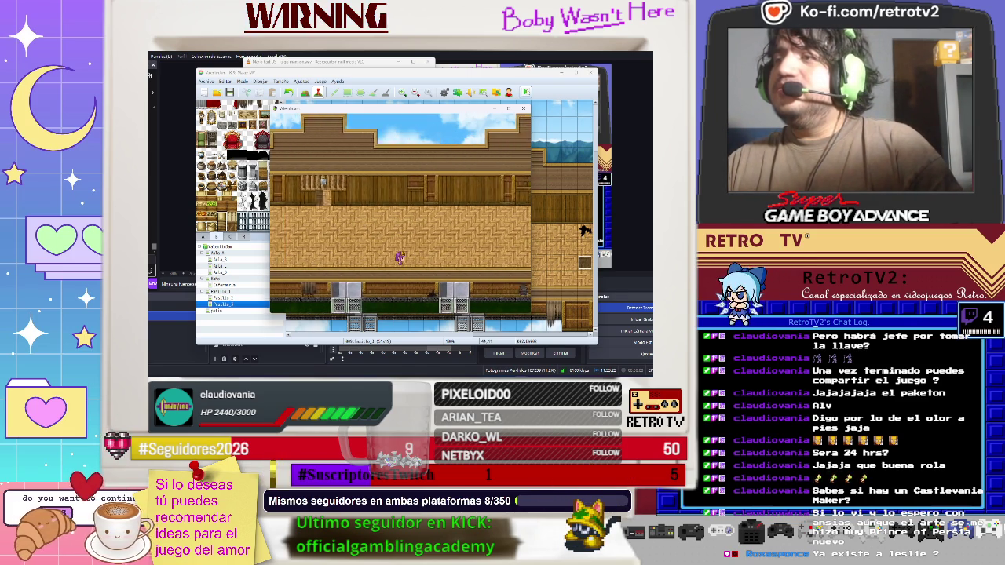
{"action": "key", "text": "Right"}
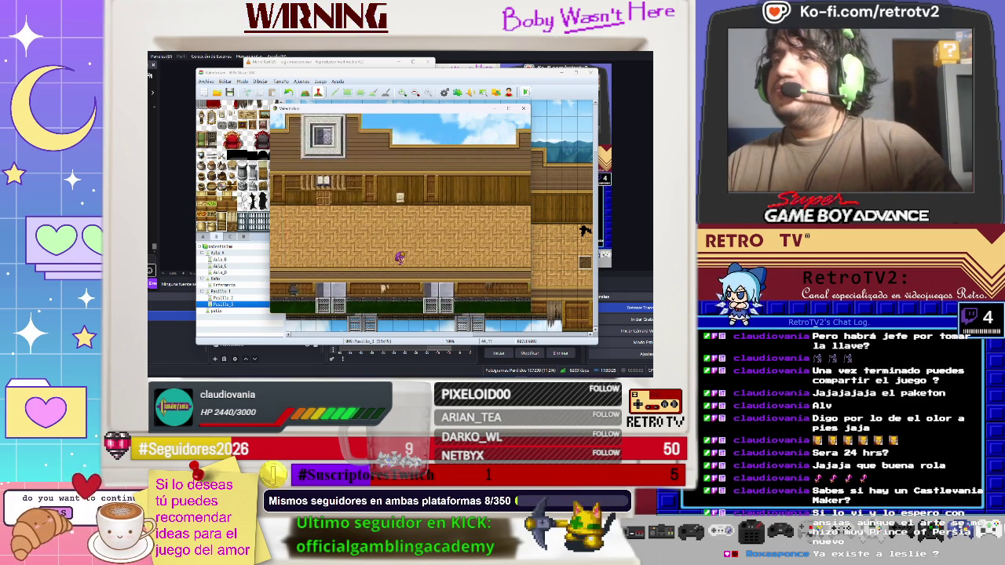
{"action": "key", "text": "Right"}
{"action": "key", "text": "Up"}
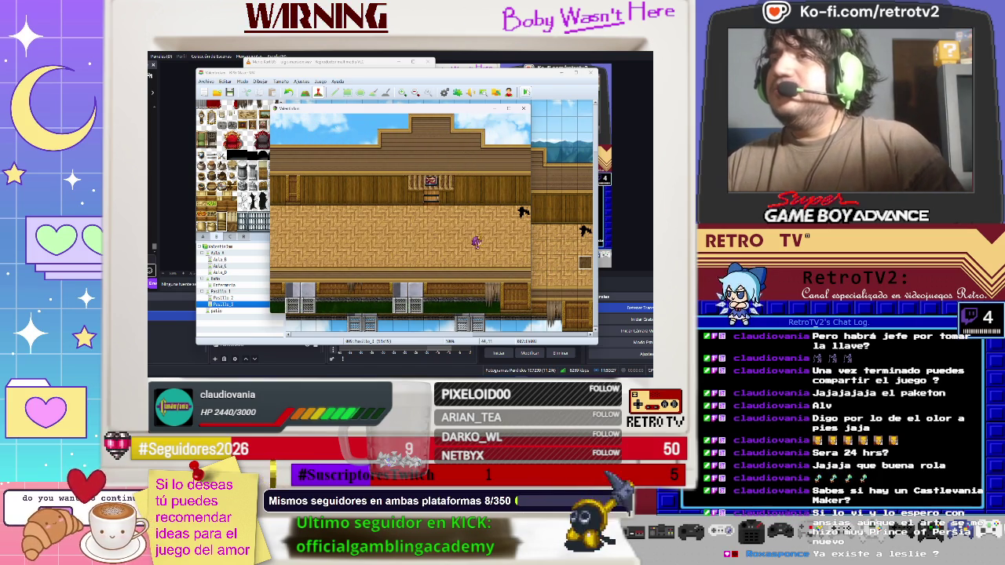
{"action": "key", "text": "Up"}
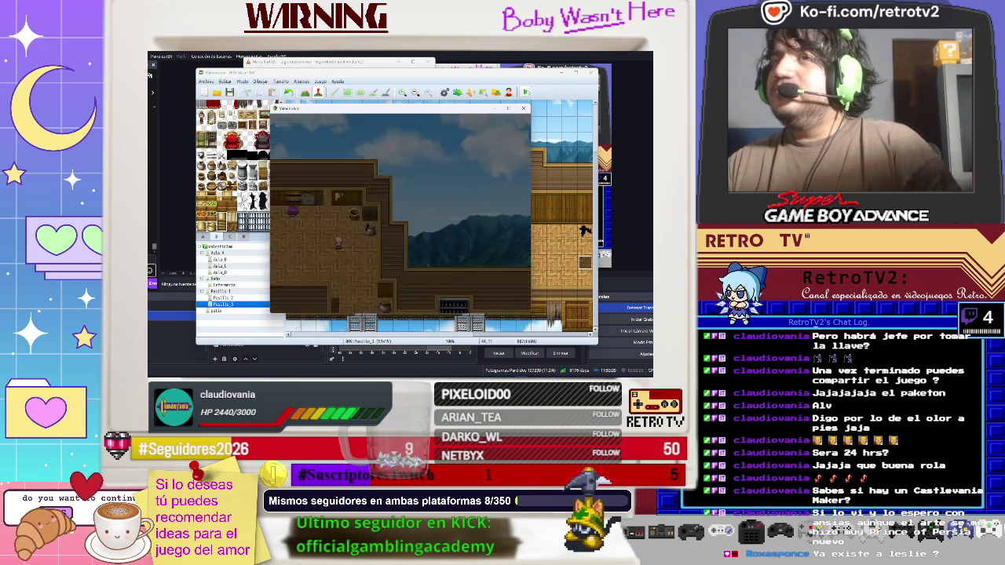
{"action": "key", "text": "Right"}
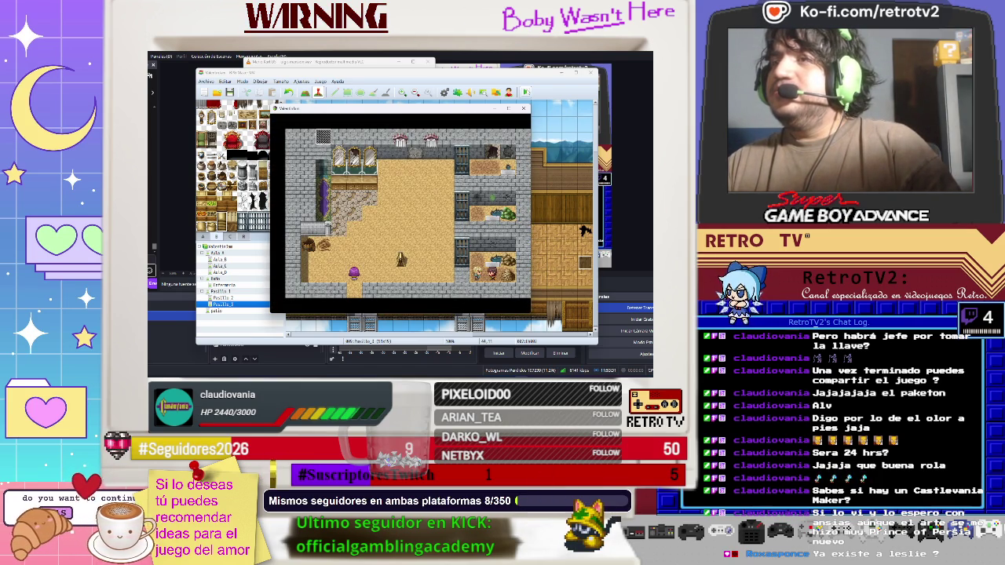
{"action": "key", "text": "Down"}
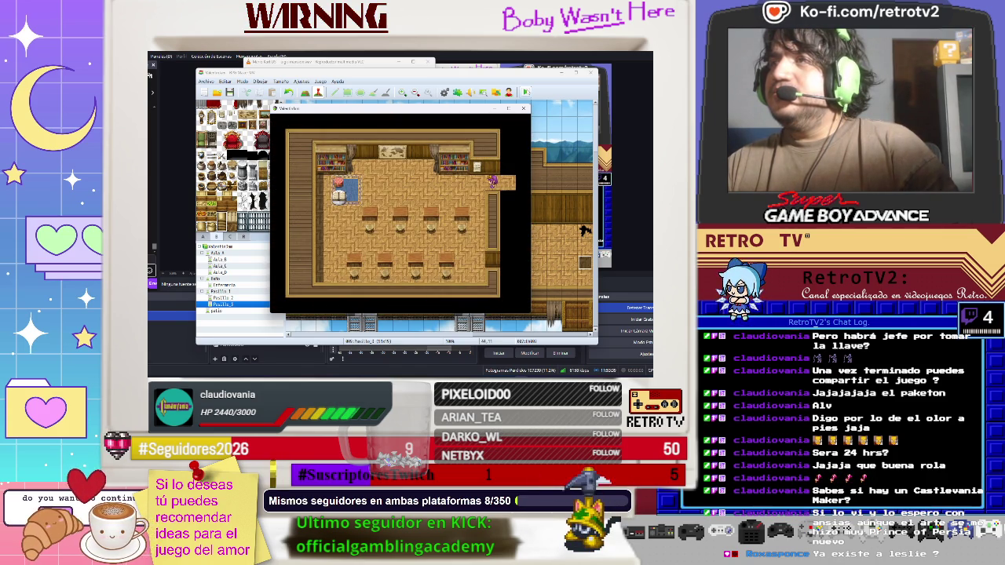
{"action": "key", "text": "Right"}
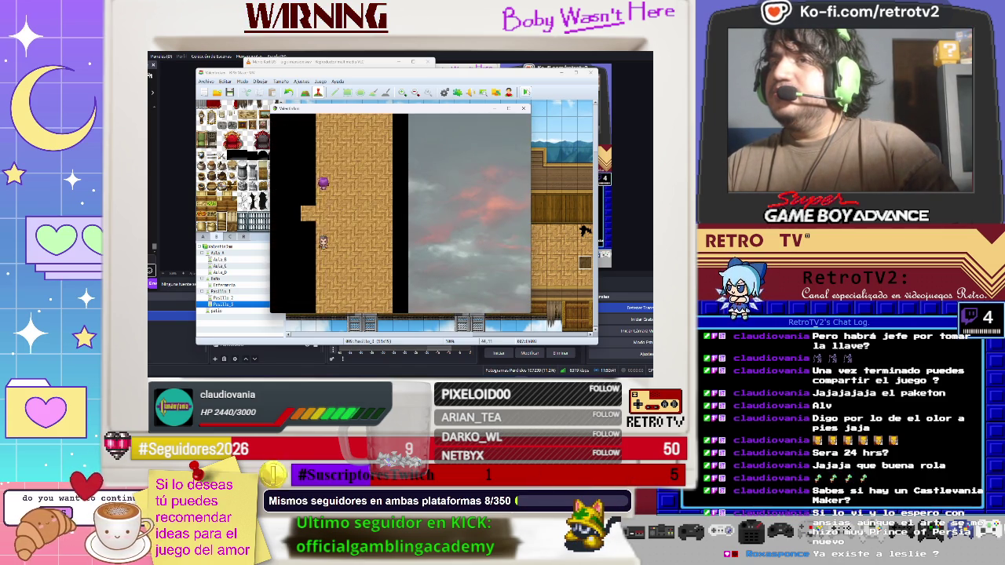
{"action": "key", "text": "Left"}
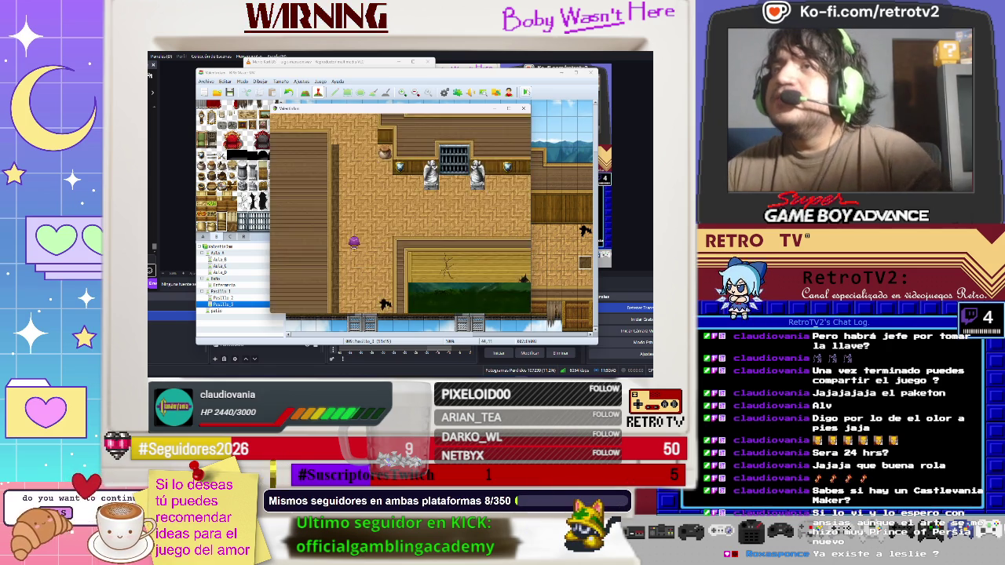
{"action": "key", "text": "Left"}
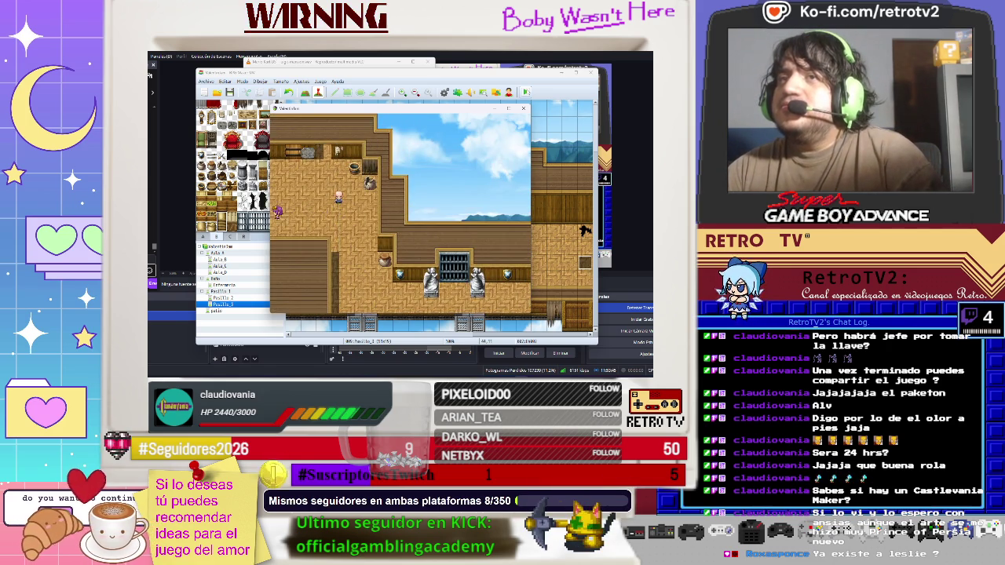
- Check the in-game pause menu, enter the infirmary, then close the test game
{"action": "key", "text": "Escape"}
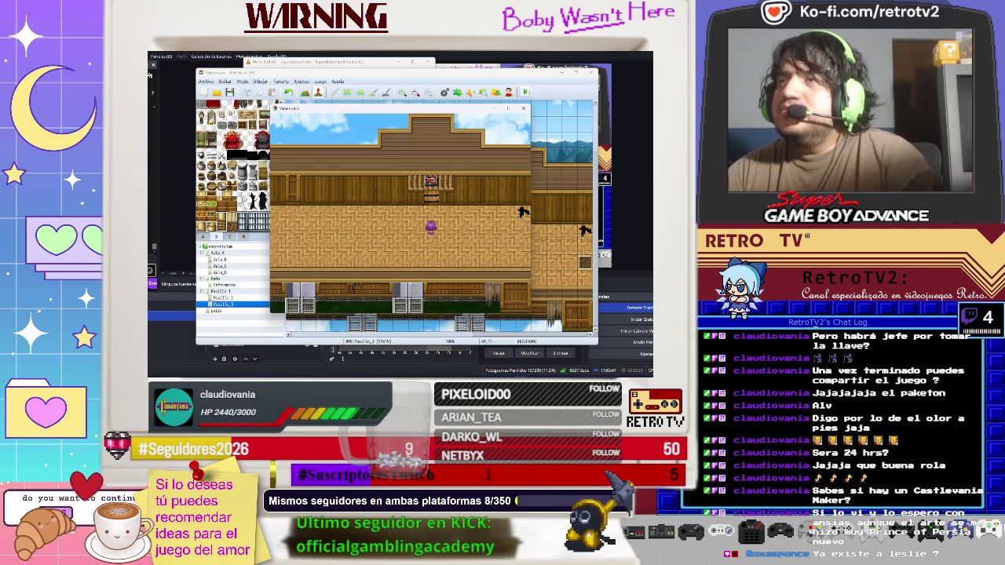
{"action": "key", "text": "Escape"}
{"action": "key", "text": "Up"}
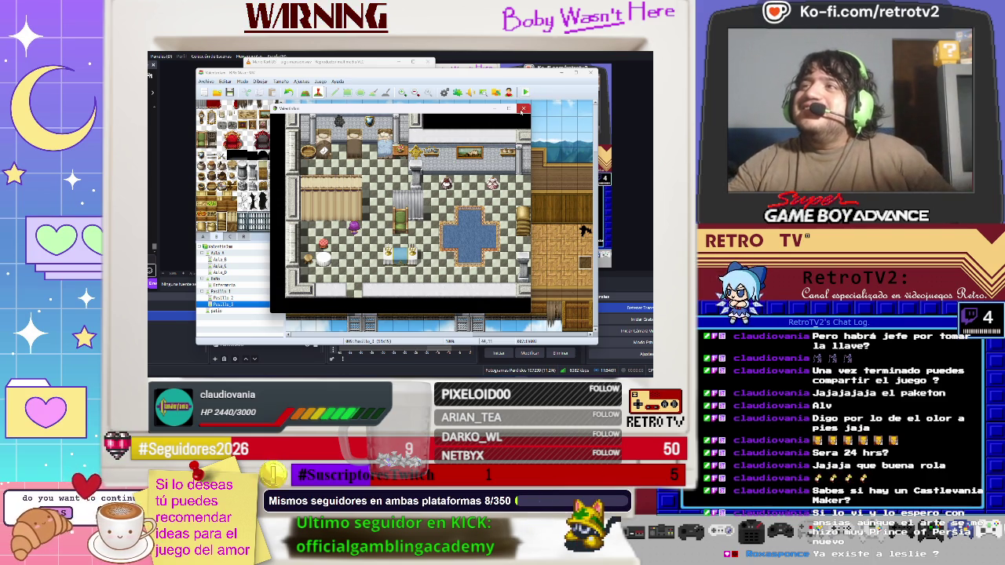
{"action": "left_click", "coordinate": [523, 109]}
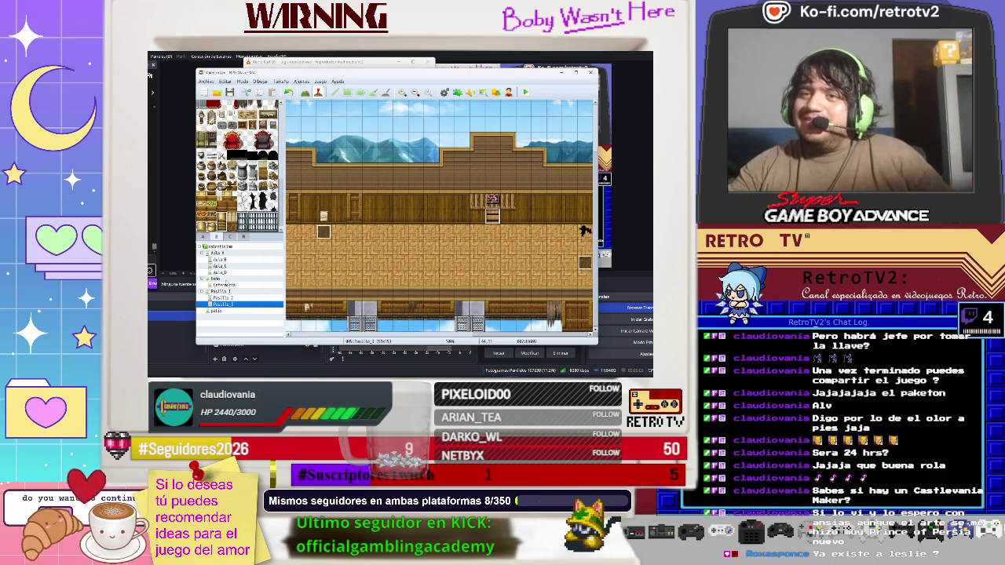
- On the Enfermeria map, create a new event and bring up its character-graphic chooser
{"action": "left_click", "coordinate": [224, 284]}
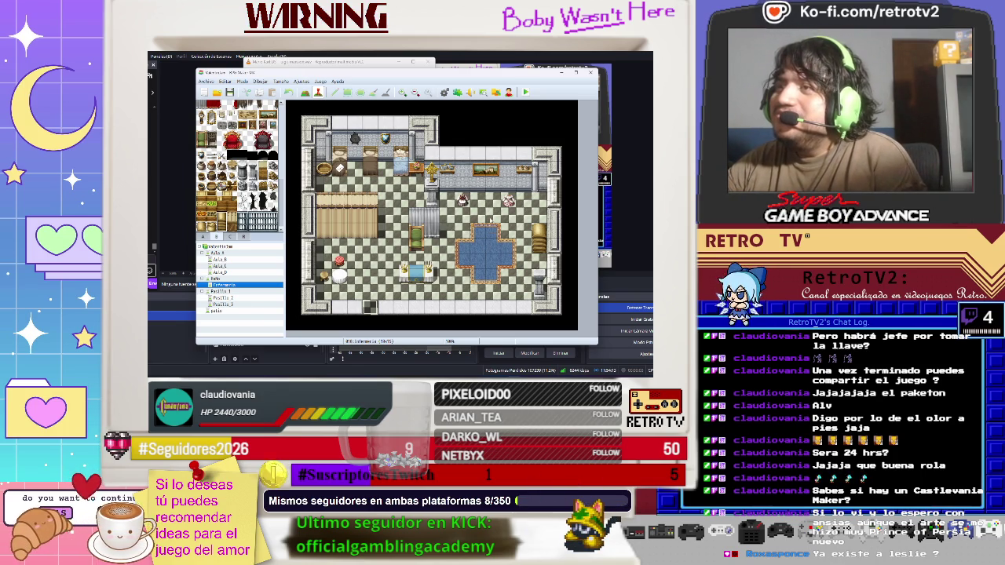
{"action": "double_click", "coordinate": [491, 220]}
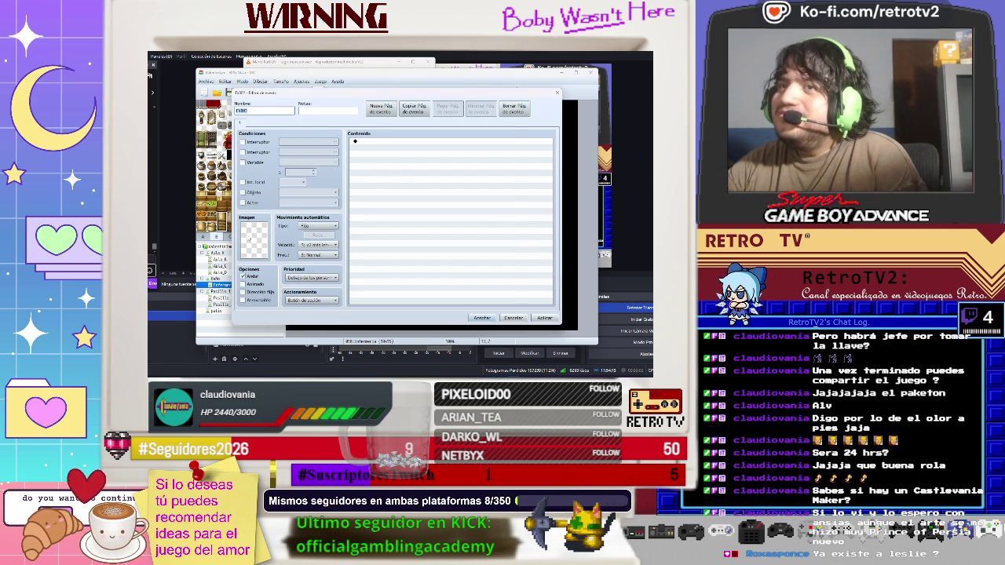
{"action": "double_click", "coordinate": [257, 224]}
{"action": "left_click", "coordinate": [300, 152]}
- Set the nurse sprite from the People2 sheet as the event's graphic
{"action": "key", "text": "Down"}
{"action": "key", "text": "Down"}
{"action": "key", "text": "Down"}
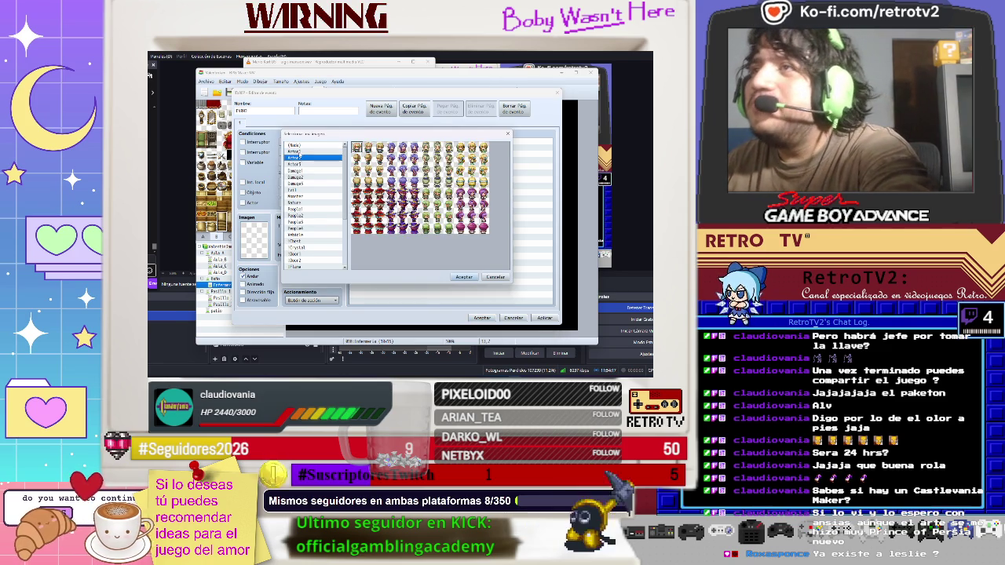
{"action": "key", "text": "Down"}
{"action": "key", "text": "Down"}
{"action": "key", "text": "Down"}
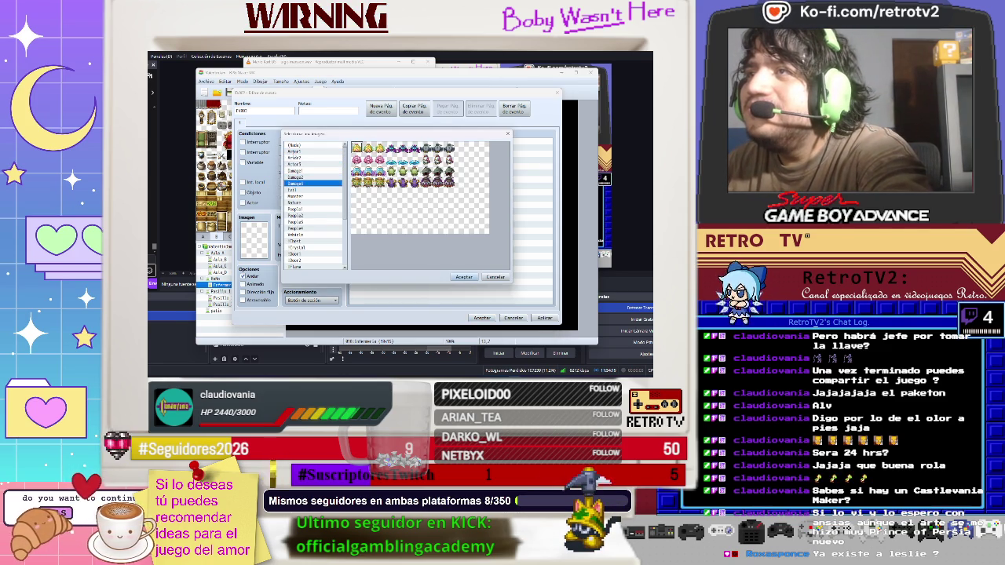
{"action": "key", "text": "Down"}
{"action": "key", "text": "Down"}
{"action": "key", "text": "Down"}
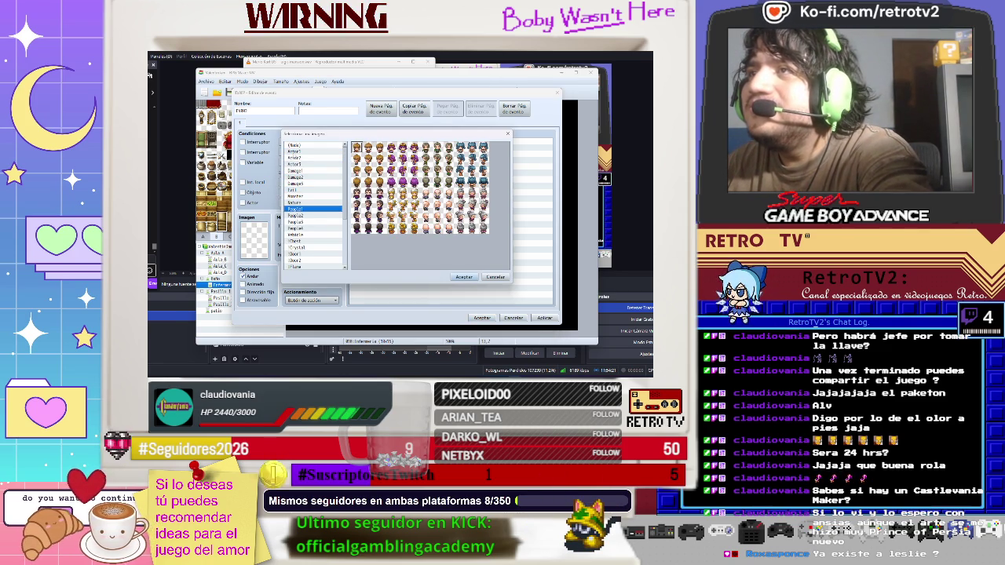
{"action": "key", "text": "Up"}
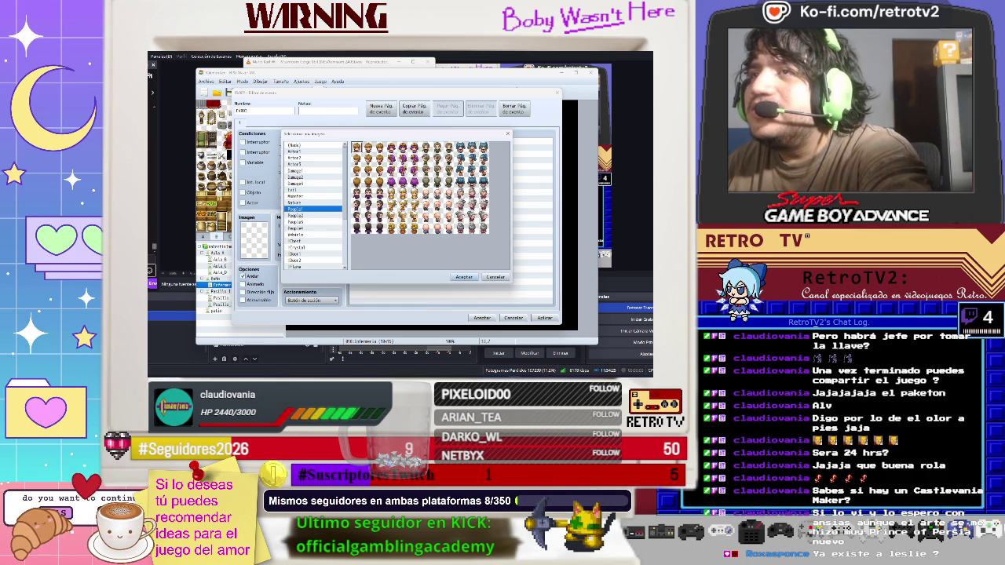
{"action": "key", "text": "Down"}
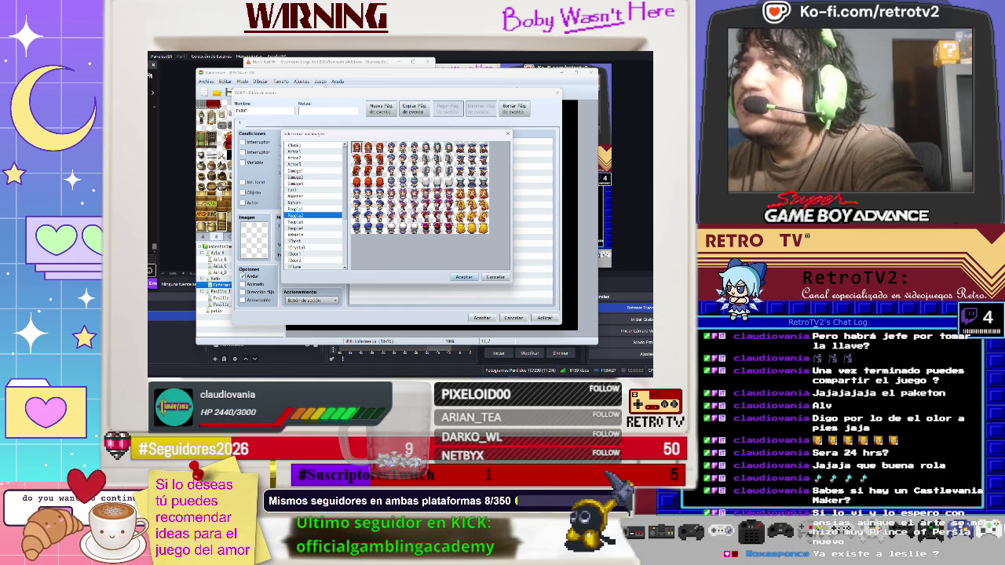
{"action": "left_click", "coordinate": [425, 149]}
{"action": "left_click", "coordinate": [437, 148]}
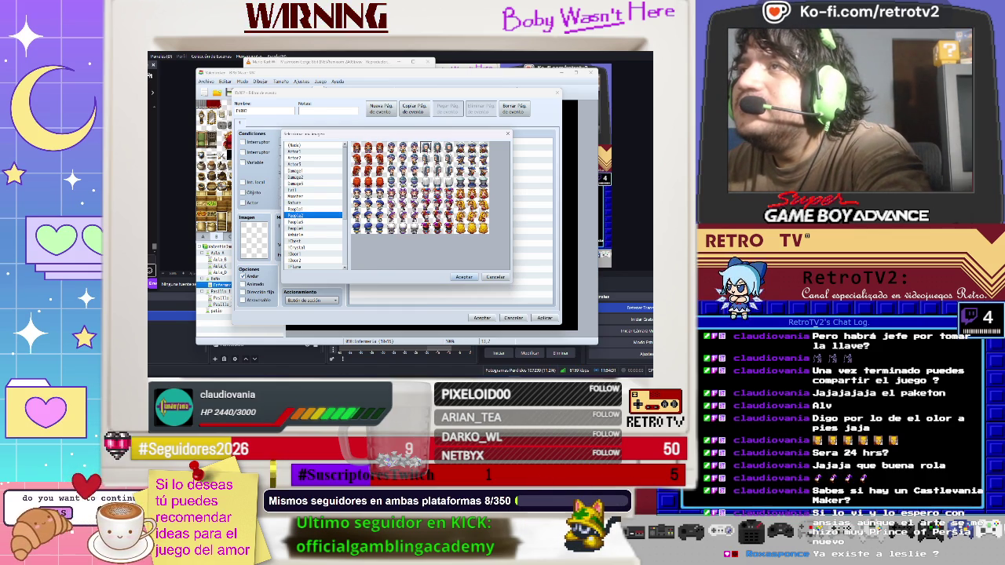
{"action": "double_click", "coordinate": [438, 149]}
- Add a Show Message command to the event using People2's pink-haired face portrait
{"action": "double_click", "coordinate": [364, 144]}
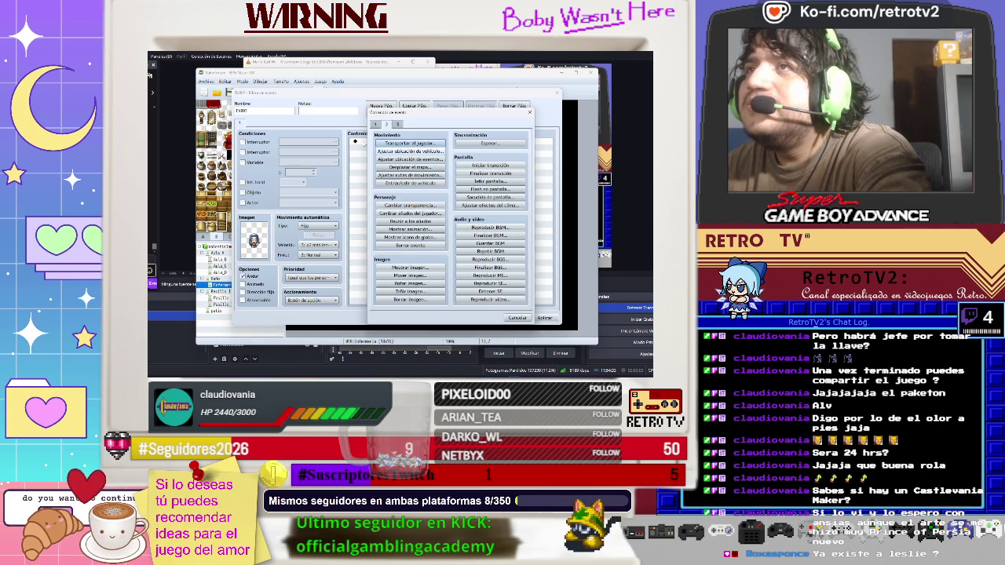
{"action": "left_click", "coordinate": [377, 125]}
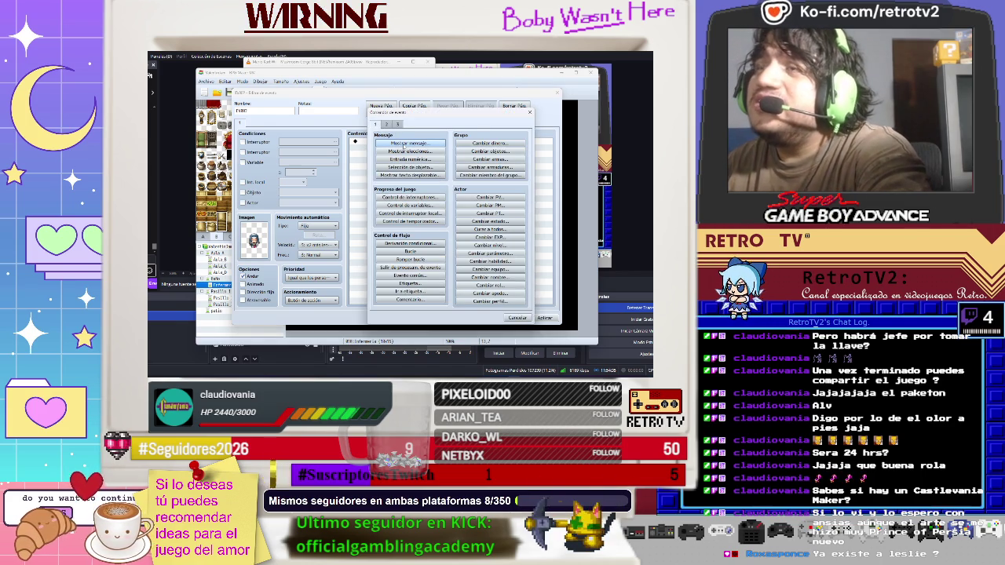
{"action": "left_click", "coordinate": [396, 143]}
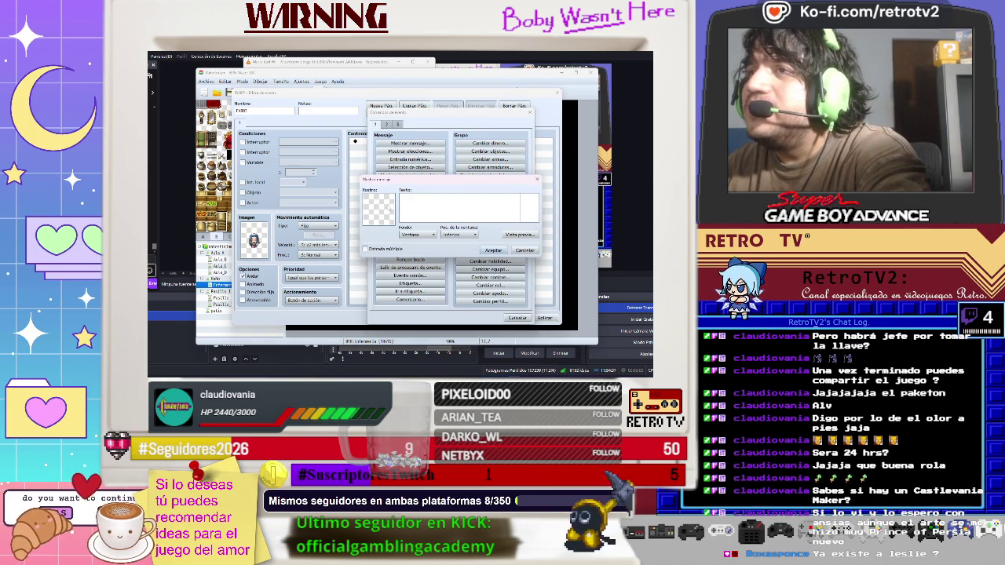
{"action": "double_click", "coordinate": [388, 205]}
{"action": "left_click", "coordinate": [372, 198]}
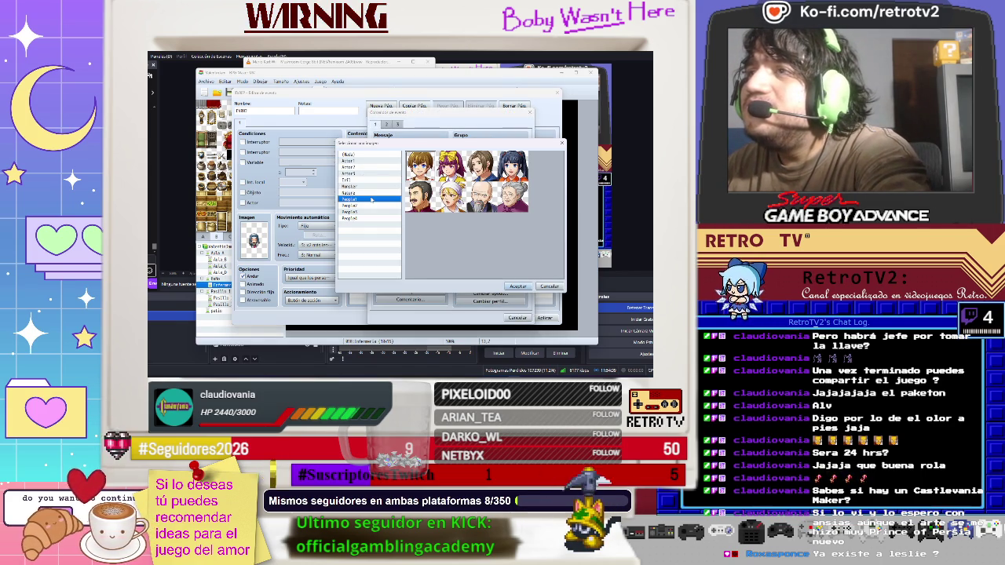
{"action": "key", "text": "Down"}
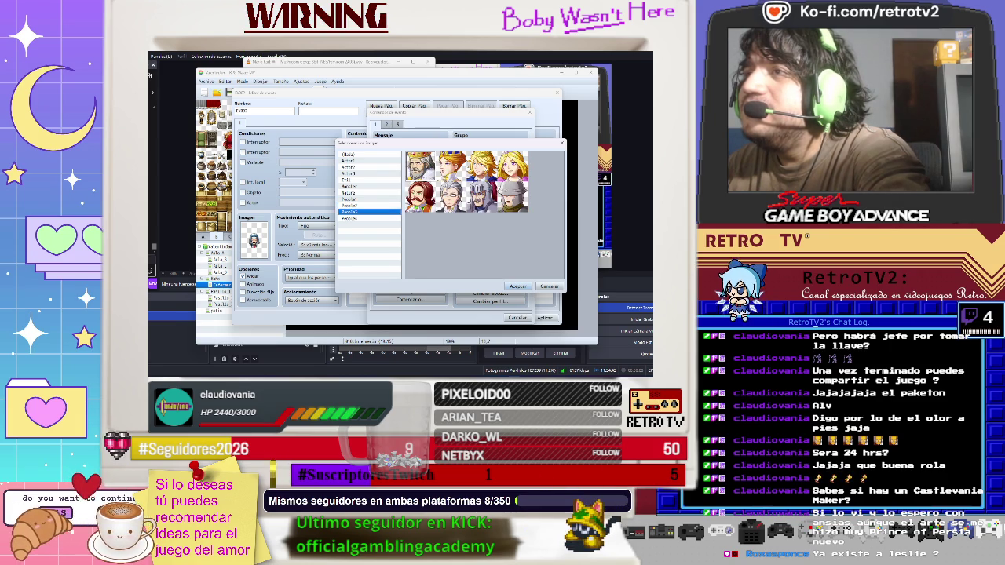
{"action": "key", "text": "Down"}
{"action": "key", "text": "Down"}
{"action": "key", "text": "Up"}
{"action": "key", "text": "Up"}
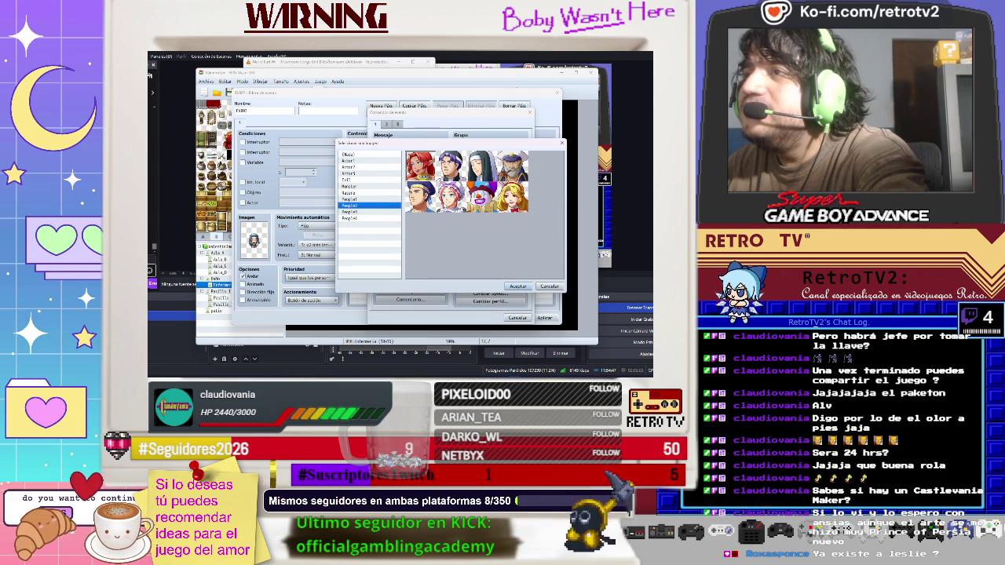
{"action": "double_click", "coordinate": [448, 194]}
{"action": "left_click", "coordinate": [491, 250]}
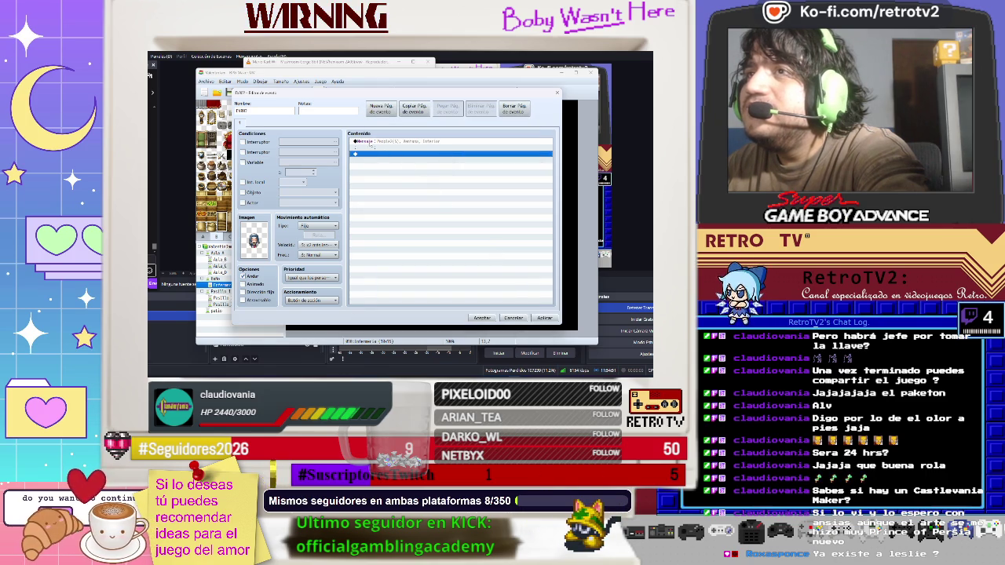
{"action": "left_click", "coordinate": [374, 143]}
- Edit the message to read 'Enfermera: ¿Te gustaría descansar?' and apply the change
{"action": "right_click", "coordinate": [375, 143]}
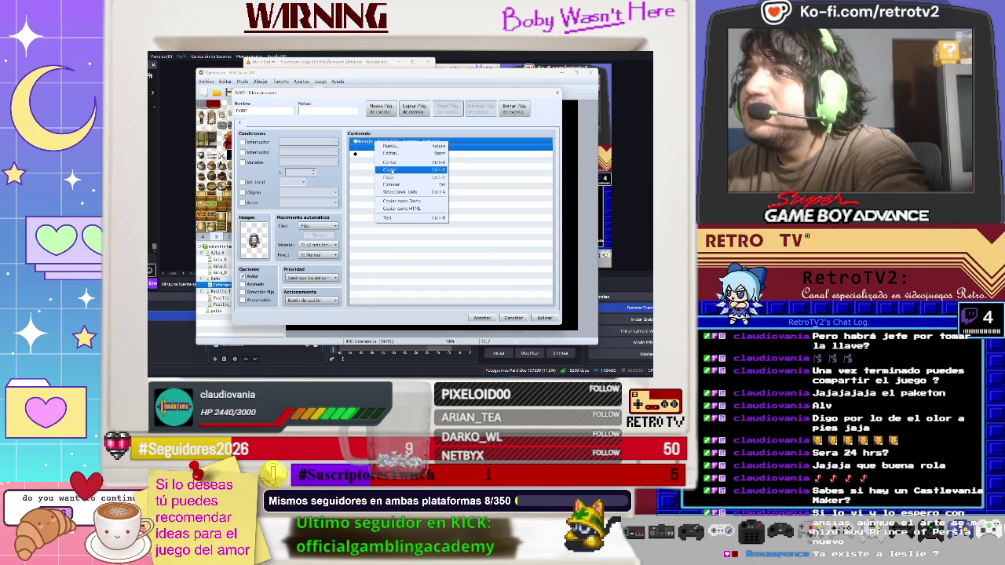
{"action": "left_click", "coordinate": [394, 153]}
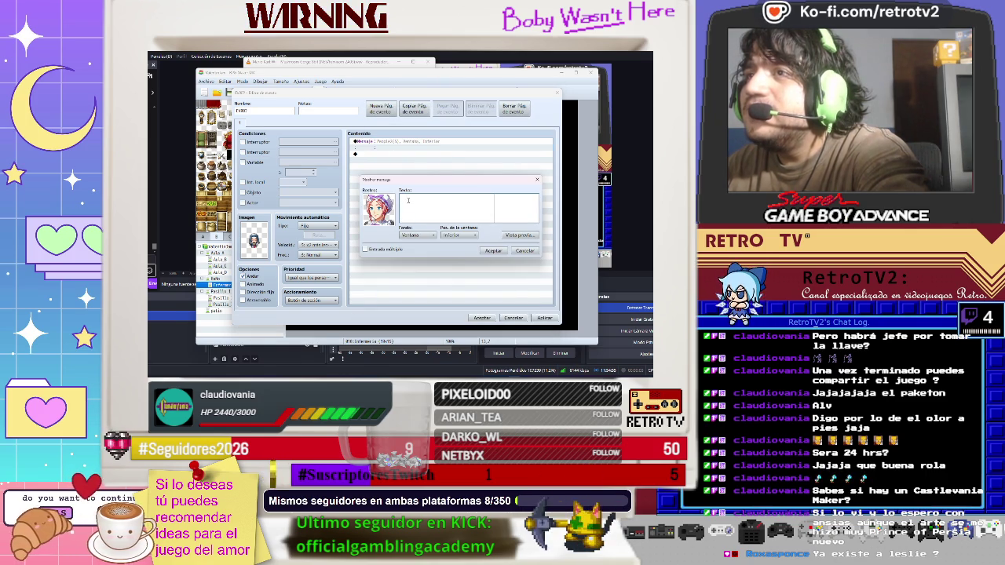
{"action": "type", "text": "Inf"}
{"action": "type", "text": "ermera:"}
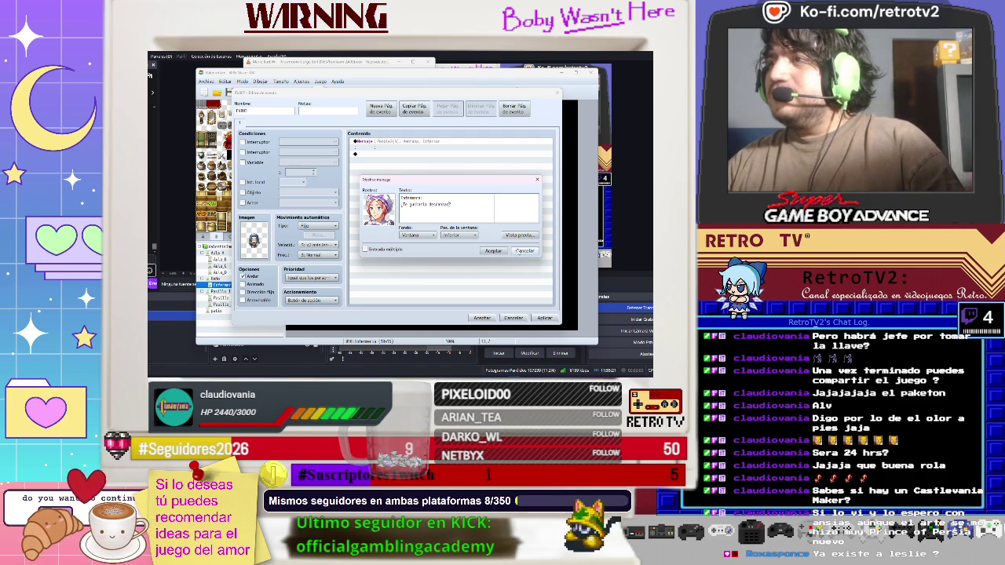
{"action": "left_click", "coordinate": [493, 250]}
{"action": "left_click", "coordinate": [545, 318]}
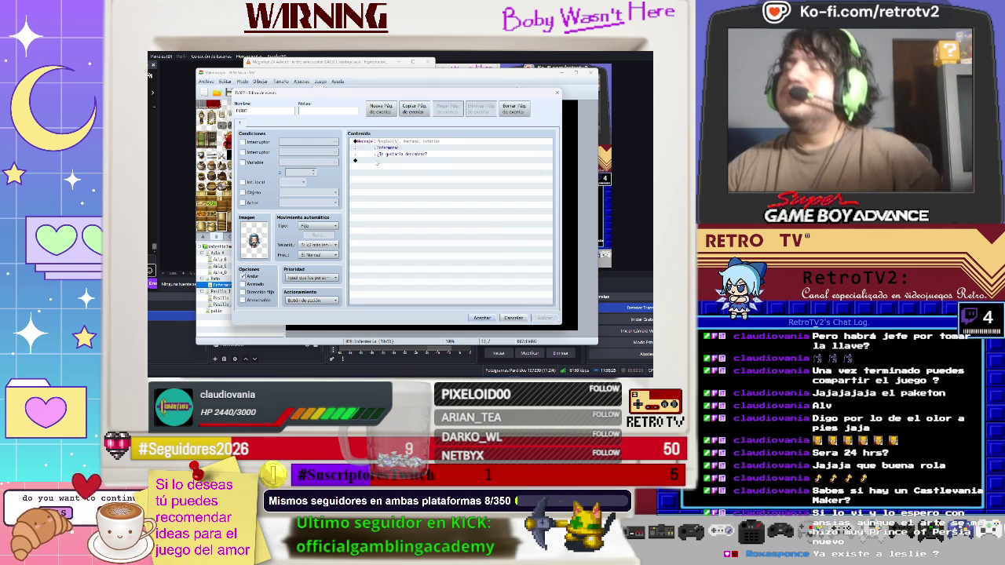
- Insert a Show Choices command on the empty line after the message
{"action": "left_click", "coordinate": [377, 161]}
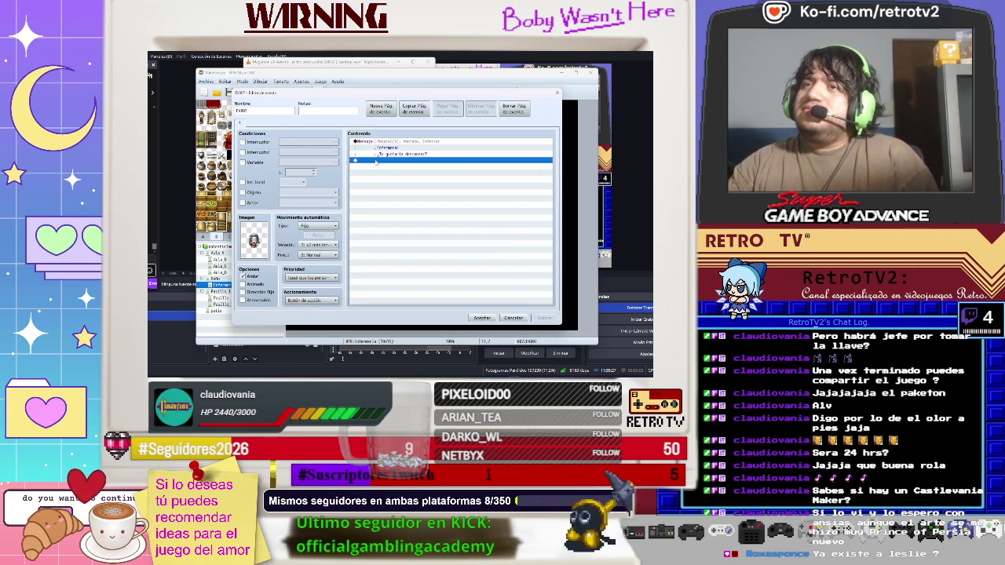
{"action": "right_click", "coordinate": [377, 161]}
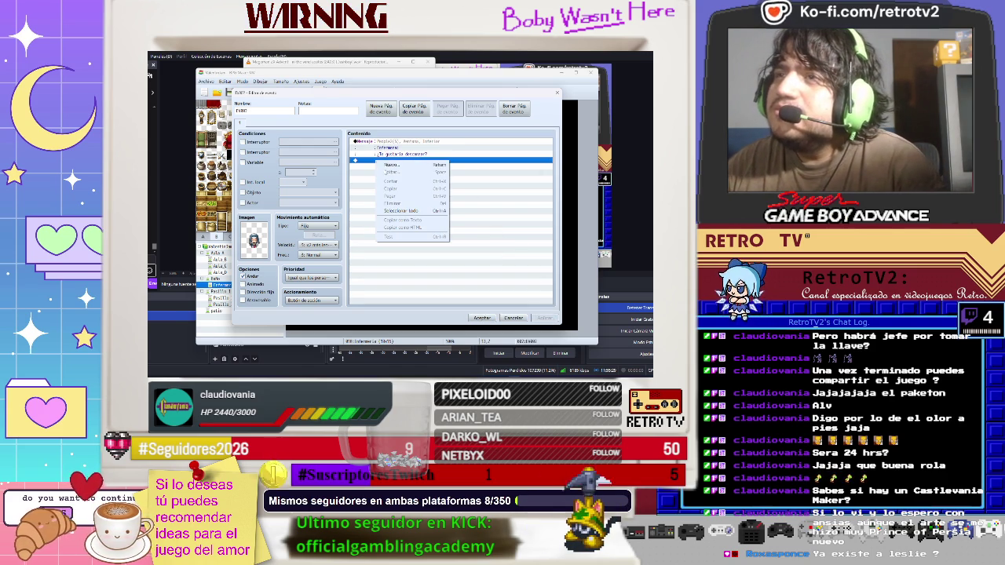
{"action": "left_click", "coordinate": [390, 165]}
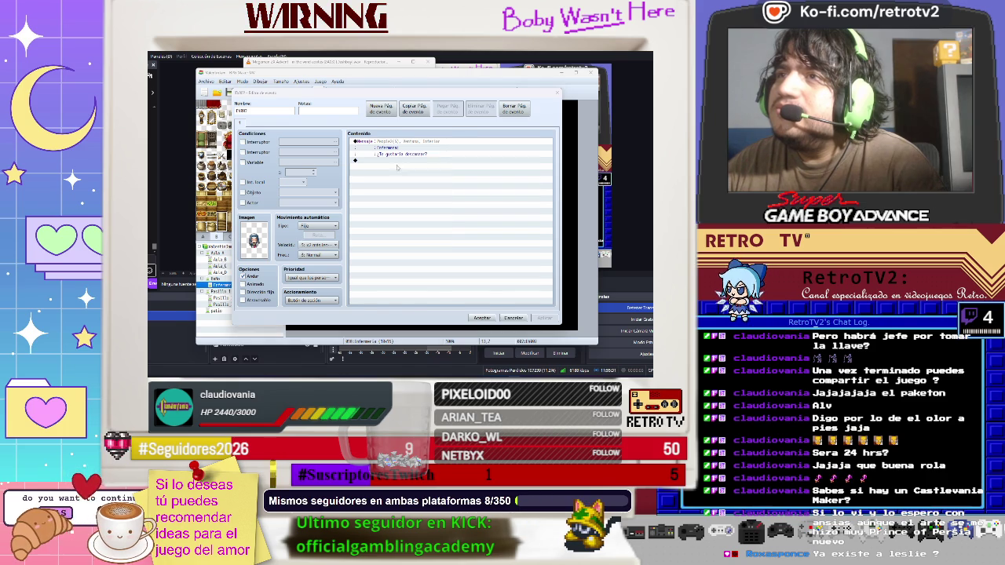
{"action": "left_click", "coordinate": [410, 150]}
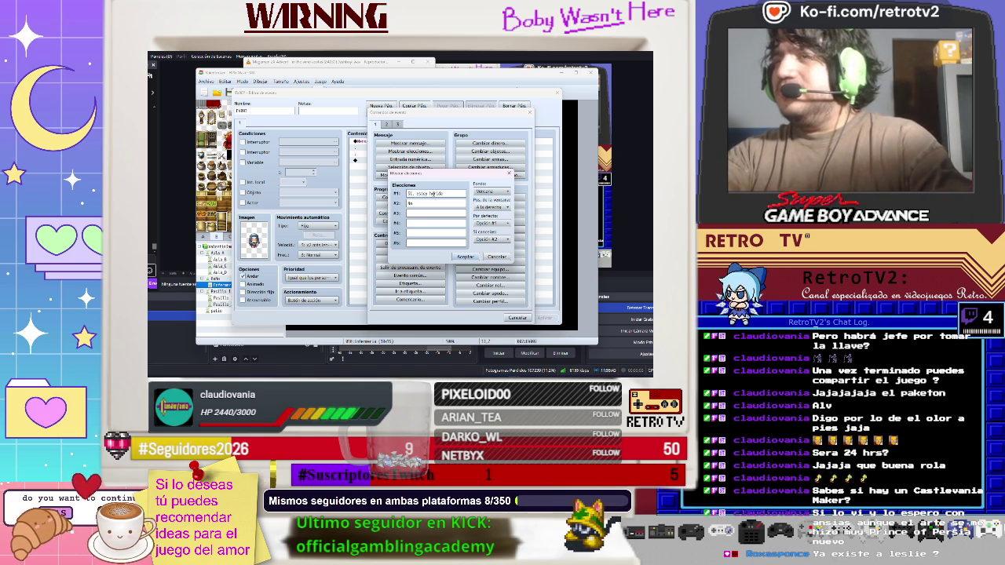
- Fill the two choices with 'Sí, estoy herido' and 'No, tengo prisa' and insert them
{"action": "left_click", "coordinate": [431, 203]}
{"action": "type", "text": ", tengo prisa"}
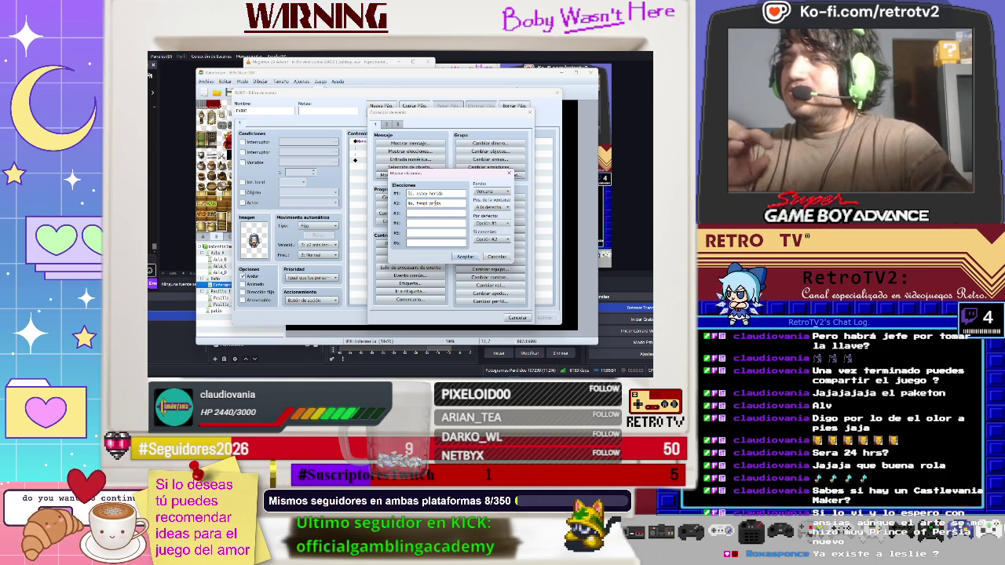
{"action": "left_click", "coordinate": [471, 256]}
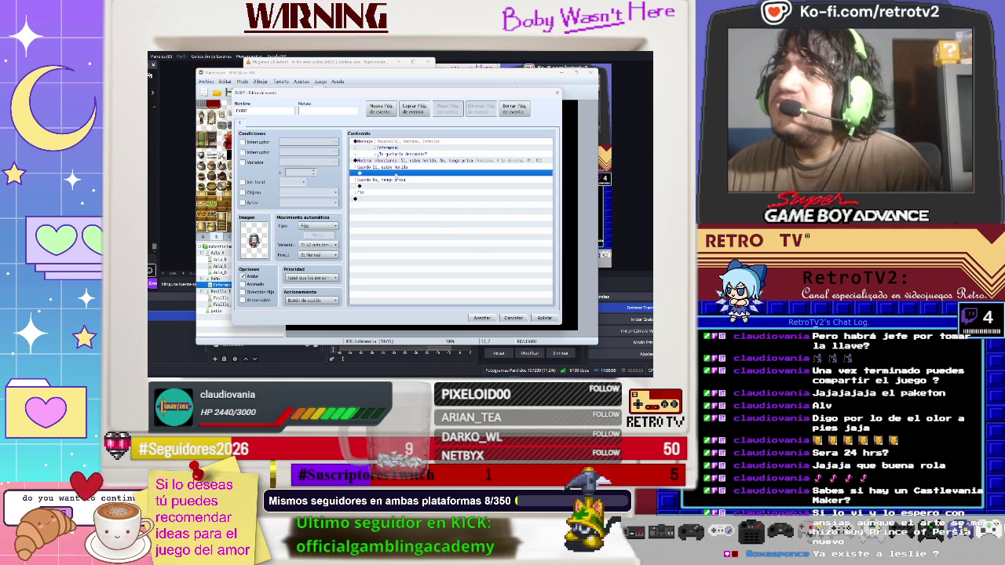
{"action": "right_click", "coordinate": [394, 174]}
- Add a Fadeout screen transition at the start of the 'Sí, estoy herido' branch
{"action": "left_click", "coordinate": [404, 180]}
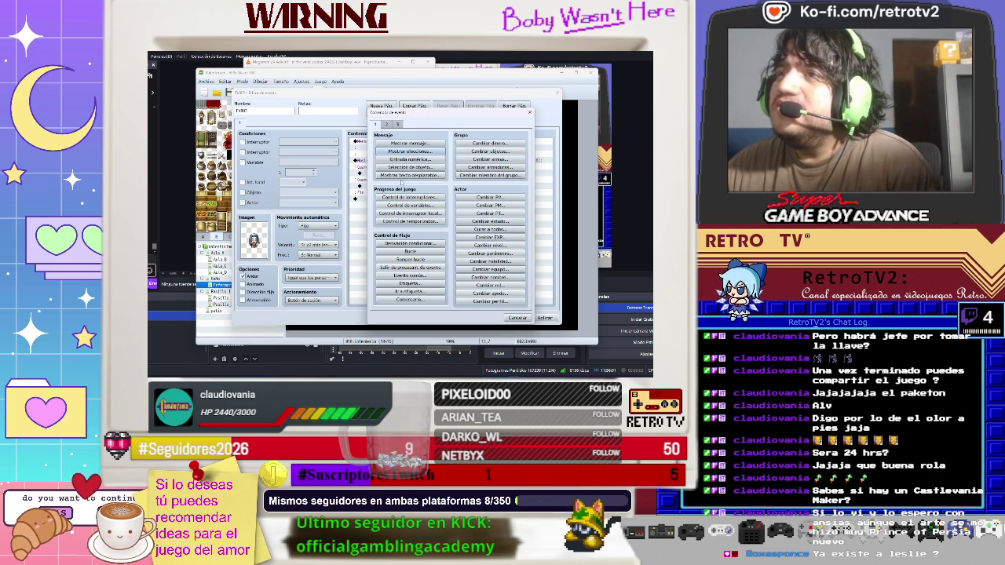
{"action": "left_click", "coordinate": [387, 124]}
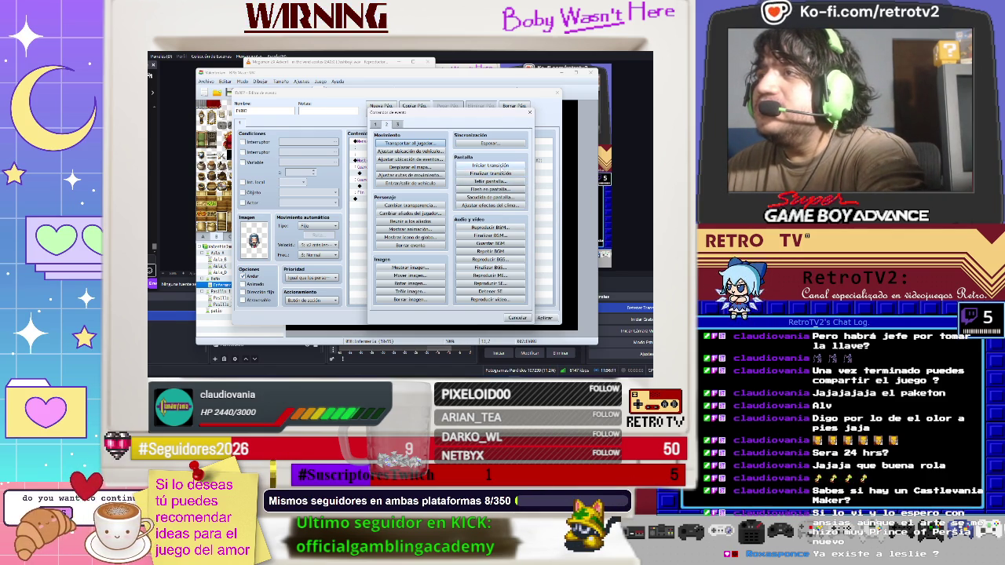
{"action": "left_click", "coordinate": [500, 167]}
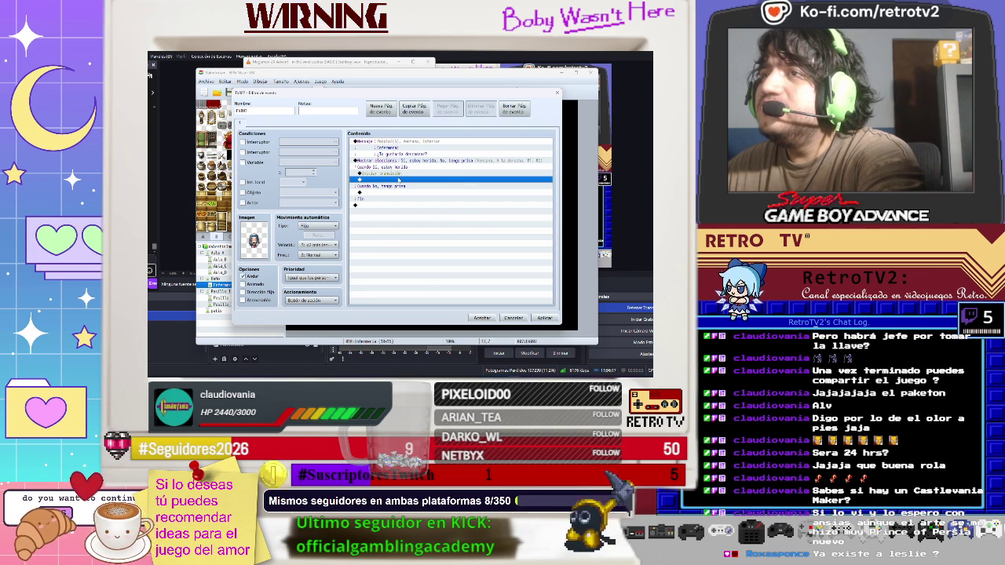
{"action": "right_click", "coordinate": [399, 179]}
{"action": "left_click", "coordinate": [410, 183]}
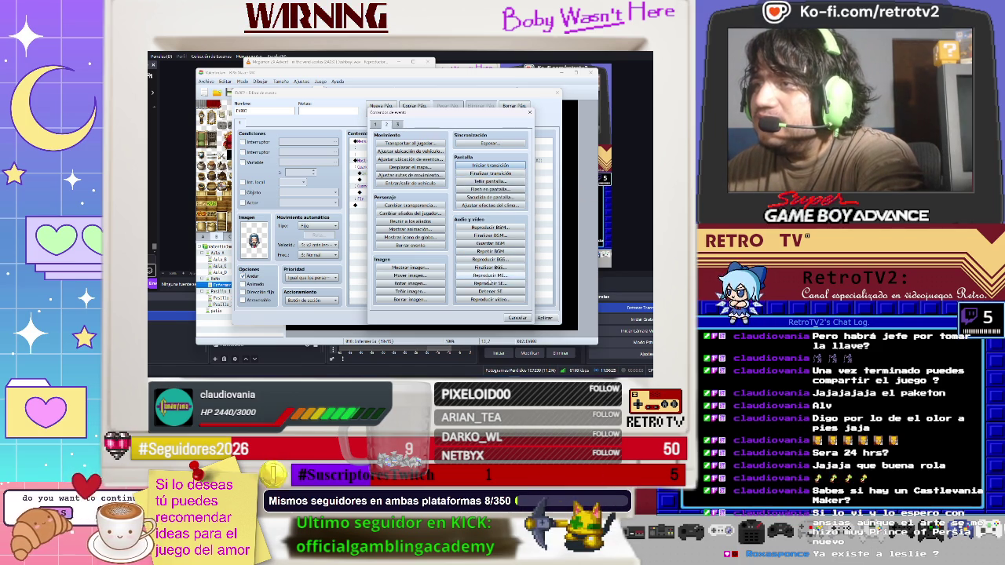
- Audition sound effects in the Play SE list, including Saw, Scream, Saint4, Saint5, Silence and Stone
{"action": "left_click", "coordinate": [485, 284]}
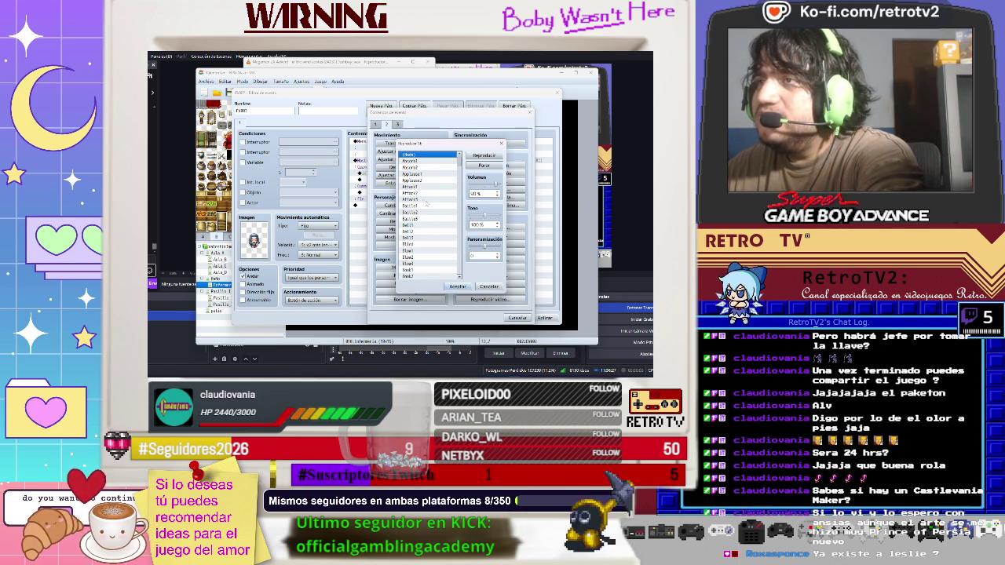
{"action": "scroll", "coordinate": [430, 236], "scroll_direction": "down", "scroll_amount": 6}
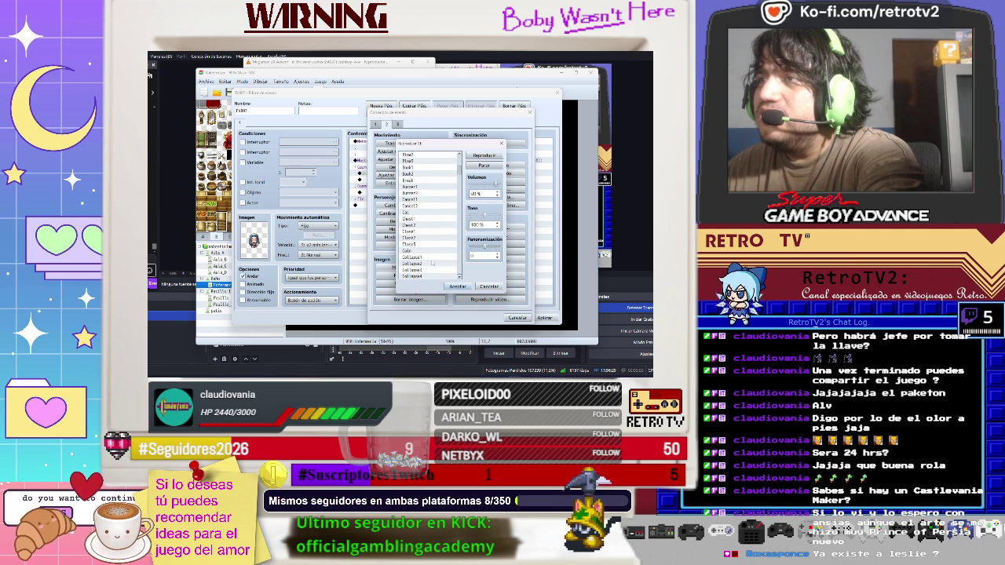
{"action": "left_click_drag", "start_coordinate": [459, 161], "coordinate": [460, 249]}
{"action": "scroll", "coordinate": [429, 235], "scroll_direction": "up", "scroll_amount": 7}
{"action": "scroll", "coordinate": [430, 236], "scroll_direction": "down", "scroll_amount": 3}
{"action": "left_click", "coordinate": [407, 205]}
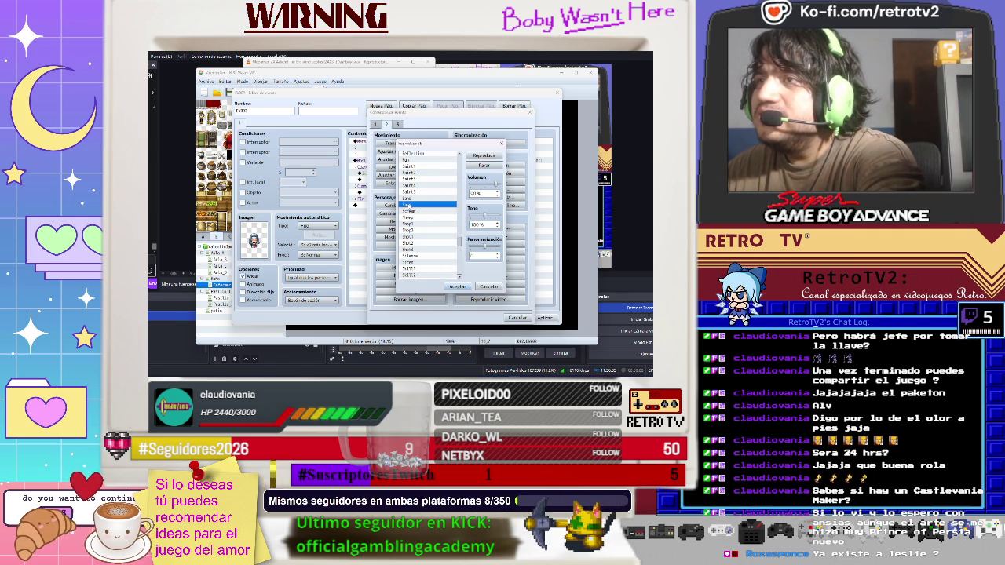
{"action": "left_click", "coordinate": [416, 198]}
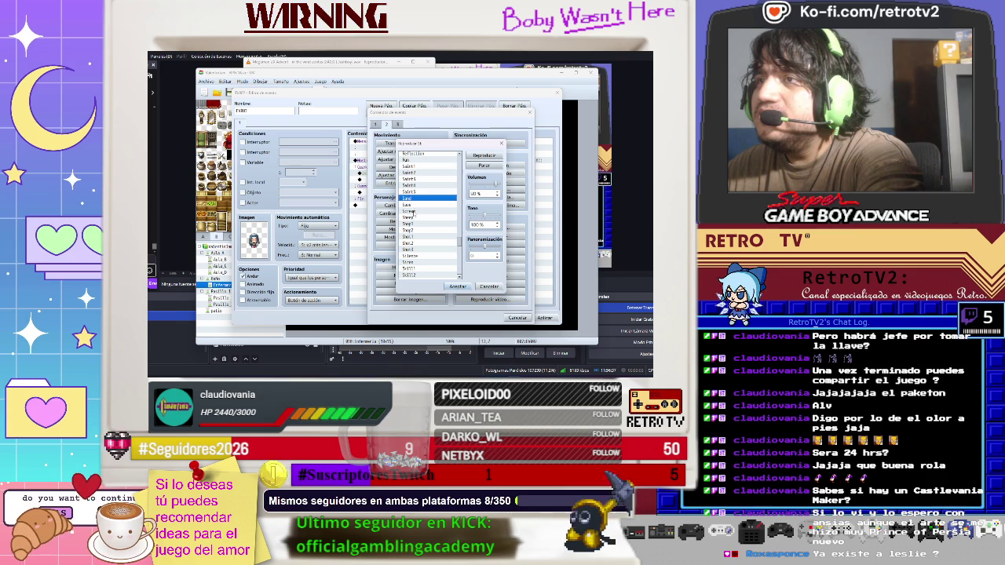
{"action": "left_click", "coordinate": [412, 211]}
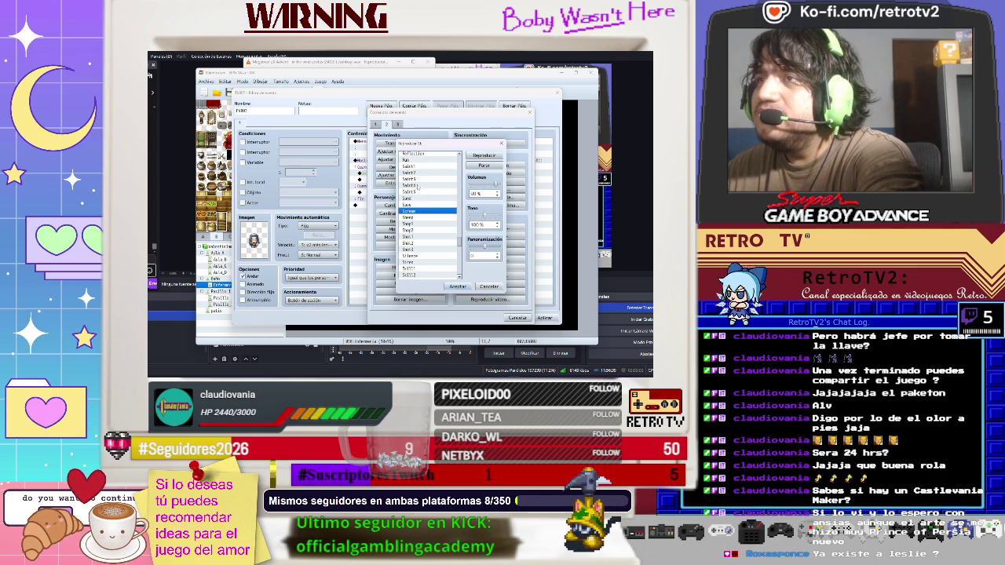
{"action": "left_click", "coordinate": [416, 193]}
{"action": "left_click", "coordinate": [417, 185]}
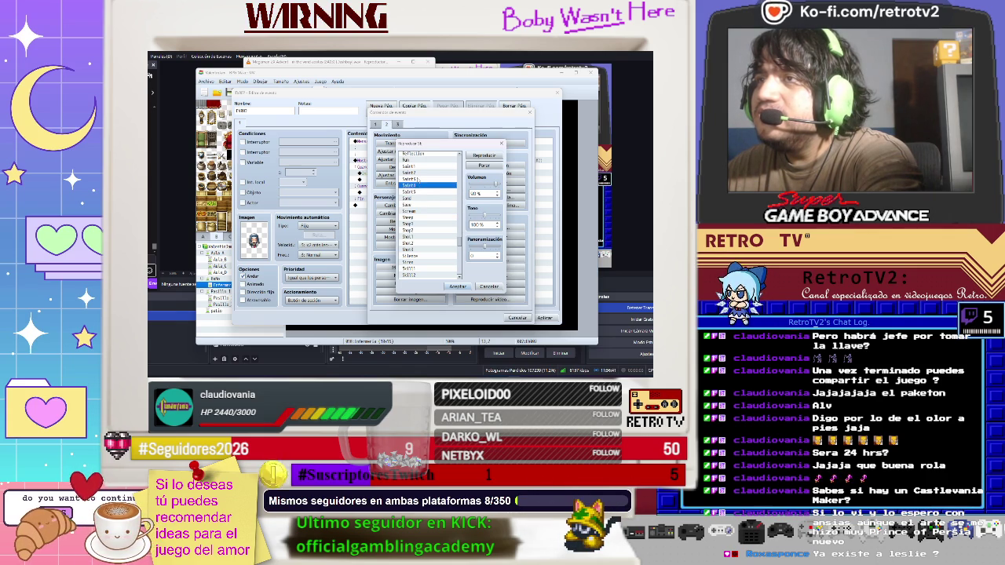
{"action": "left_click", "coordinate": [413, 192]}
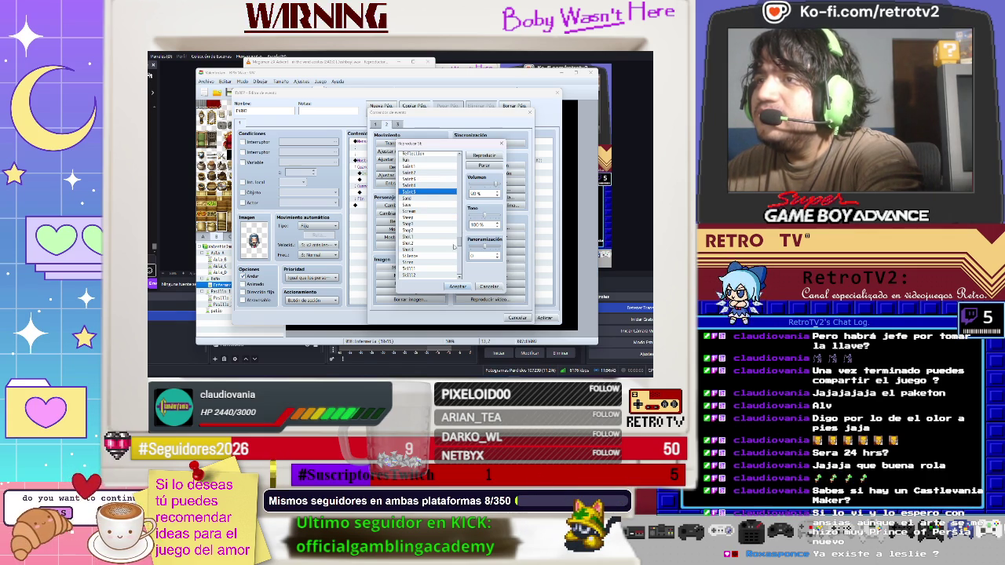
{"action": "left_click", "coordinate": [430, 257]}
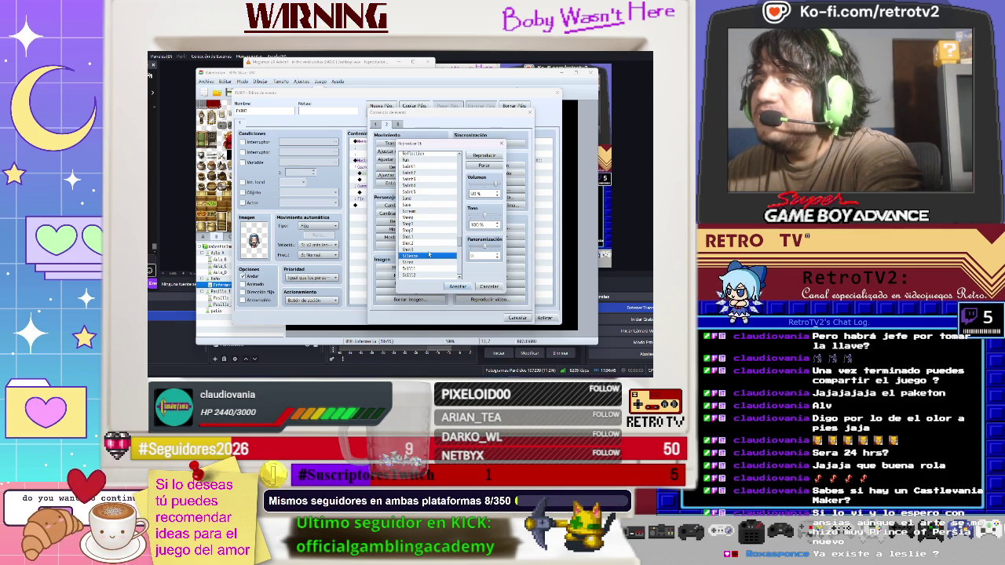
{"action": "left_click", "coordinate": [427, 261]}
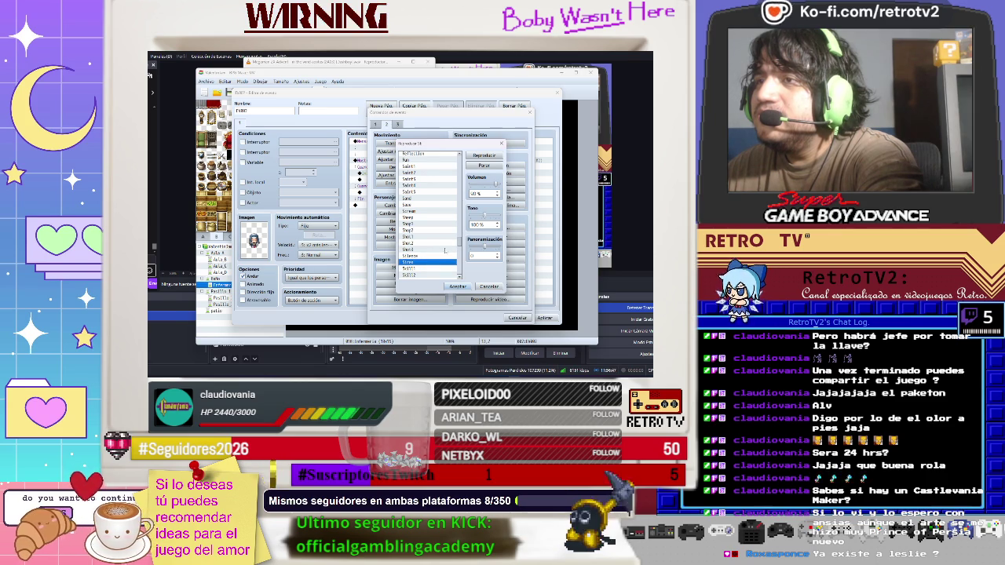
{"action": "left_click", "coordinate": [418, 269]}
{"action": "left_click", "coordinate": [419, 275]}
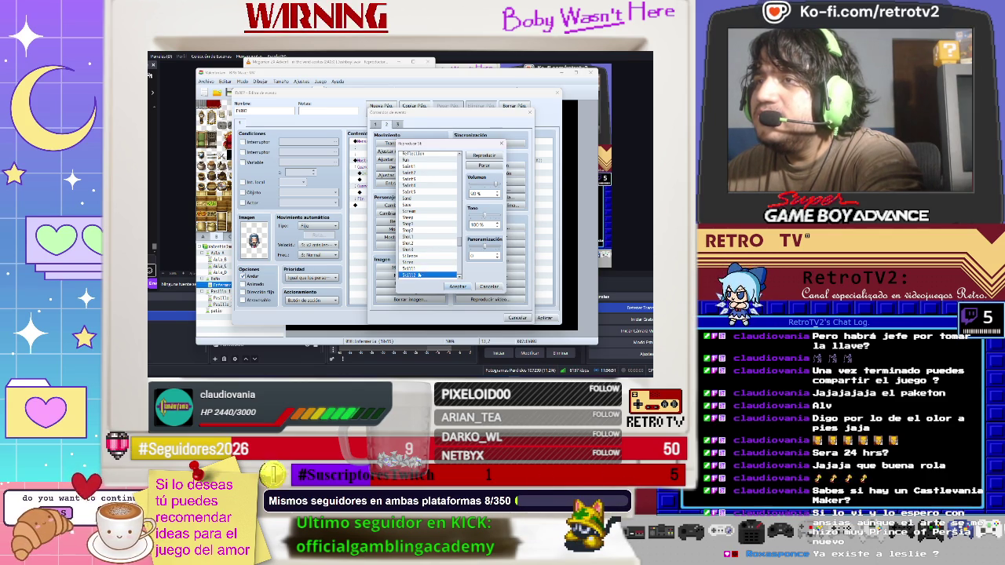
{"action": "left_click", "coordinate": [421, 230]}
- Audition more sound effects: Sweep, Save, Rain, Reflection, Recovery, Raise1 and Push
{"action": "key", "text": "Up"}
{"action": "key", "text": "Up"}
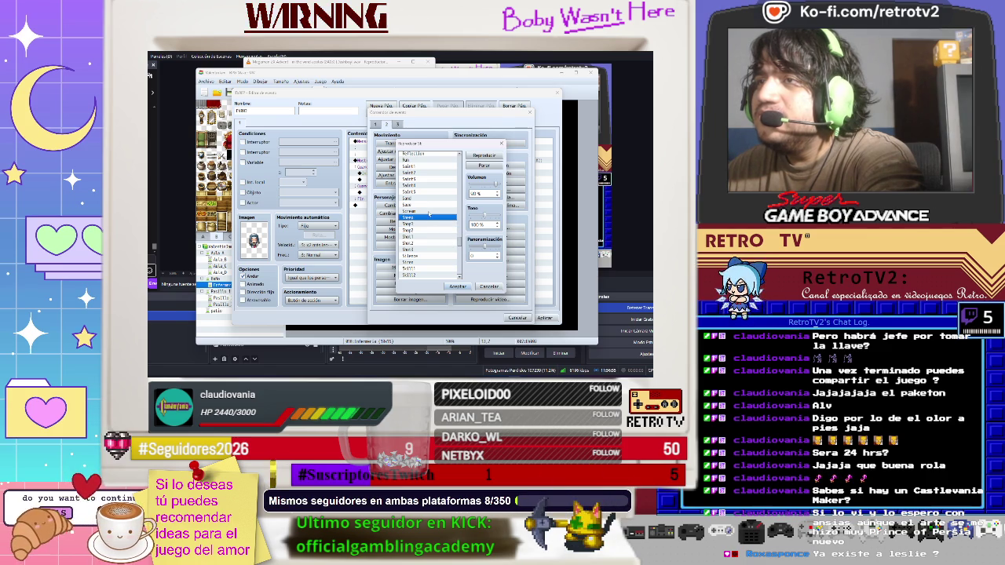
{"action": "left_click", "coordinate": [429, 212]}
{"action": "left_click", "coordinate": [424, 205]}
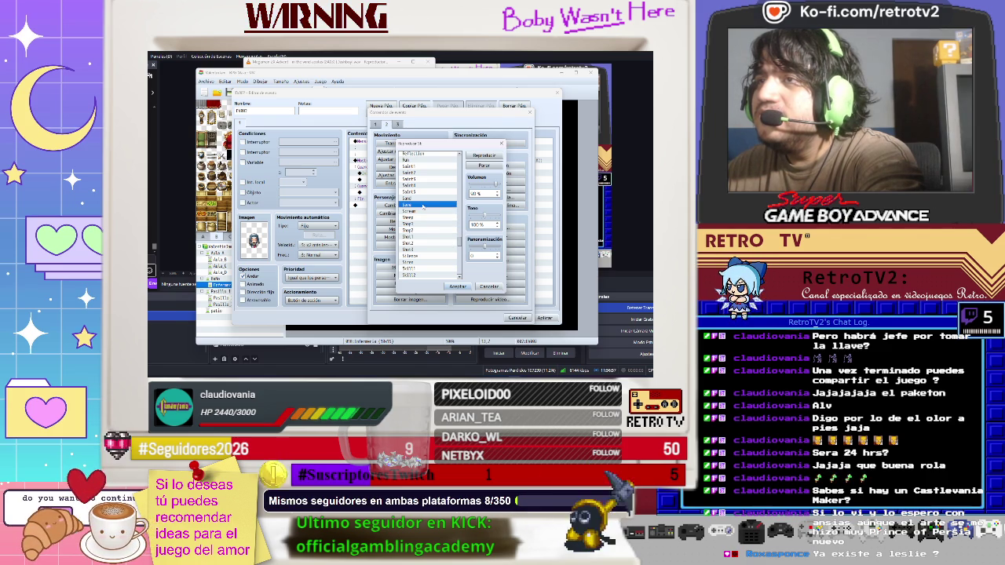
{"action": "scroll", "coordinate": [459, 237], "scroll_direction": "up", "scroll_amount": 3}
{"action": "scroll", "coordinate": [460, 238], "scroll_direction": "down", "scroll_amount": 1}
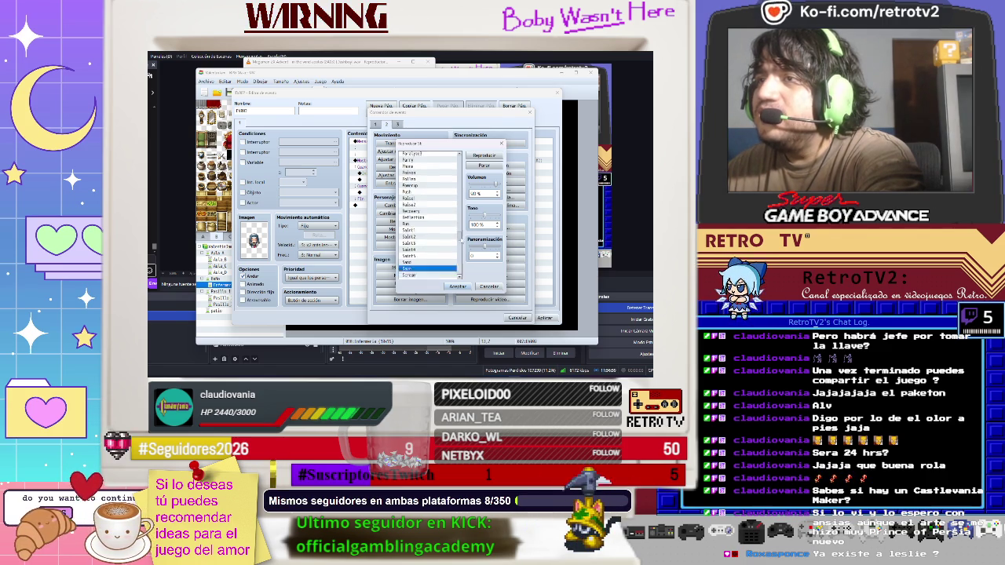
{"action": "left_click", "coordinate": [424, 198]}
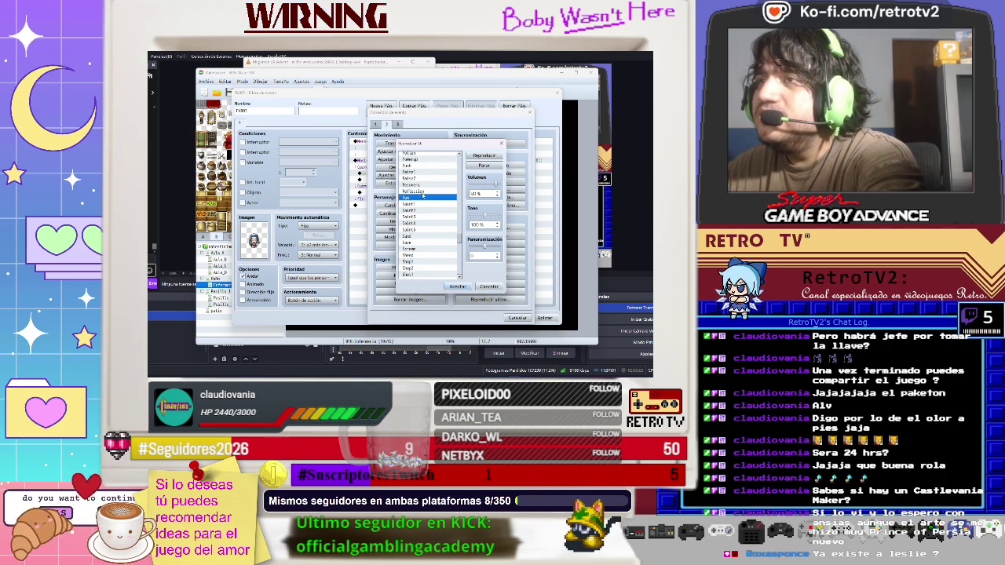
{"action": "left_click", "coordinate": [422, 193]}
{"action": "left_click", "coordinate": [423, 185]}
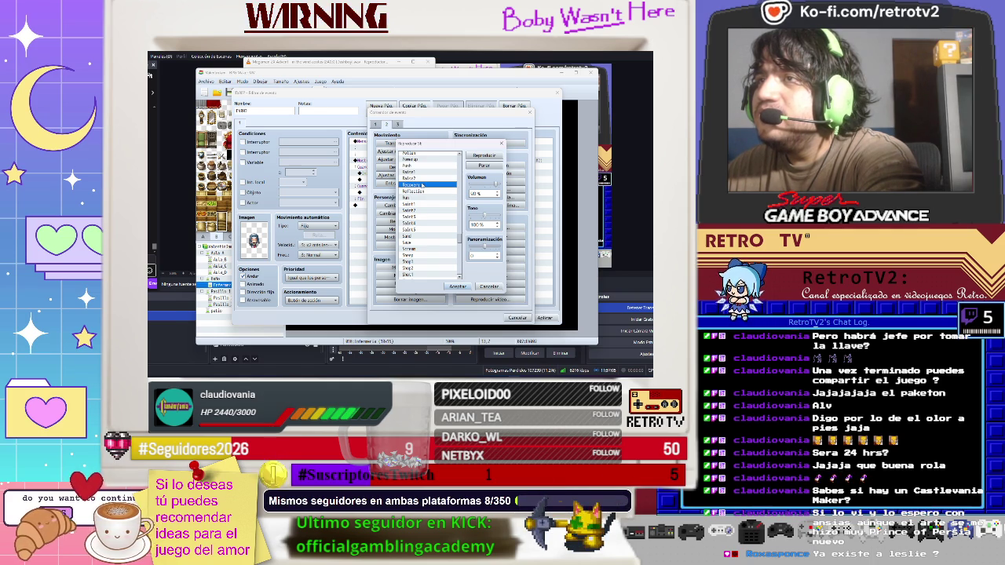
{"action": "left_click", "coordinate": [420, 178]}
{"action": "left_click", "coordinate": [417, 171]}
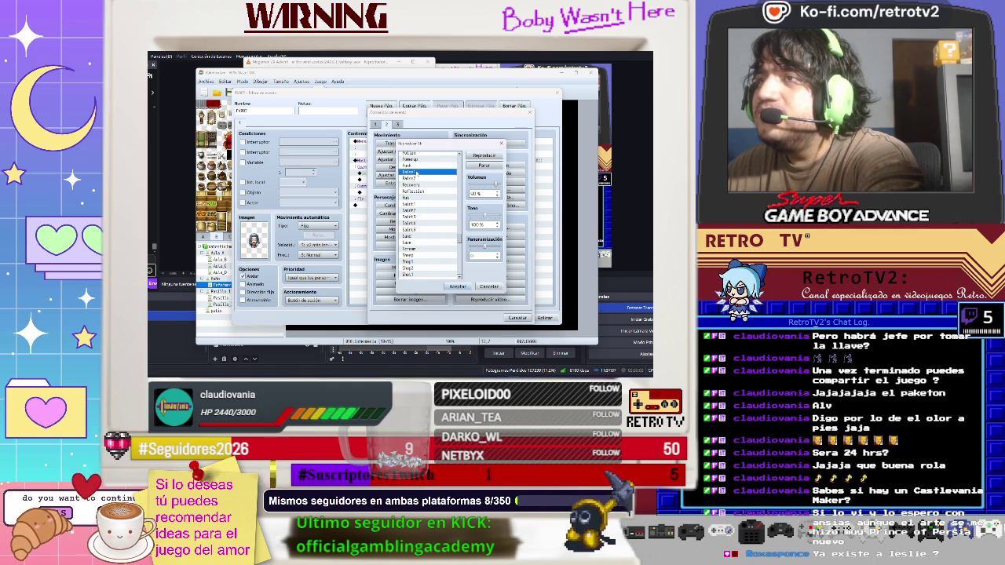
{"action": "left_click", "coordinate": [414, 166]}
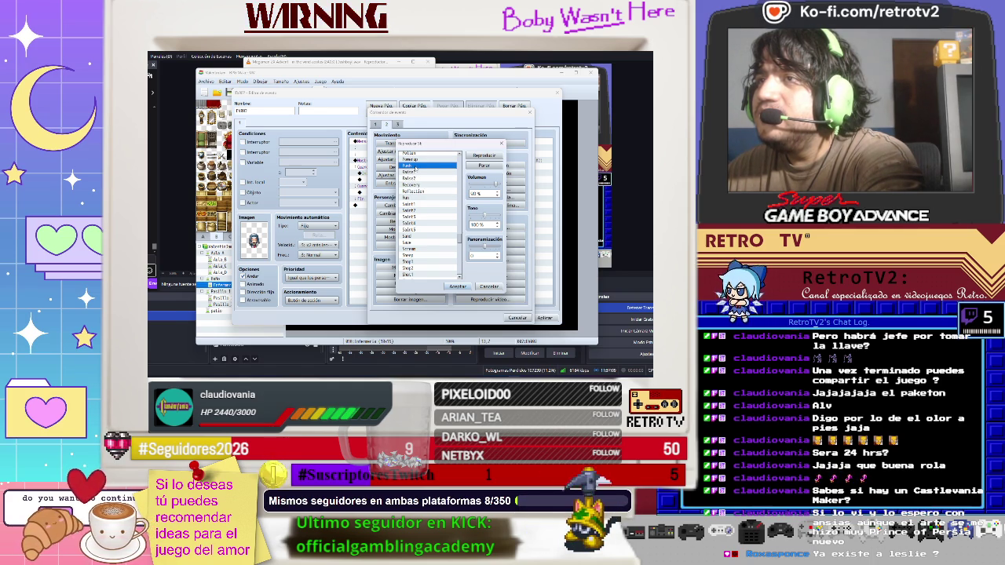
{"action": "left_click", "coordinate": [414, 190]}
- Settle on Sound1 after comparing it with Stone and Sound3, and insert the Play SE line
{"action": "scroll", "coordinate": [434, 261], "scroll_direction": "down", "scroll_amount": 1}
{"action": "scroll", "coordinate": [435, 261], "scroll_direction": "down", "scroll_amount": 2}
{"action": "left_click", "coordinate": [431, 256]}
{"action": "scroll", "coordinate": [429, 267], "scroll_direction": "down", "scroll_amount": 3}
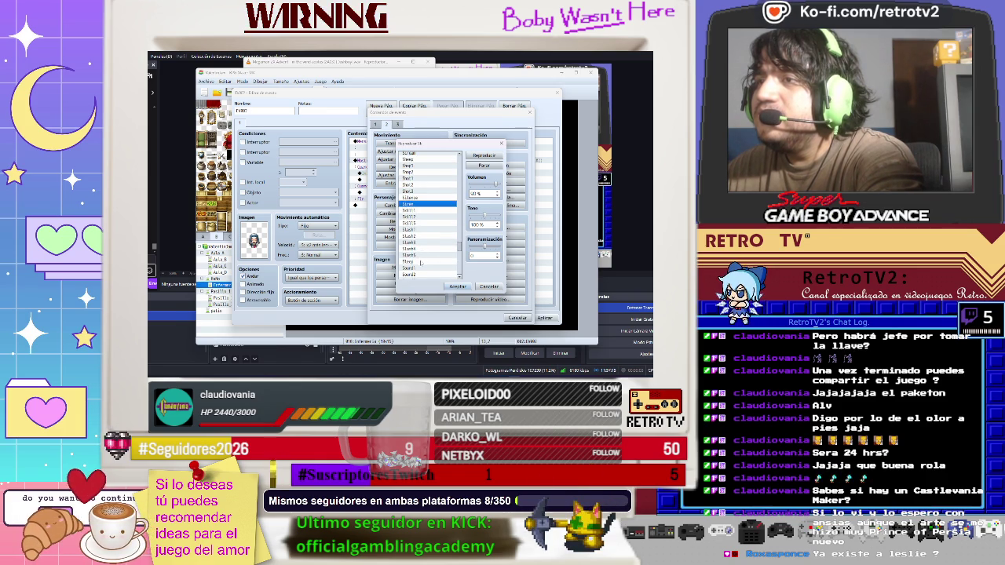
{"action": "scroll", "coordinate": [421, 263], "scroll_direction": "down", "scroll_amount": 1}
{"action": "left_click", "coordinate": [422, 249]}
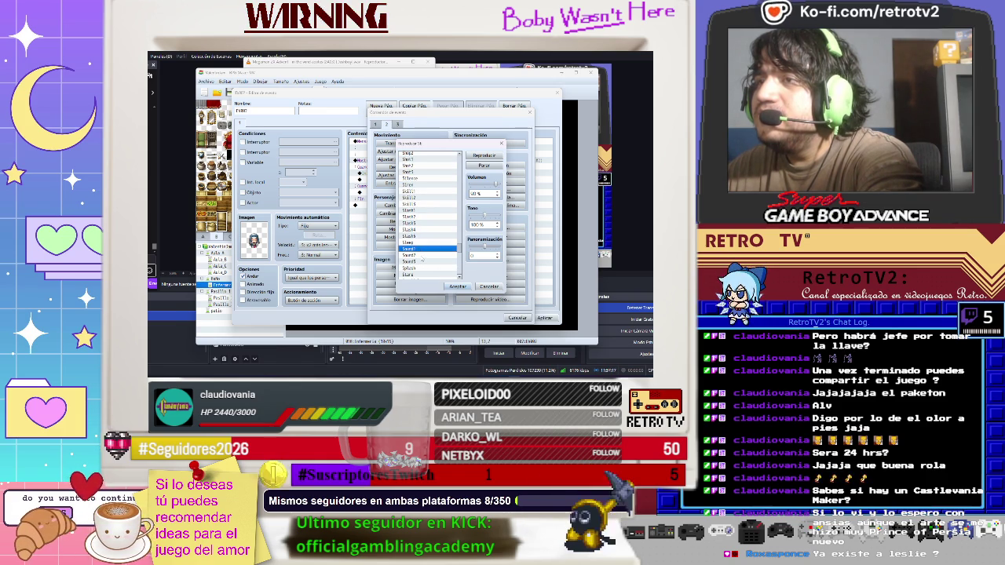
{"action": "left_click", "coordinate": [422, 262]}
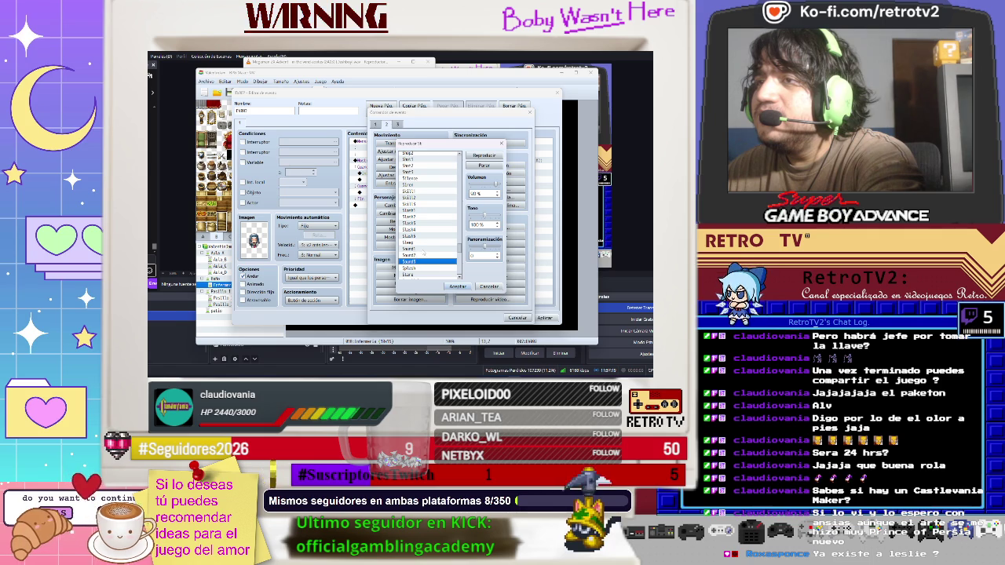
{"action": "left_click", "coordinate": [423, 251]}
{"action": "left_click", "coordinate": [458, 286]}
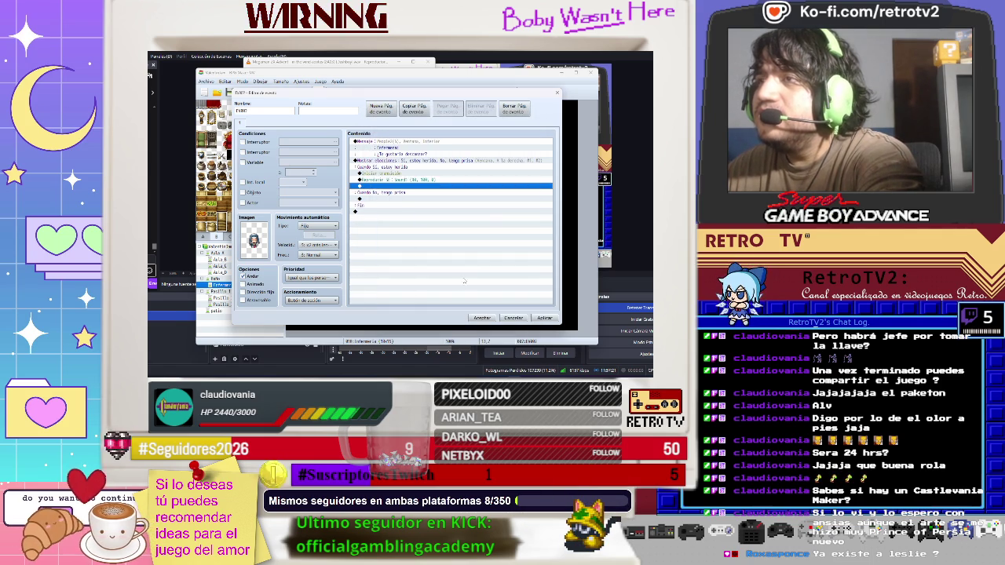
- Add a Bell1 Play SE after Sound1, chosen over Bell2 and Bell3, then a Finalizar transición command
{"action": "right_click", "coordinate": [400, 191]}
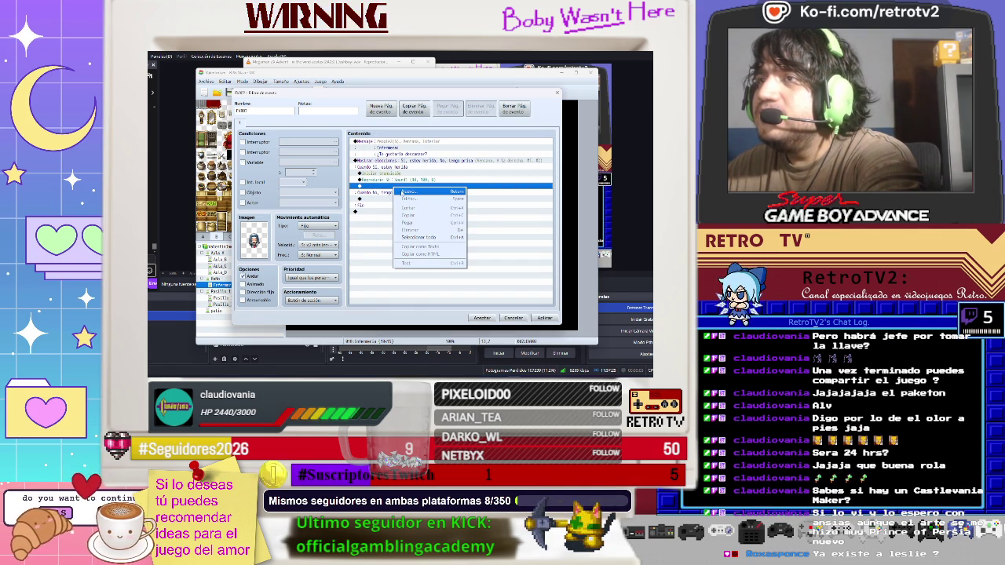
{"action": "left_click", "coordinate": [402, 192]}
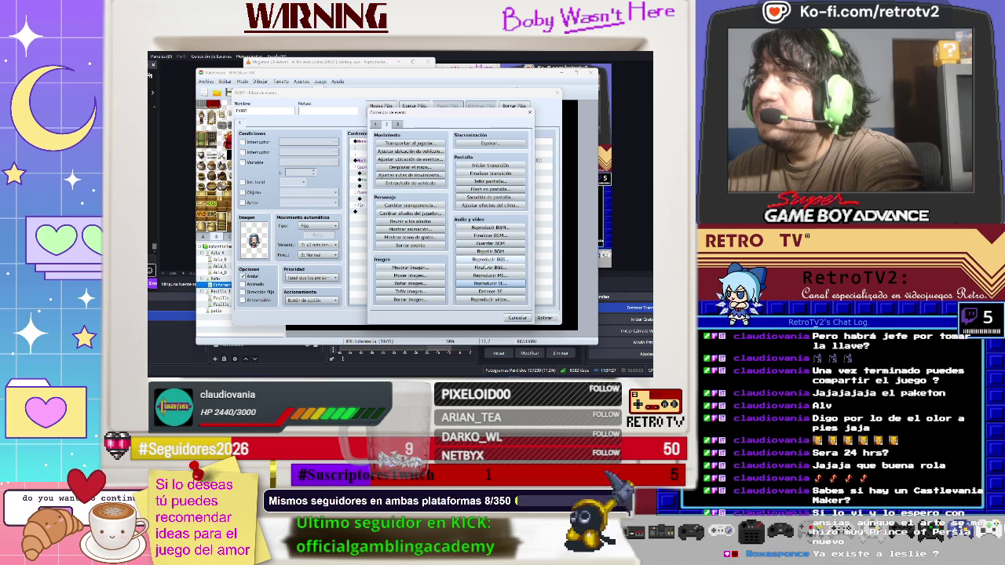
{"action": "left_click", "coordinate": [444, 218]}
{"action": "scroll", "coordinate": [440, 239], "scroll_direction": "down", "scroll_amount": 5}
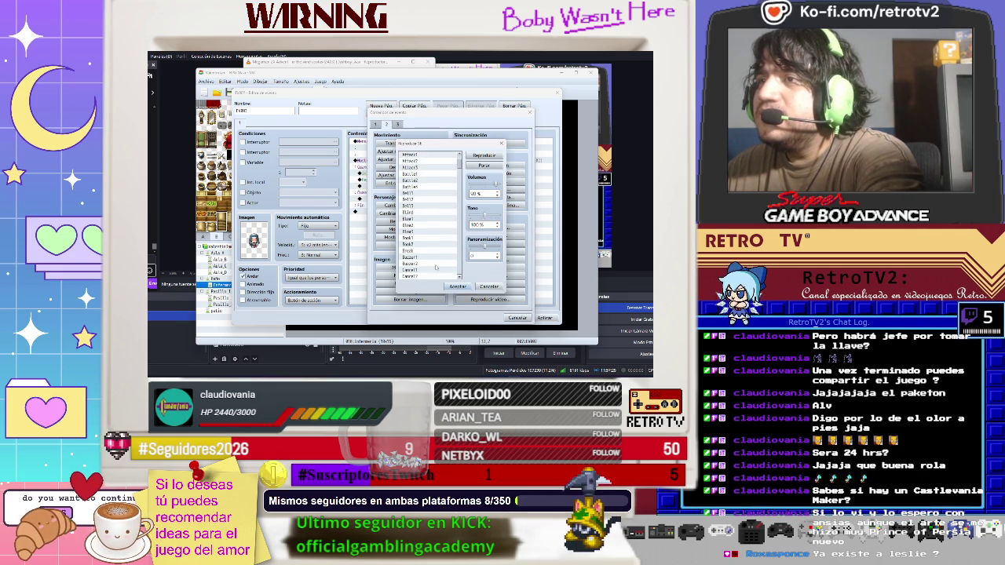
{"action": "scroll", "coordinate": [436, 262], "scroll_direction": "down", "scroll_amount": 4}
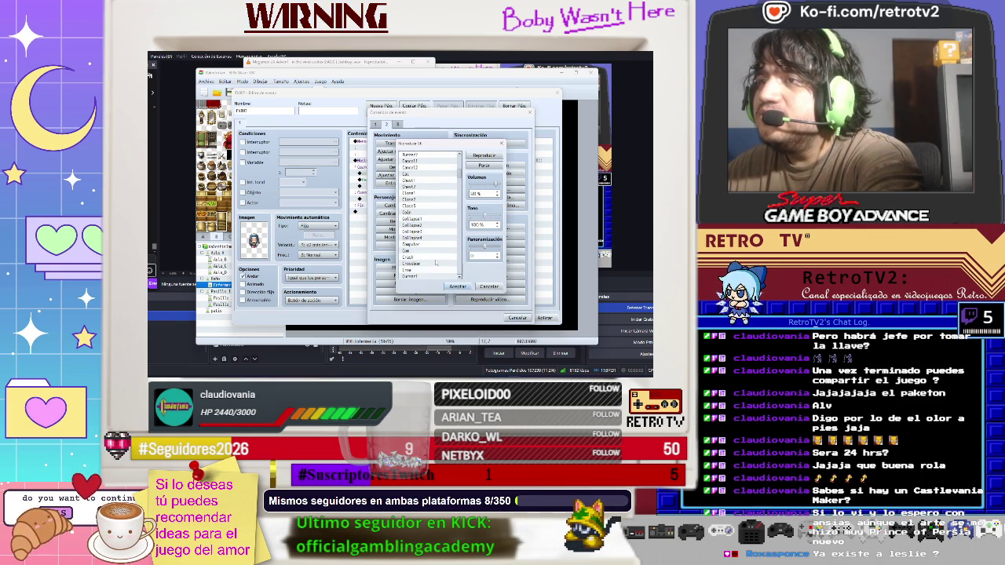
{"action": "scroll", "coordinate": [436, 257], "scroll_direction": "up", "scroll_amount": 4}
{"action": "scroll", "coordinate": [417, 212], "scroll_direction": "up", "scroll_amount": 2}
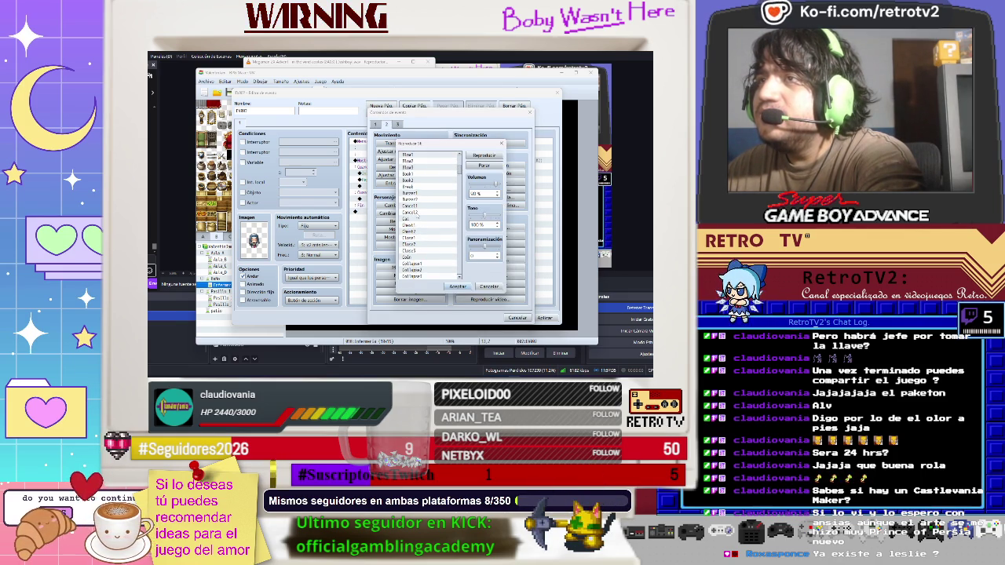
{"action": "scroll", "coordinate": [417, 212], "scroll_direction": "up", "scroll_amount": 1}
{"action": "left_click", "coordinate": [421, 168]}
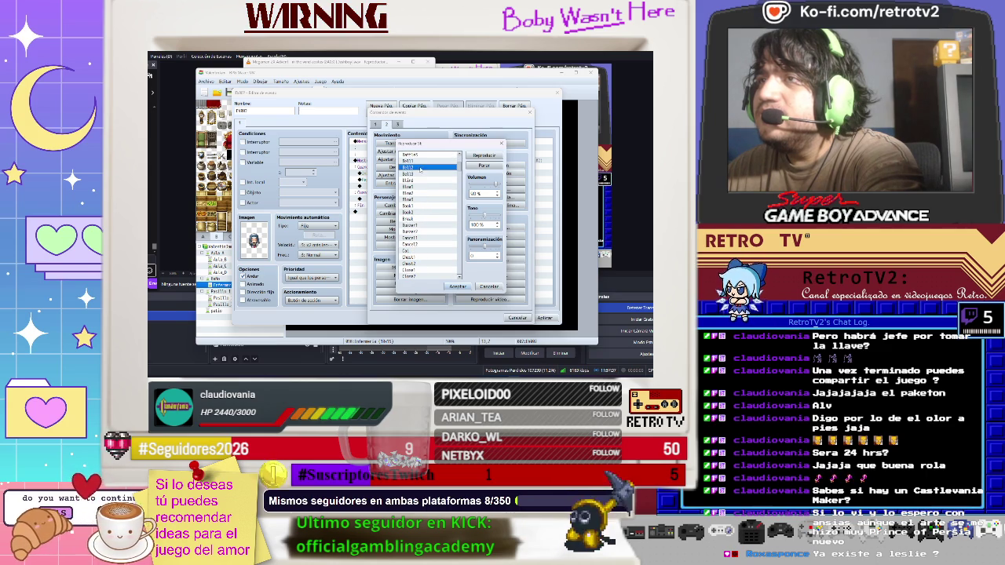
{"action": "left_click", "coordinate": [420, 161]}
{"action": "left_click", "coordinate": [419, 173]}
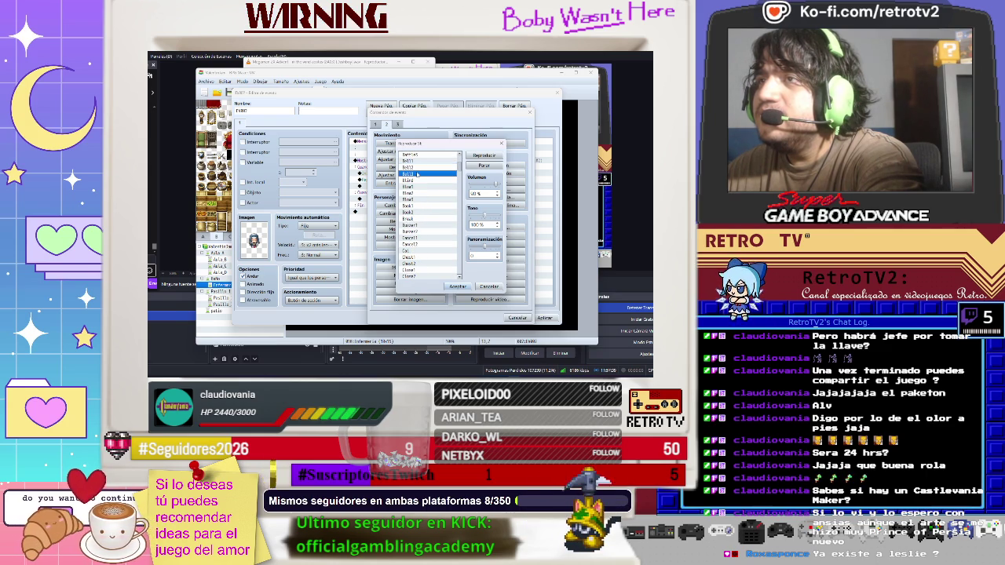
{"action": "left_click", "coordinate": [419, 161]}
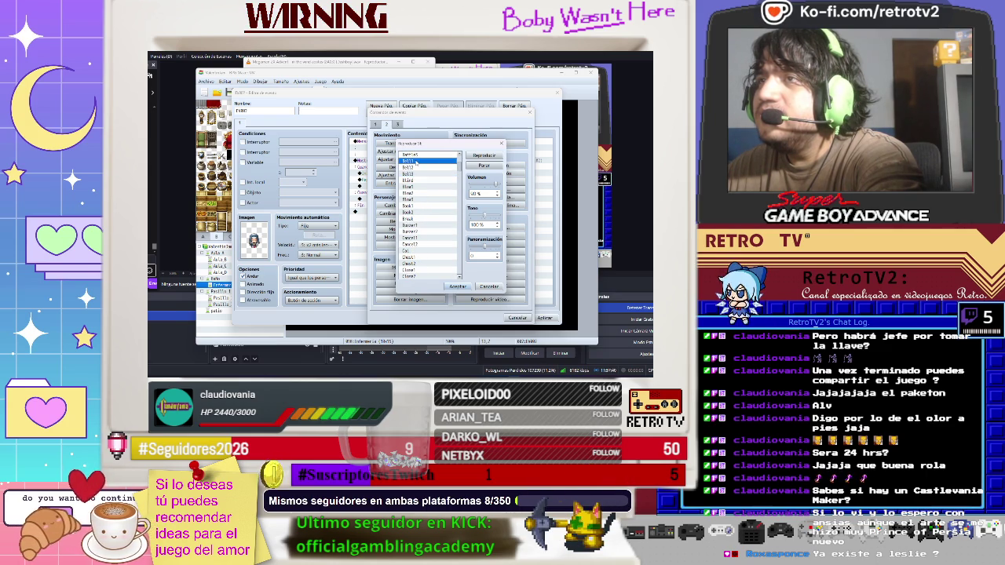
{"action": "left_click", "coordinate": [458, 287]}
{"action": "double_click", "coordinate": [399, 194]}
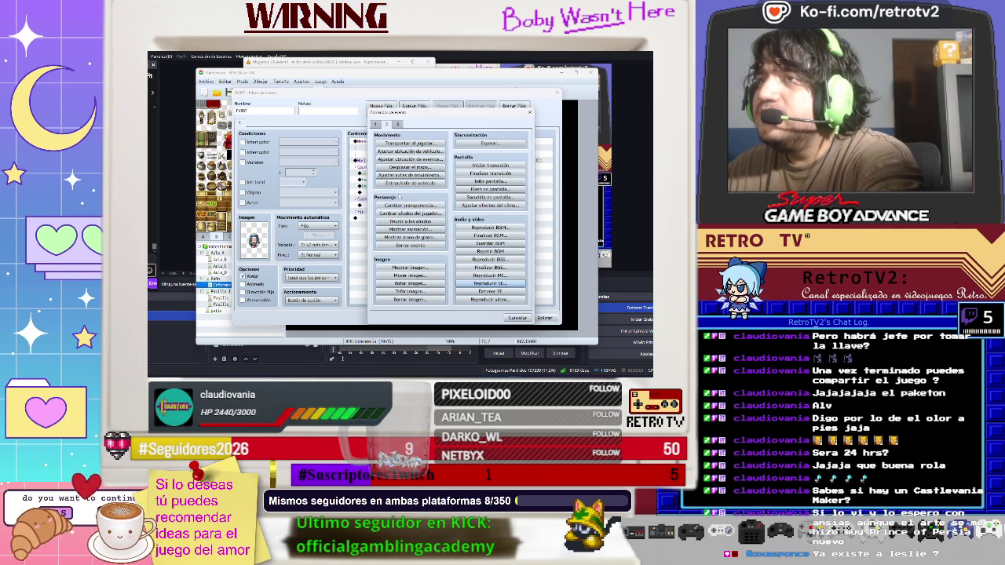
{"action": "left_click", "coordinate": [490, 173]}
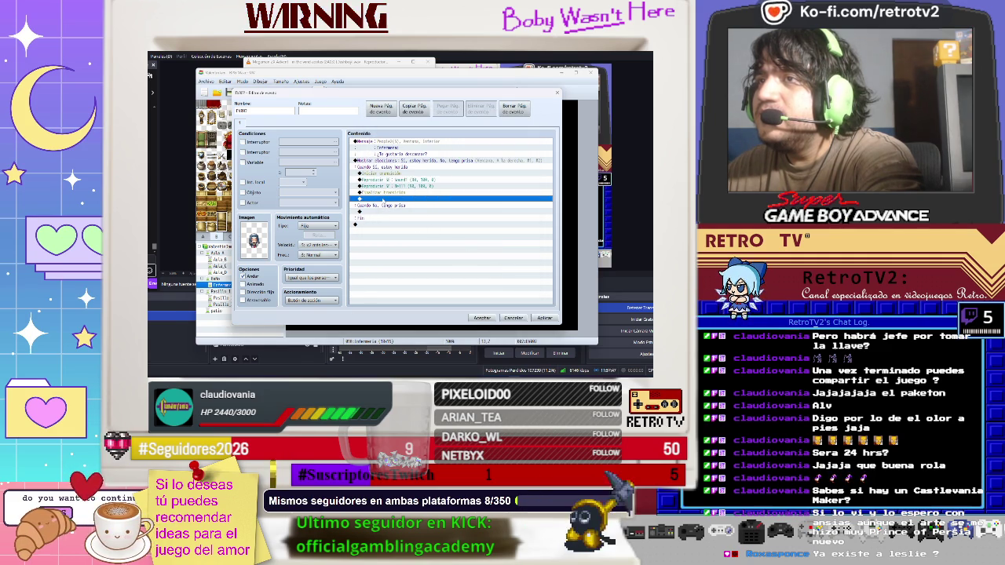
- Bring up the command list for the next empty row and browse its pages, ending on the screen and audio commands
{"action": "right_click", "coordinate": [383, 199]}
{"action": "left_click", "coordinate": [396, 203]}
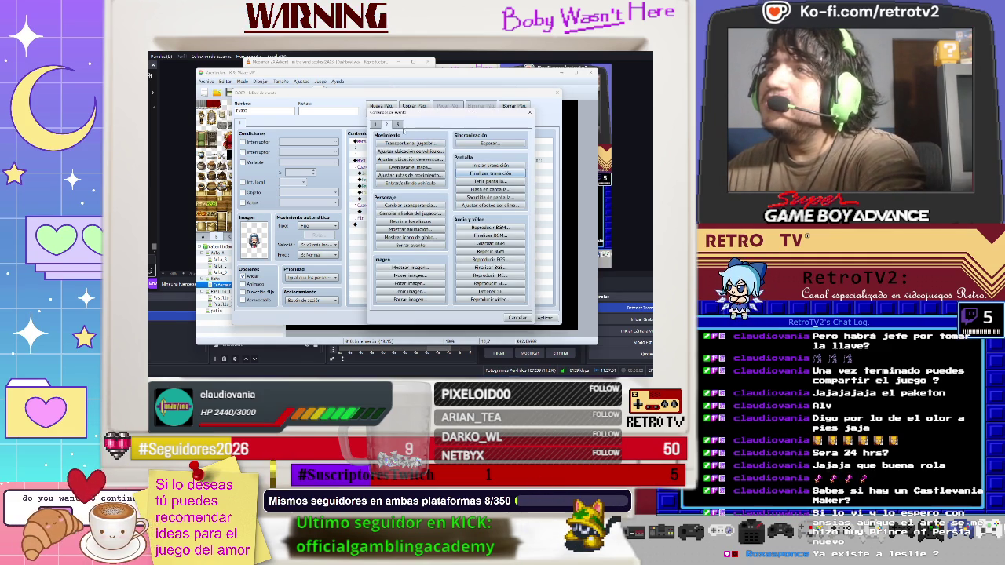
{"action": "left_click", "coordinate": [397, 124]}
{"action": "left_click", "coordinate": [377, 124]}
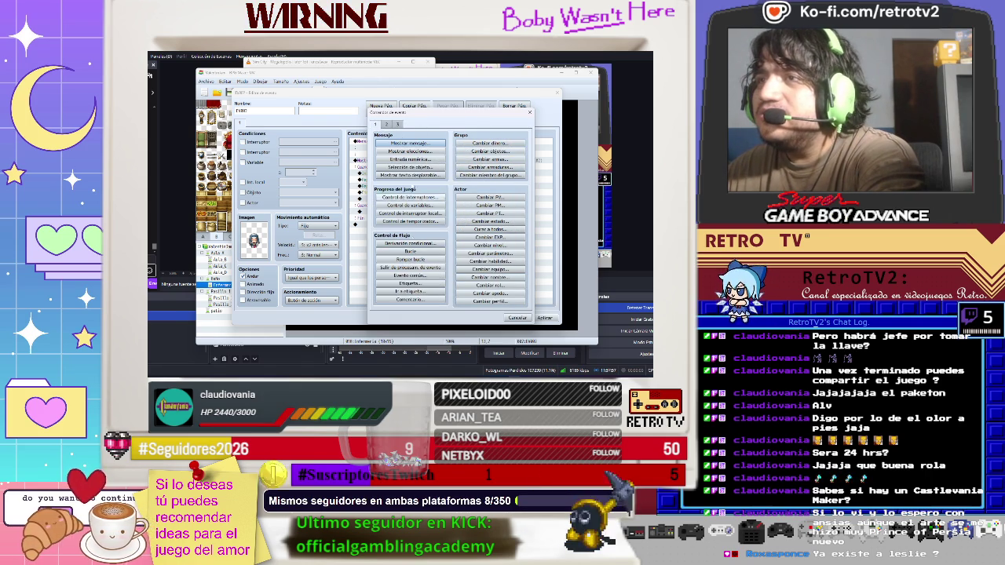
{"action": "left_click", "coordinate": [387, 124]}
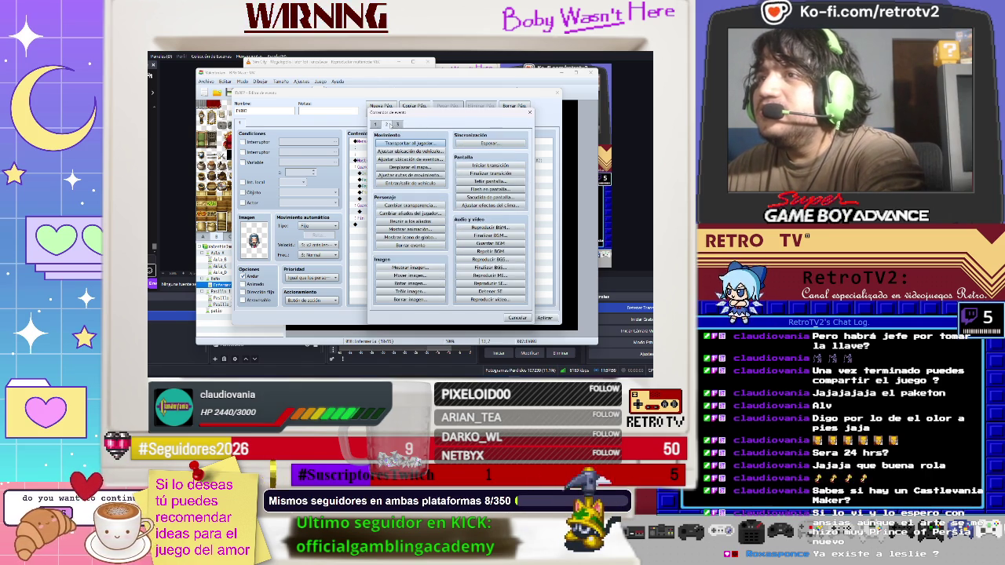
{"action": "left_click", "coordinate": [397, 124]}
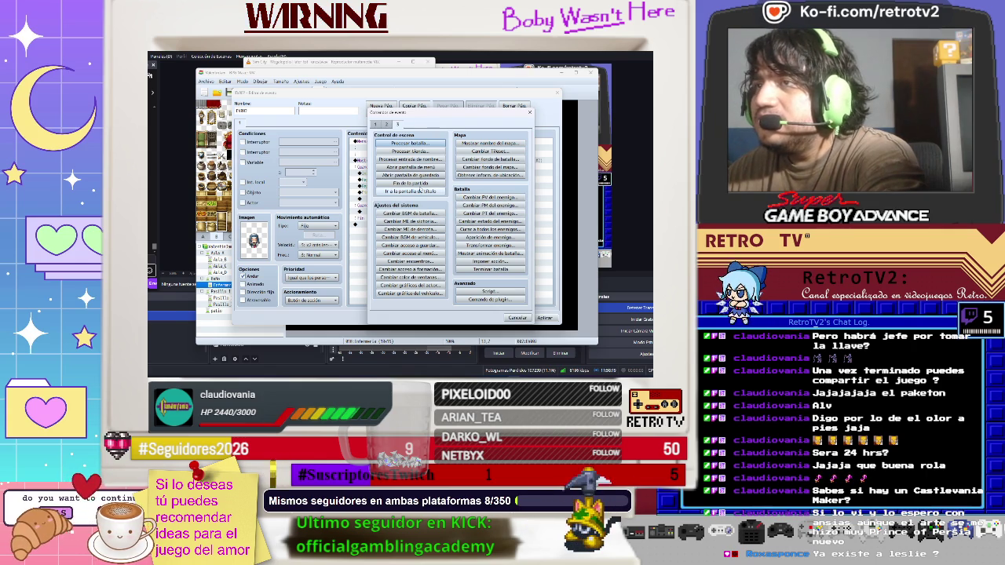
{"action": "left_click", "coordinate": [387, 125]}
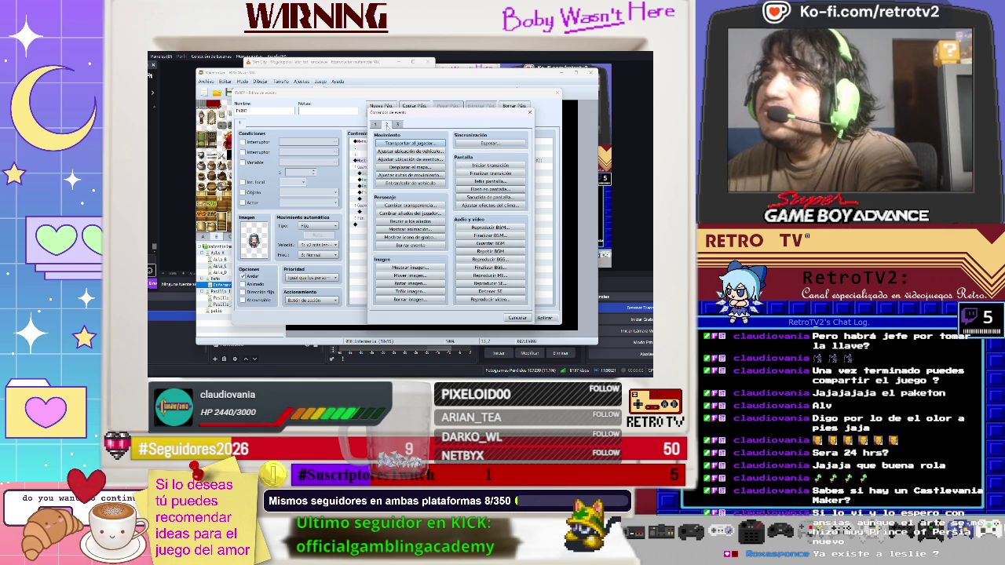